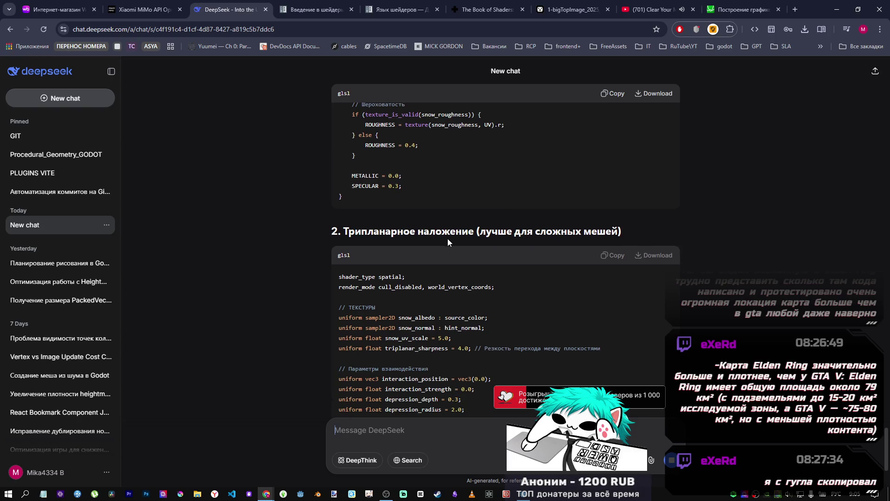
# - Review DeepSeek's texture shader answer, highlighting the albedo texture sampling line
pyautogui.scroll(-7, 447, 238)
pyautogui.scroll(9, 444, 239)
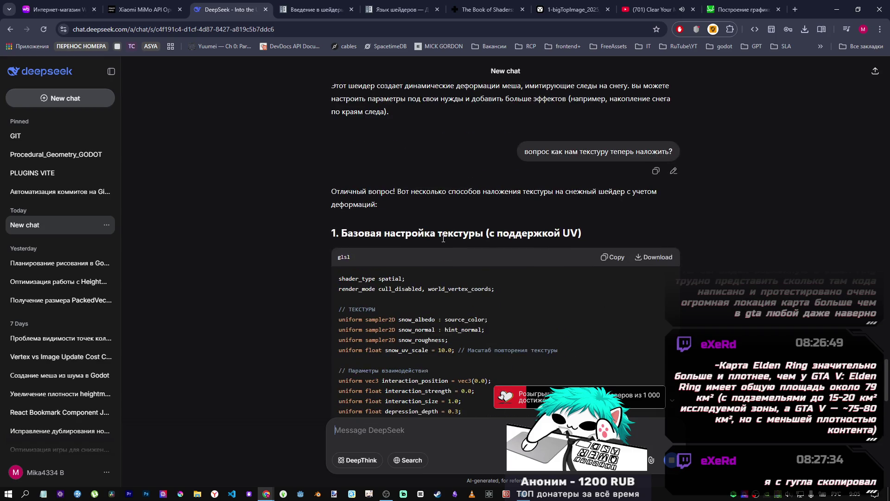
pyautogui.scroll(-10, 441, 238)
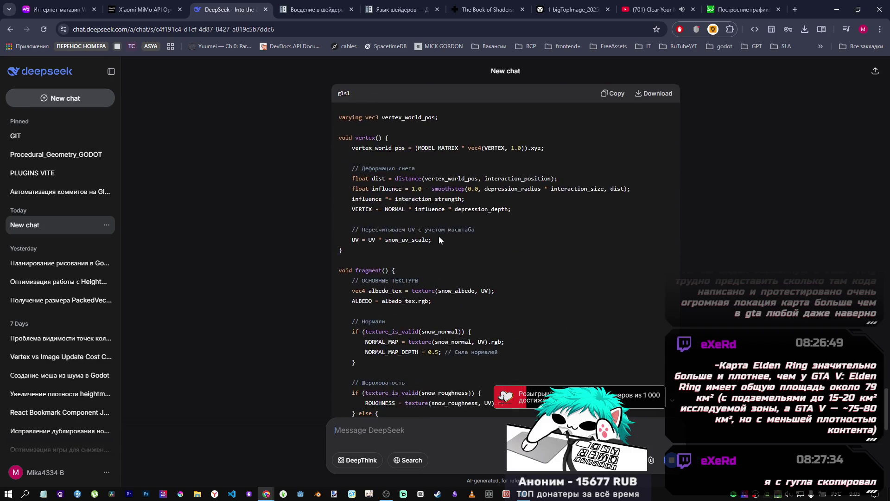
pyautogui.scroll(3, 438, 237)
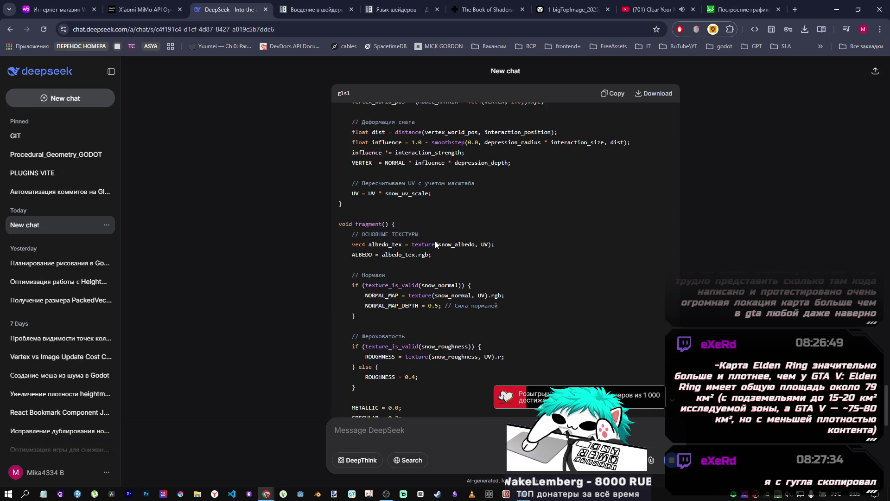
pyautogui.scroll(2, 490, 260)
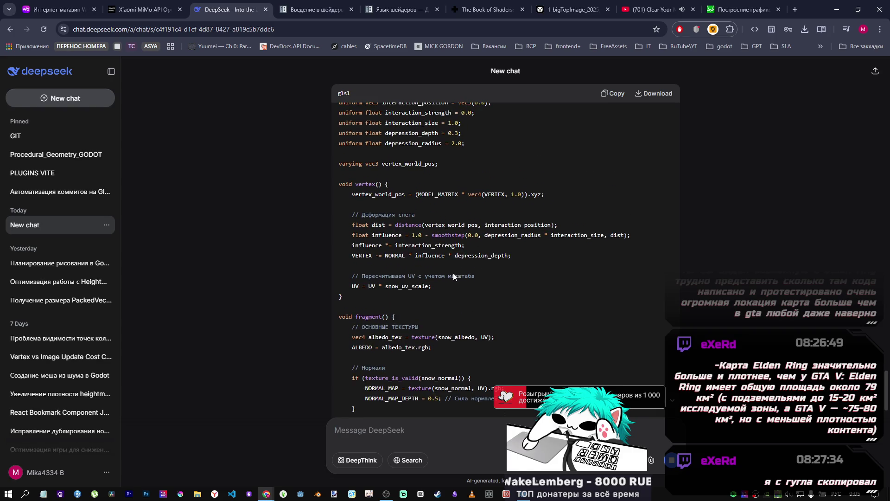
pyautogui.moveTo(369, 337); pyautogui.dragTo(438, 337)
pyautogui.click(461, 339)
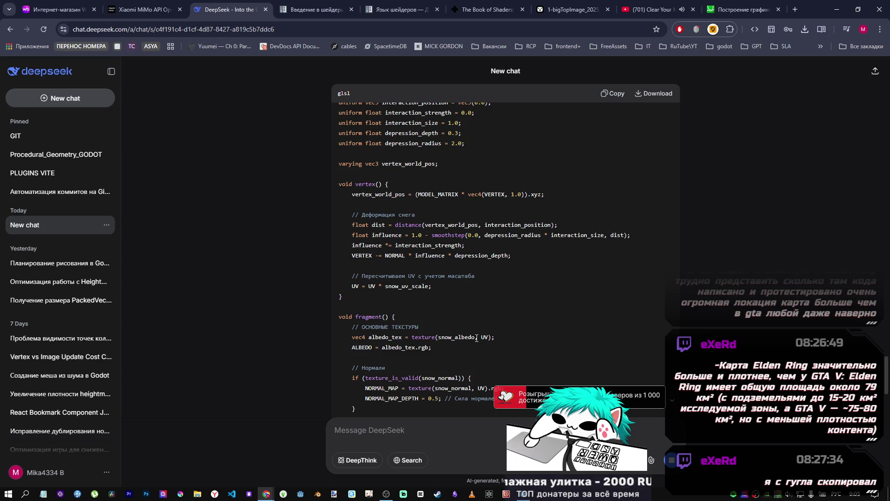
# - Select the source_color hint on snow_albedo, then return to the Godot editor
pyautogui.scroll(3, 477, 327)
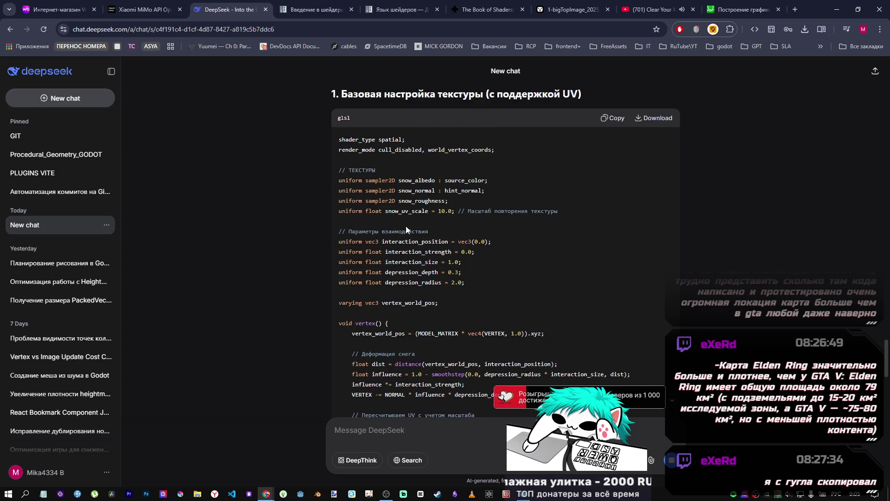
pyautogui.moveTo(447, 181); pyautogui.dragTo(488, 181)
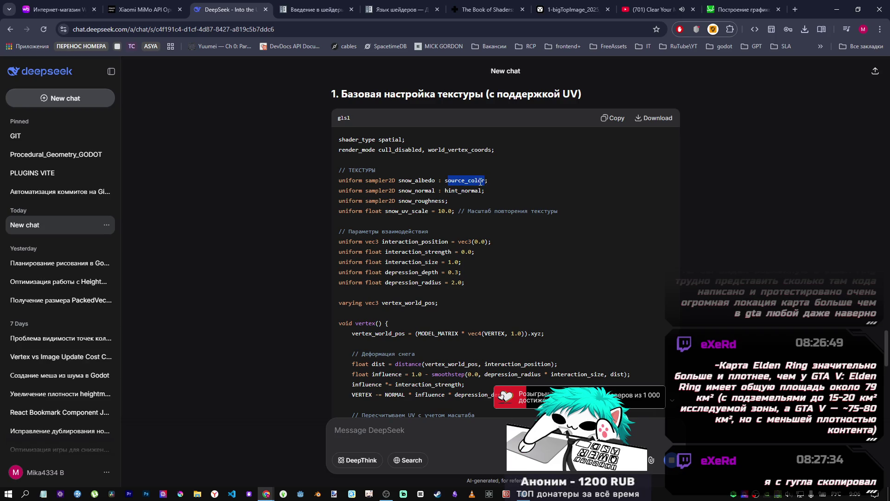
pyautogui.scroll(-2, 464, 206)
pyautogui.scroll(3, 463, 206)
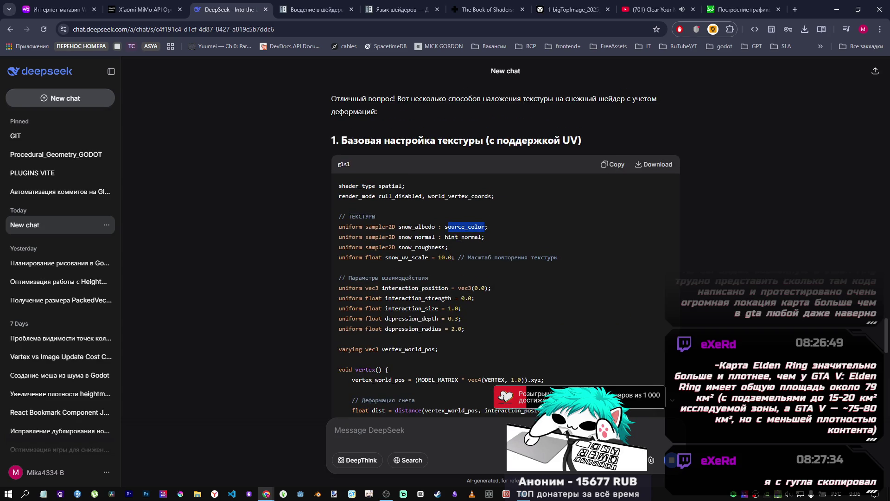
pyautogui.hotkey('alt', 'Tab')
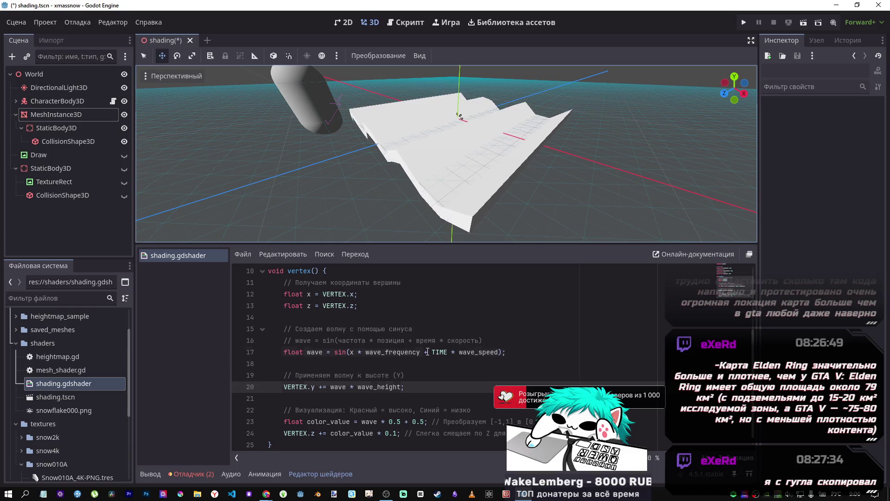
# - Inspect the shading.gdshader resource properties in the Inspector
pyautogui.click(427, 352)
pyautogui.click(438, 304)
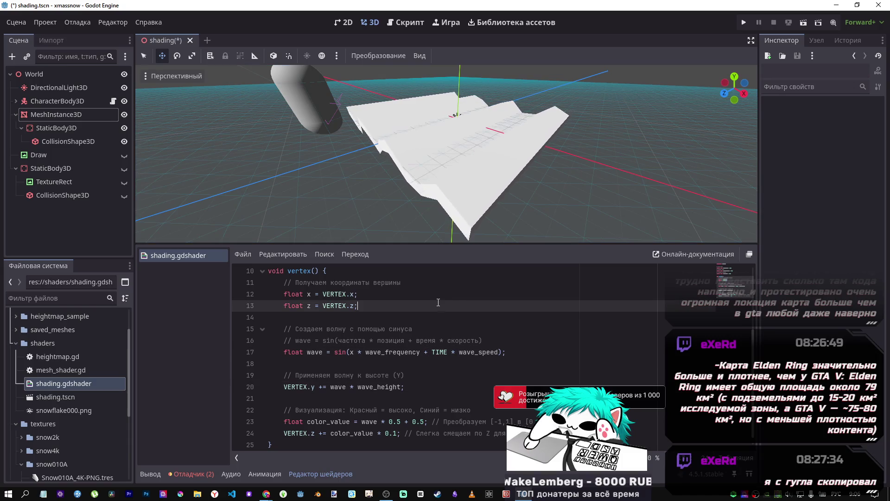
pyautogui.click(88, 385)
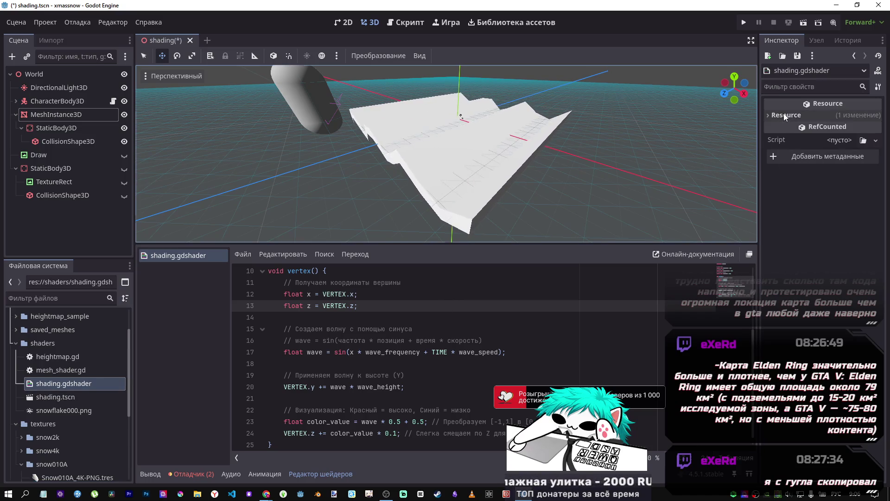
pyautogui.click(784, 115)
pyautogui.click(82, 384)
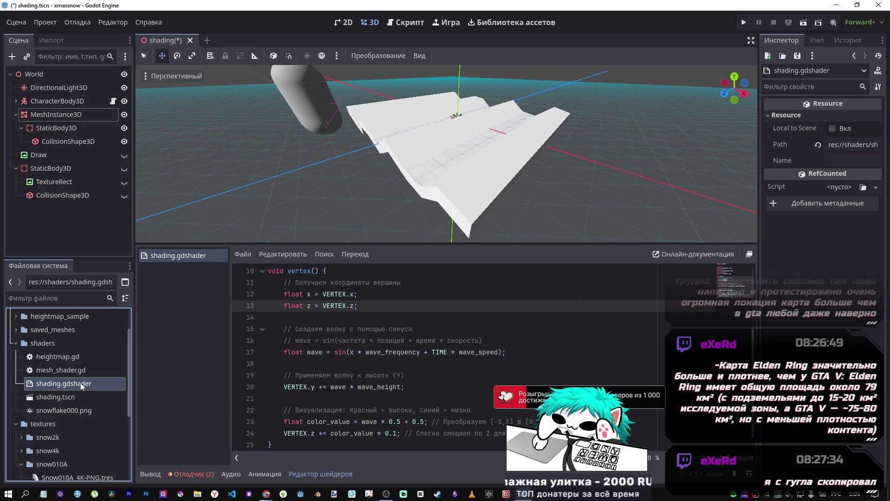
# - Undo the shader back to the heightmap vertex version and save the project
pyautogui.click(282, 255)
pyautogui.click(282, 264)
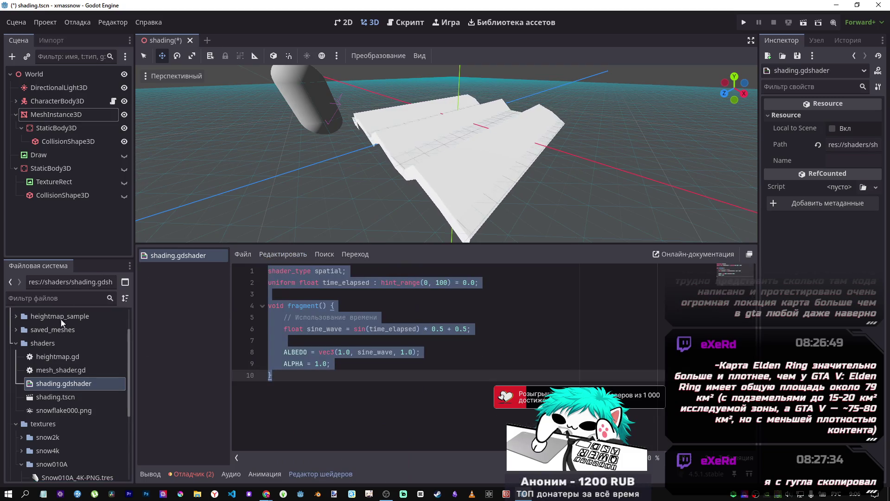
pyautogui.click(282, 254)
pyautogui.click(281, 277)
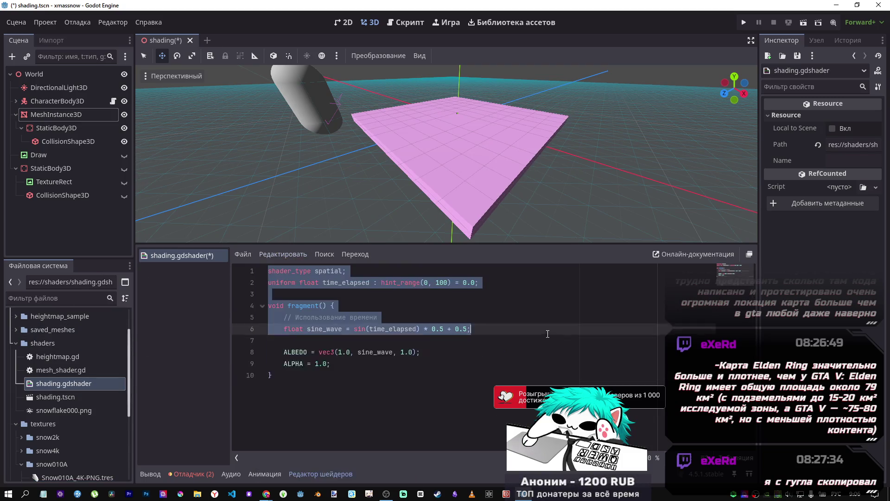
pyautogui.hotkey('ctrl', 'z')
pyautogui.hotkey('ctrl', 'z')
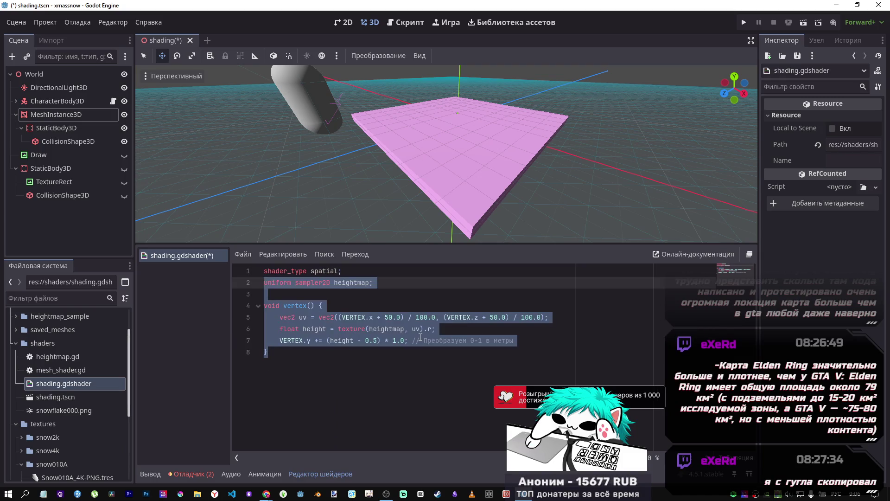
pyautogui.hotkey('ctrl', 's')
# - Restore the sine-wave vertex shader, select shading.tscn, and return to DeepSeek
pyautogui.write('uniform float time_elapsed : hint_range(0, 100) = 0.0;  void fragment() { \t// Использование времени \tfloat sine_wave = sin(time_elapsed) * 0.5 + 0.5;  \tALBEDO = vec3(1.0, sine_wave, 1.0); \tALPHA = 1.0; }')
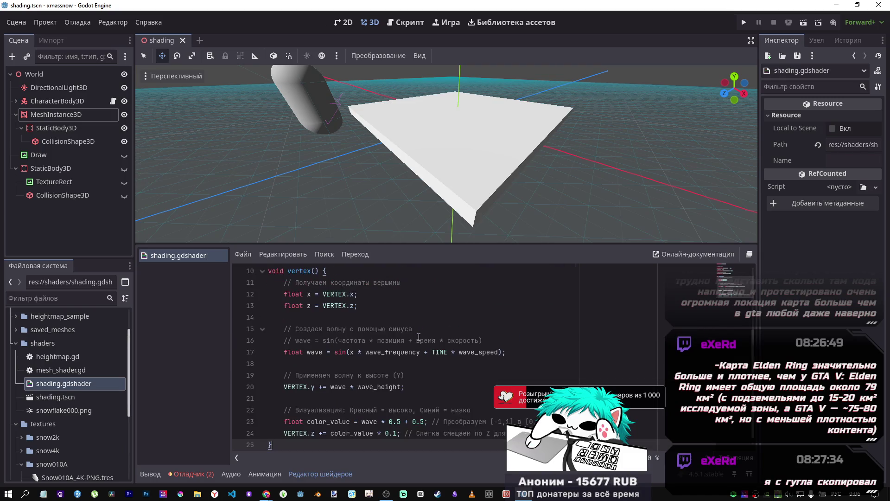
pyautogui.click(68, 398)
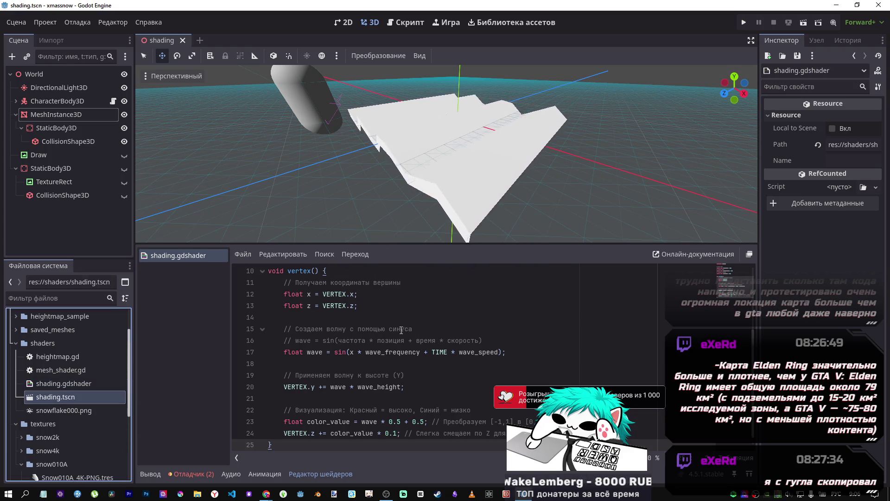
pyautogui.hotkey('alt', 'Tab')
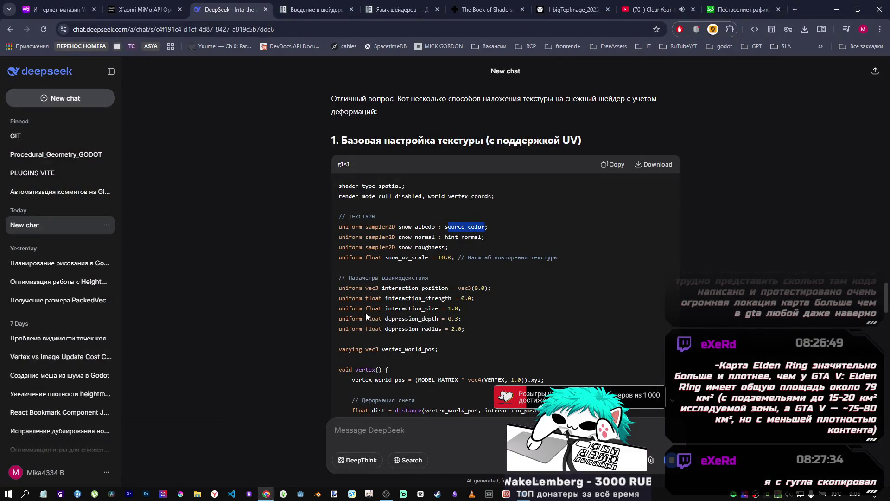
pyautogui.scroll(-10, 366, 315)
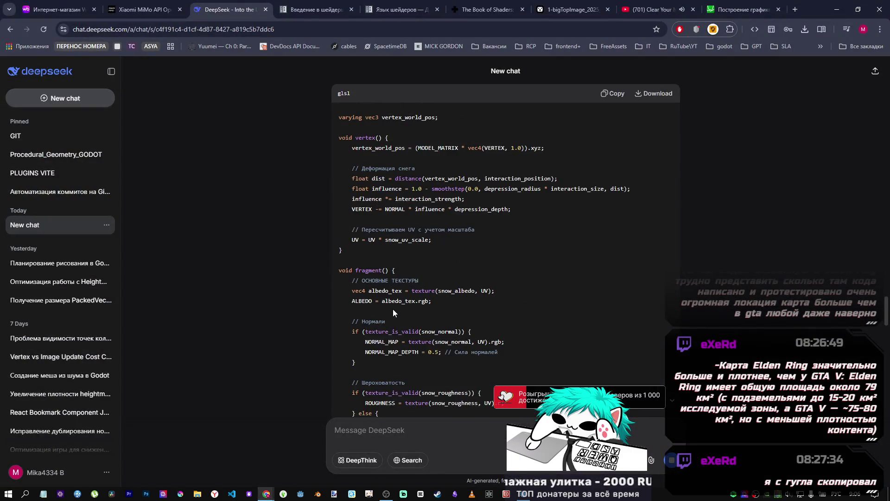
pyautogui.scroll(-6, 393, 306)
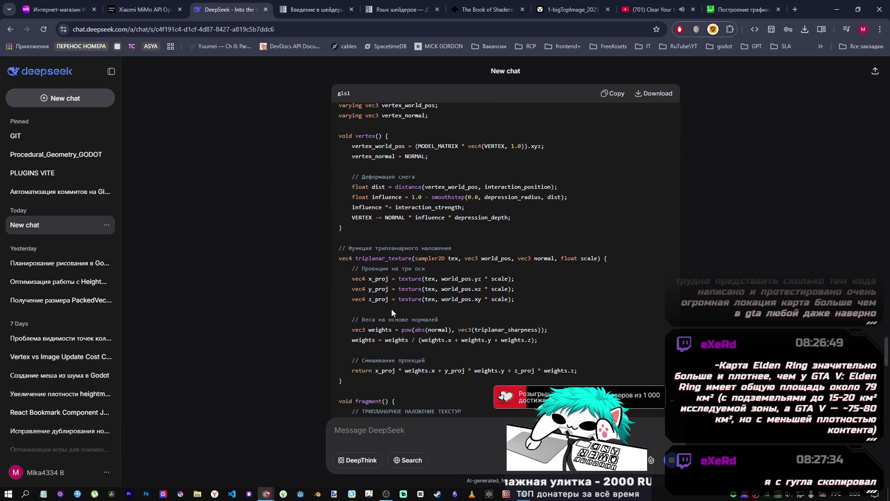
pyautogui.scroll(7, 391, 309)
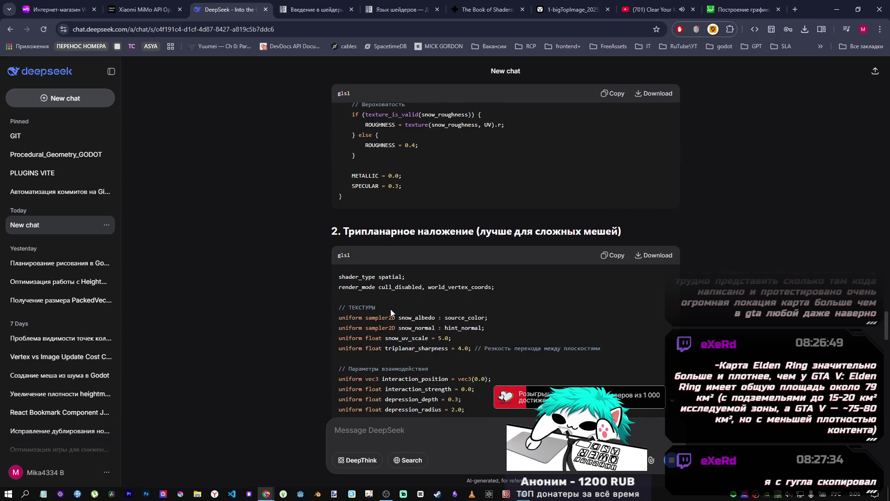
pyautogui.scroll(-4, 390, 307)
pyautogui.scroll(-10, 394, 307)
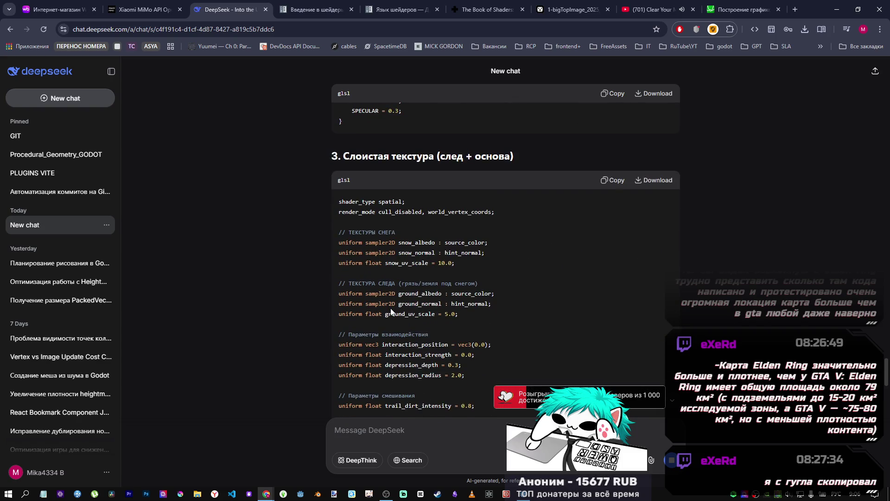
pyautogui.scroll(-12, 390, 311)
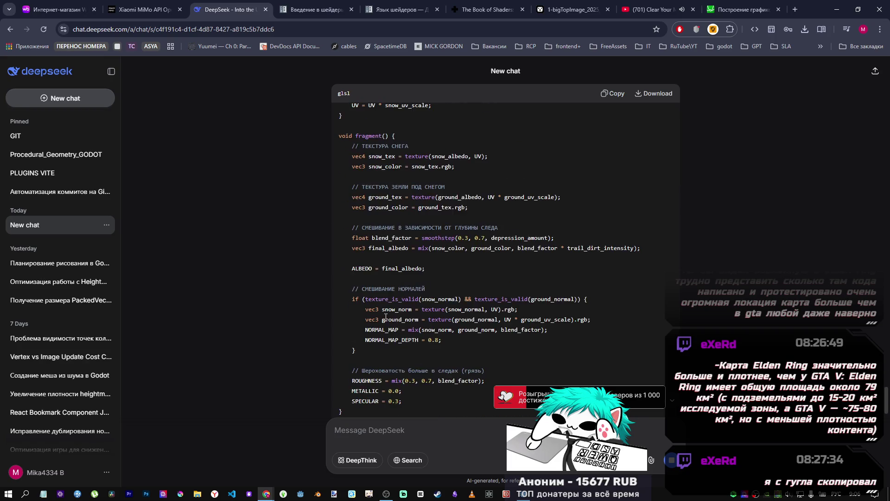
pyautogui.scroll(4, 383, 319)
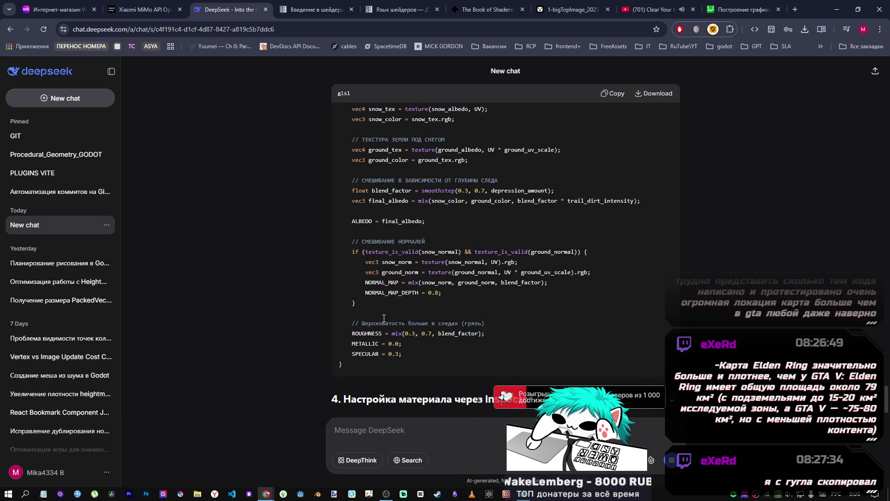
pyautogui.scroll(-6, 383, 319)
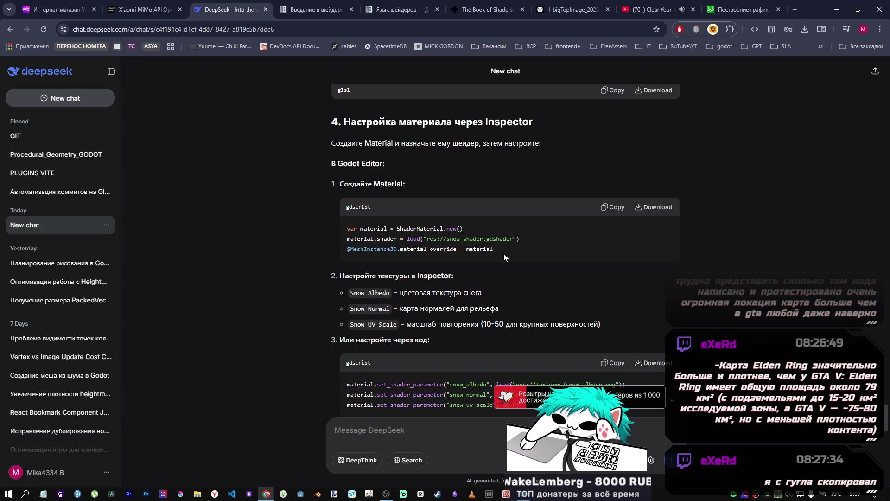
# - Browse DeepSeek's texture options to section 3 'Слоистая текстура' and its glsl code, then return to Godot
pyautogui.scroll(-2, 496, 253)
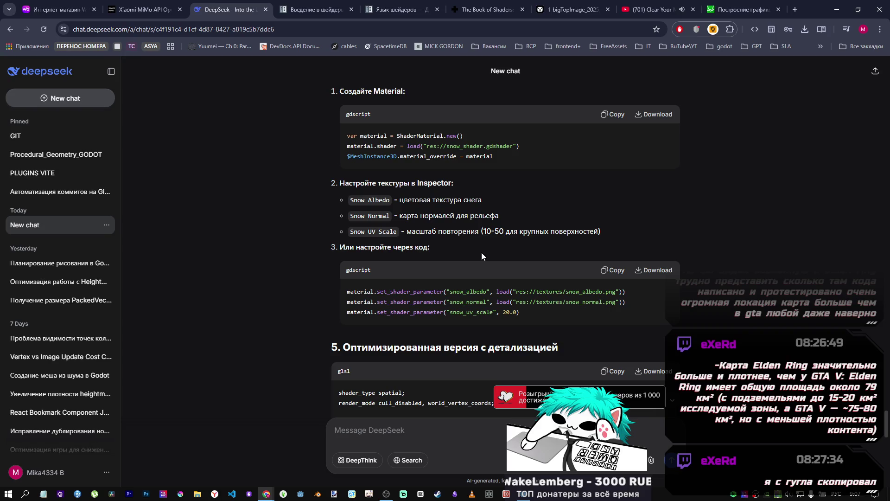
pyautogui.scroll(-1, 481, 252)
pyautogui.scroll(-3, 479, 251)
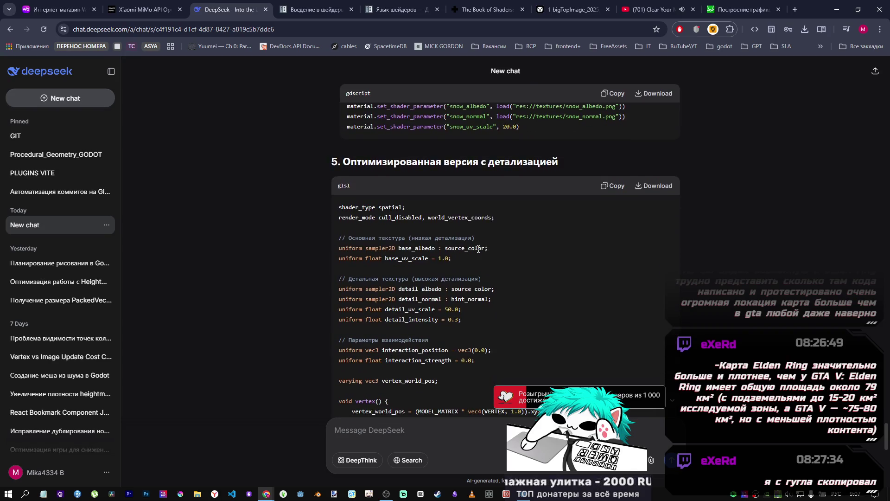
pyautogui.scroll(1, 478, 251)
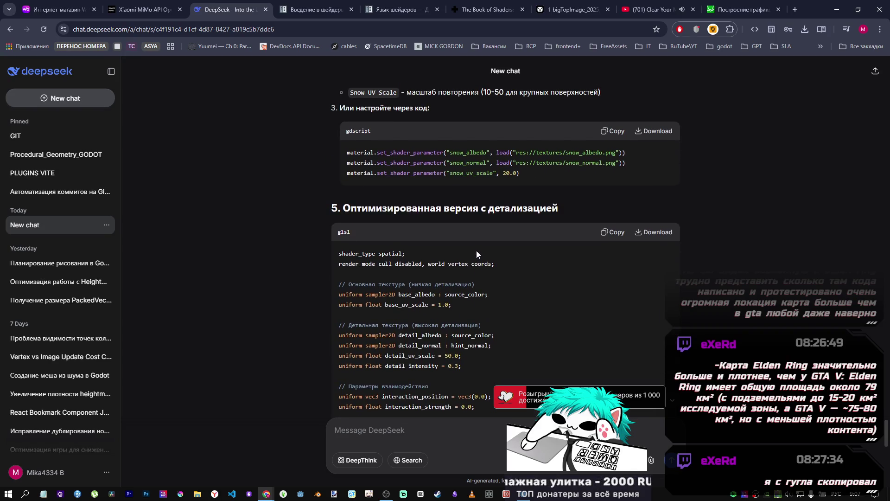
pyautogui.scroll(1, 476, 251)
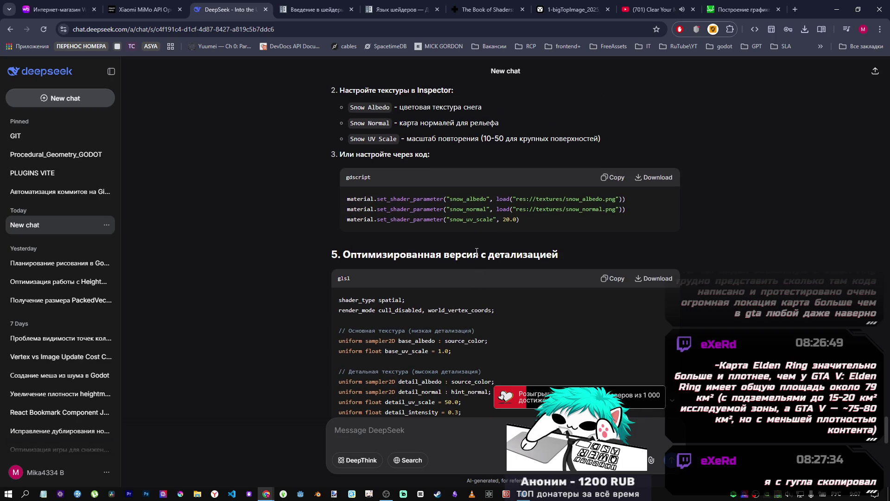
pyautogui.scroll(1, 476, 251)
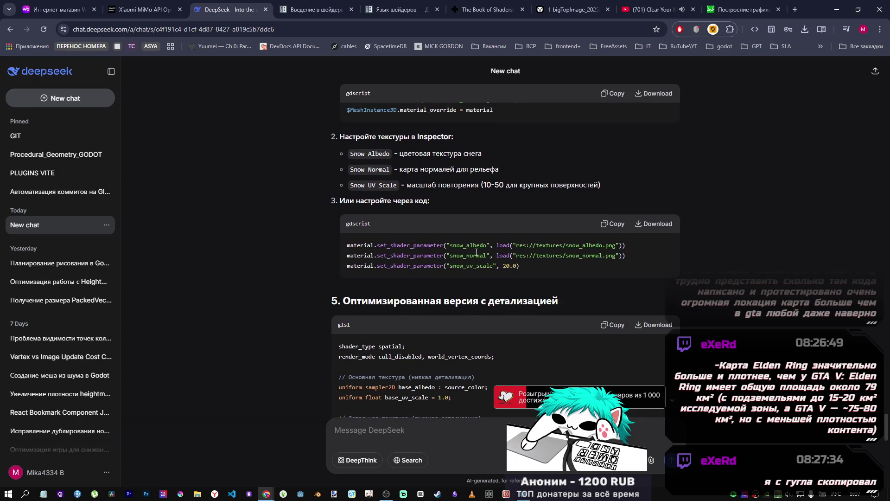
pyautogui.scroll(3, 476, 252)
pyautogui.scroll(-7, 474, 253)
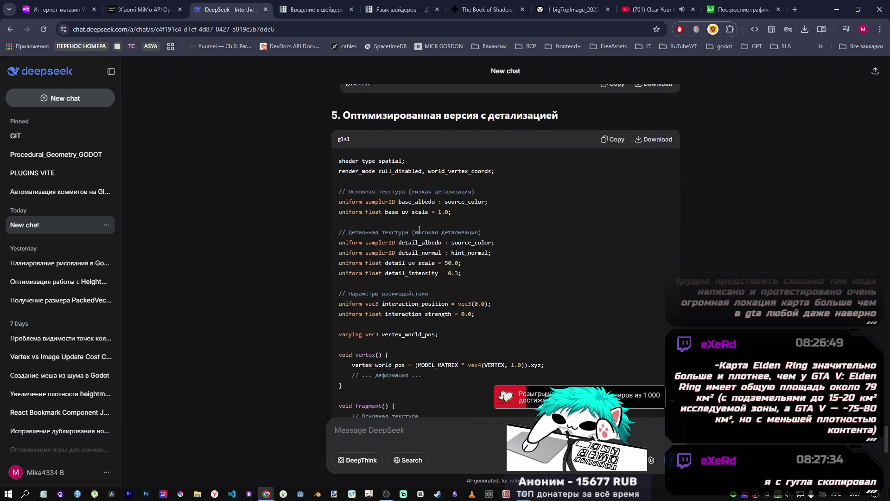
pyautogui.scroll(-10, 420, 217)
pyautogui.scroll(7, 422, 219)
pyautogui.scroll(5, 422, 223)
pyautogui.scroll(-5, 421, 221)
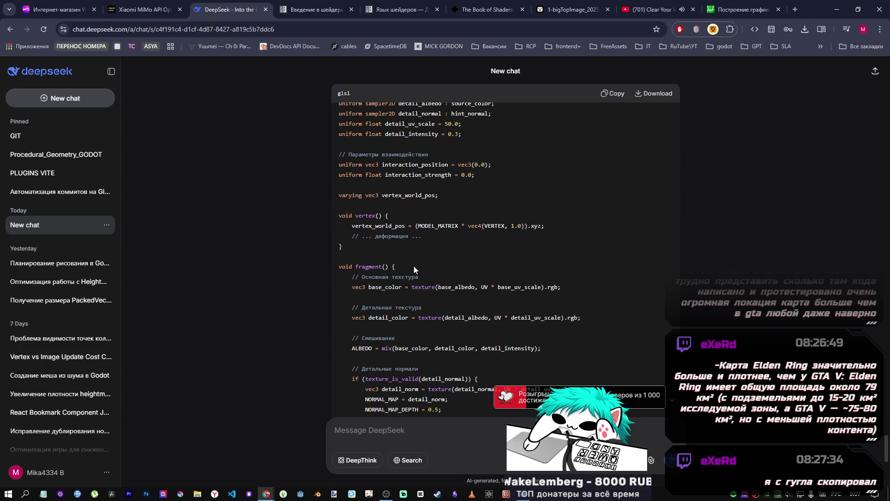
pyautogui.scroll(-5, 414, 269)
pyautogui.scroll(-2, 414, 270)
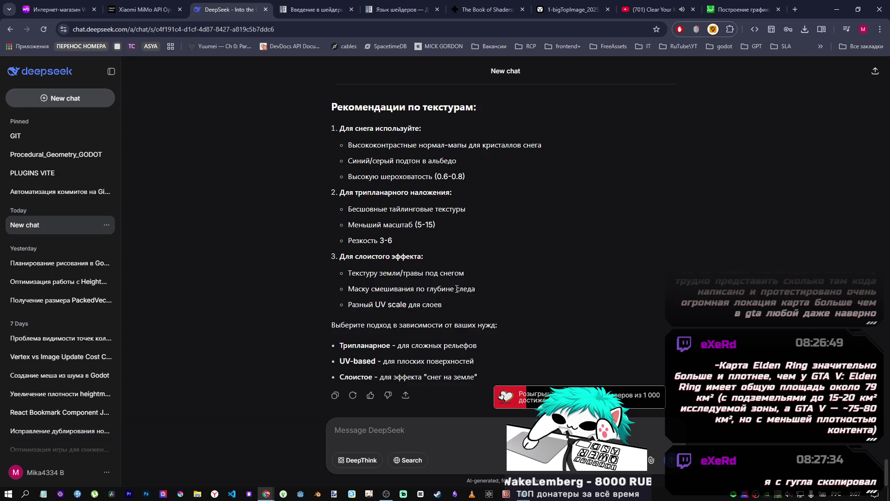
pyautogui.scroll(20, 457, 288)
pyautogui.scroll(-4, 452, 282)
pyautogui.scroll(15, 452, 283)
pyautogui.scroll(9, 451, 280)
pyautogui.scroll(-6, 450, 279)
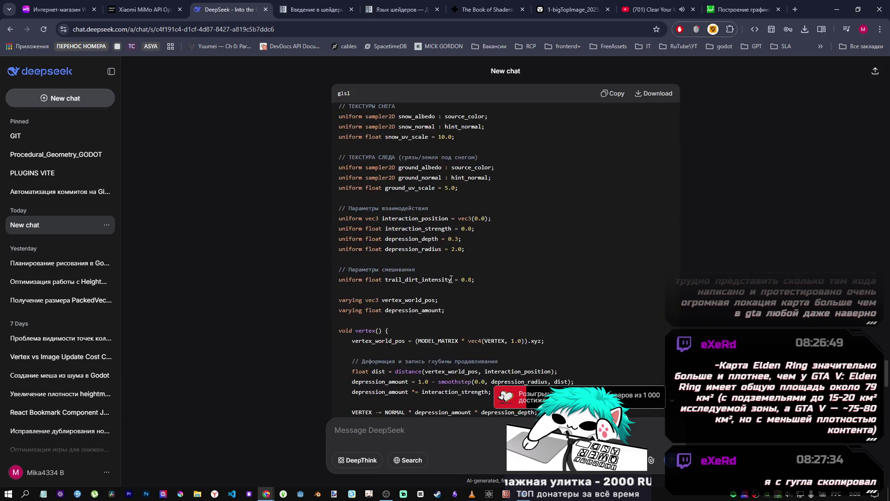
pyautogui.scroll(4, 451, 280)
pyautogui.click(521, 494)
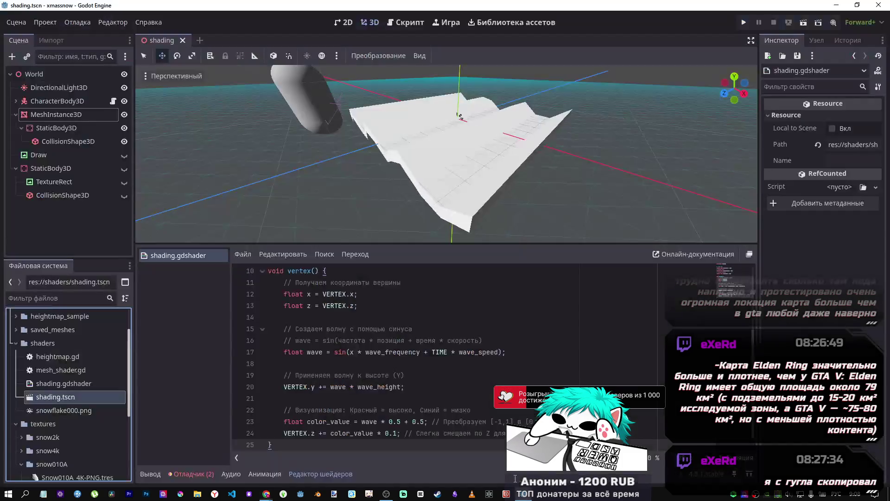
# - Paste the layered snow-and-ground shader over all of shading.gdshader and inspect its line 56 error
pyautogui.click(424, 350)
pyautogui.hotkey('ctrl', 'a')
pyautogui.hotkey('ctrl', 'v')
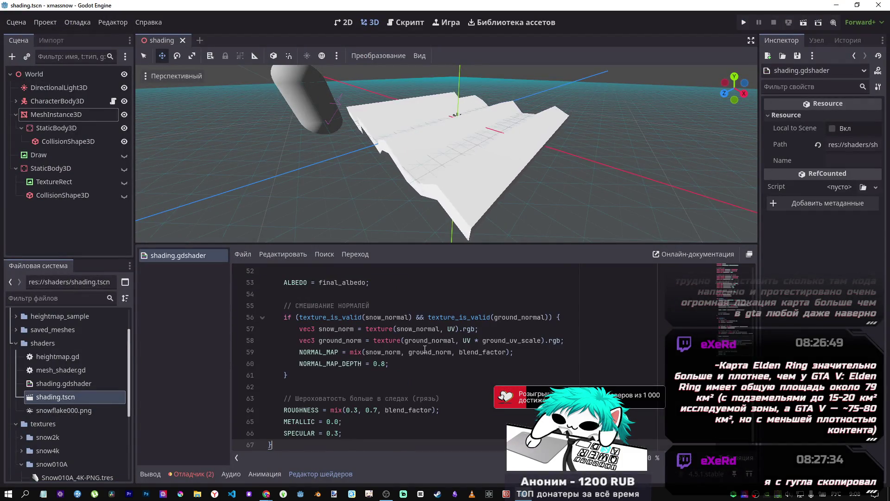
pyautogui.scroll(15, 425, 348)
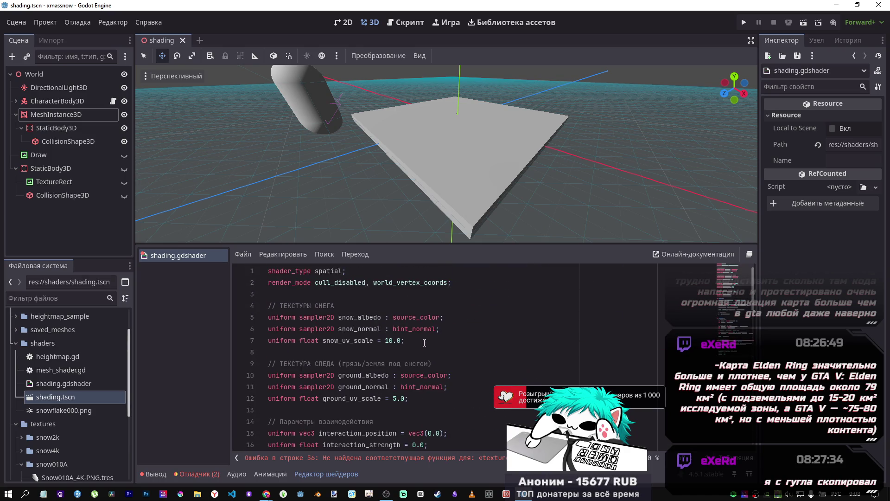
pyautogui.scroll(-15, 423, 344)
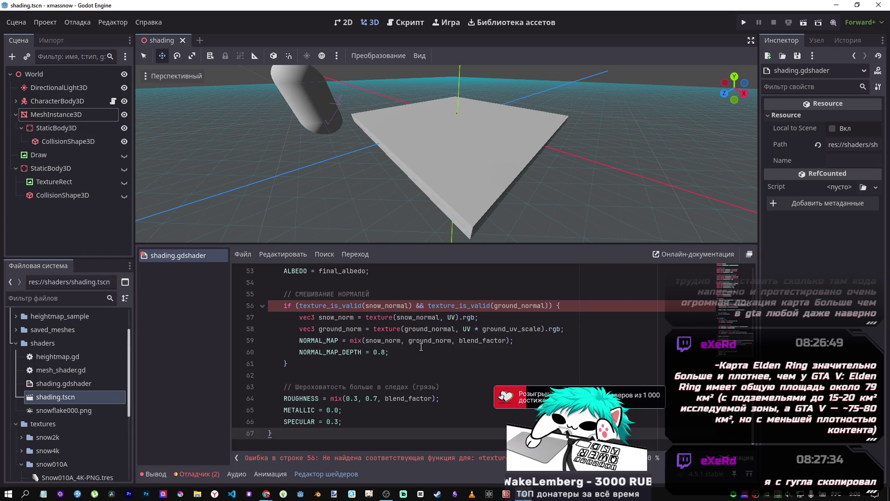
pyautogui.scroll(1, 406, 329)
pyautogui.hotkey('alt', 'Tab')
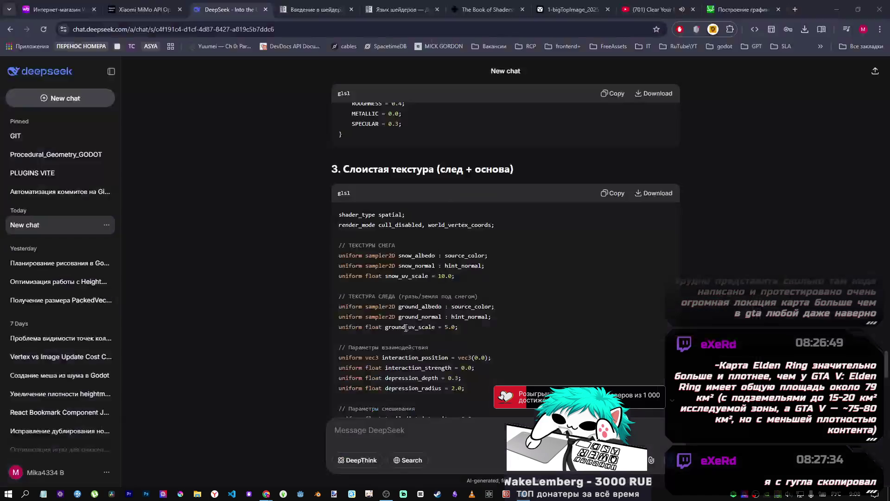
# - Recheck the line 56 shader error in Godot and save the scene
pyautogui.scroll(5, 403, 322)
pyautogui.scroll(-8, 402, 324)
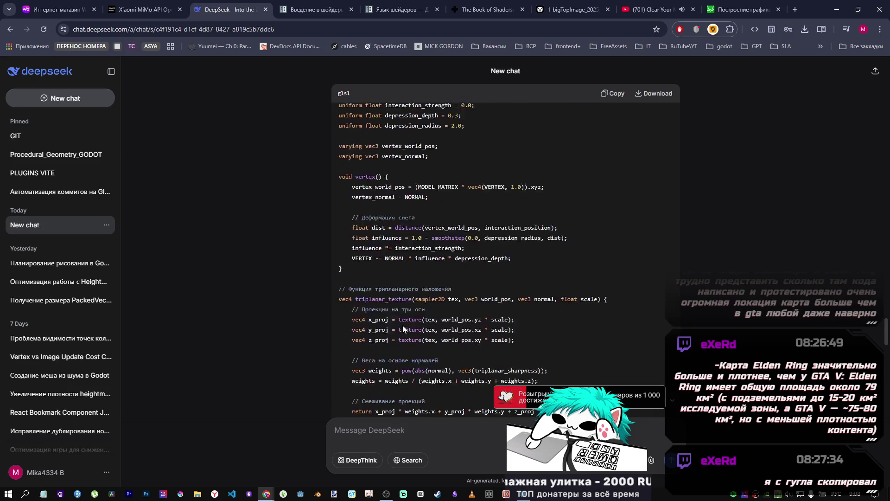
pyautogui.scroll(6, 407, 324)
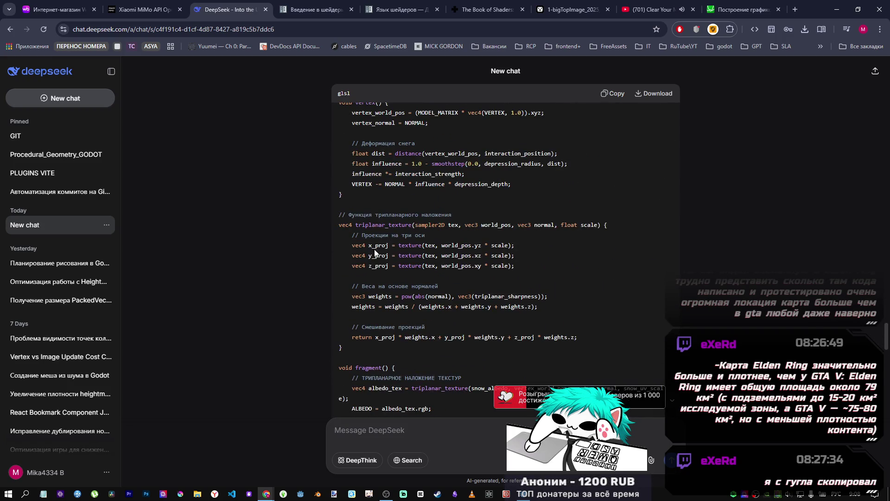
pyautogui.scroll(4, 407, 326)
pyautogui.hotkey('alt', 'Tab')
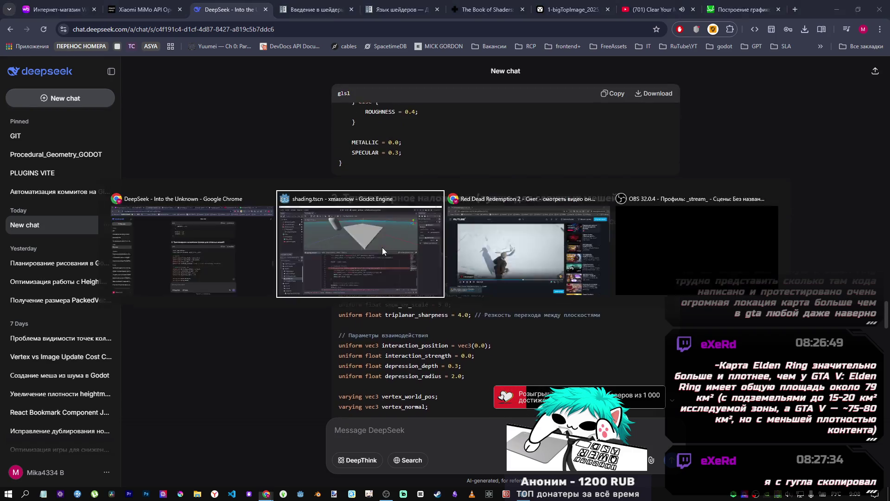
pyautogui.scroll(2, 352, 353)
pyautogui.scroll(-2, 347, 358)
pyautogui.hotkey('ctrl', 's')
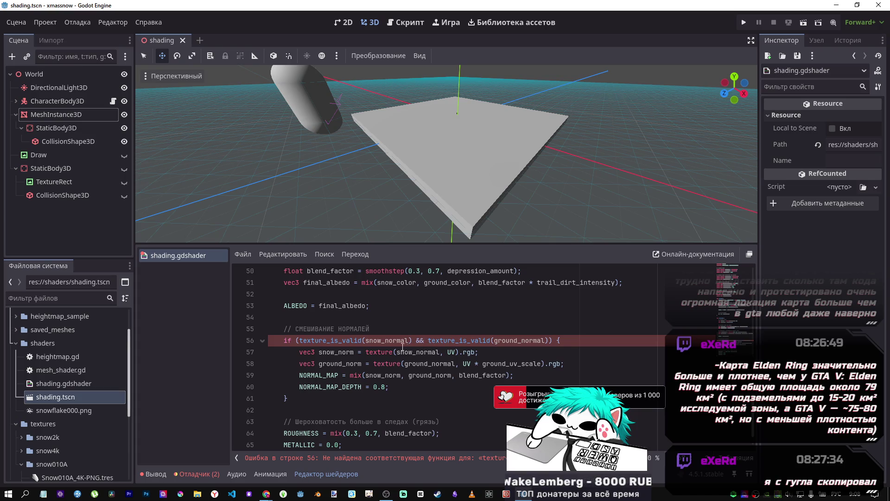
pyautogui.hotkey('alt', 'Tab')
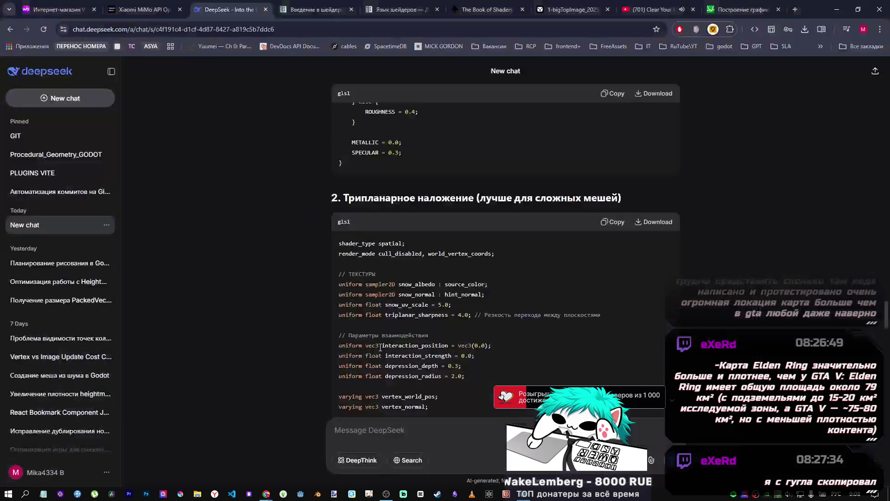
# - Copy the triplanar snow shader code block from DeepSeek's reply into the clipboard
pyautogui.scroll(-5, 387, 354)
pyautogui.scroll(-10, 387, 356)
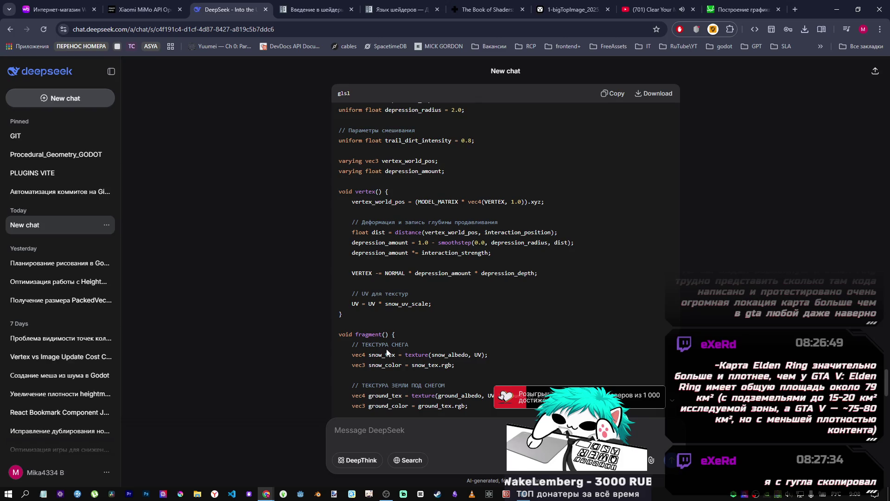
pyautogui.scroll(10, 387, 352)
pyautogui.scroll(15, 387, 354)
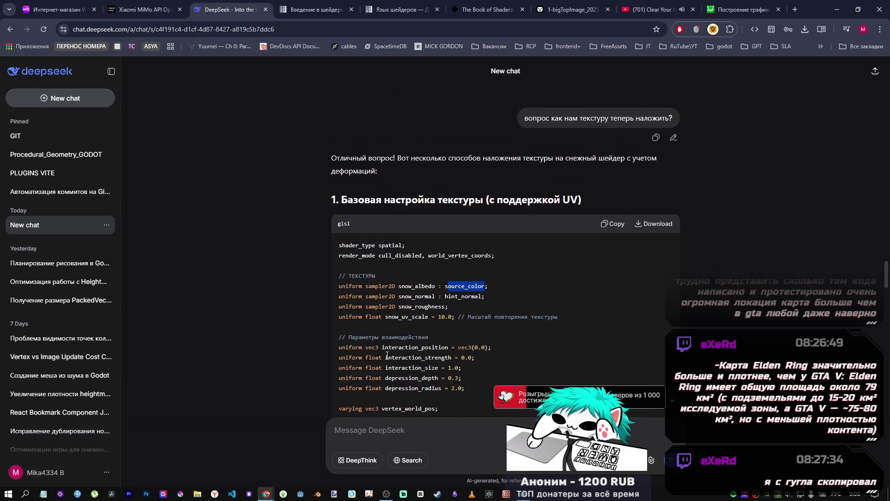
pyautogui.scroll(-10, 386, 355)
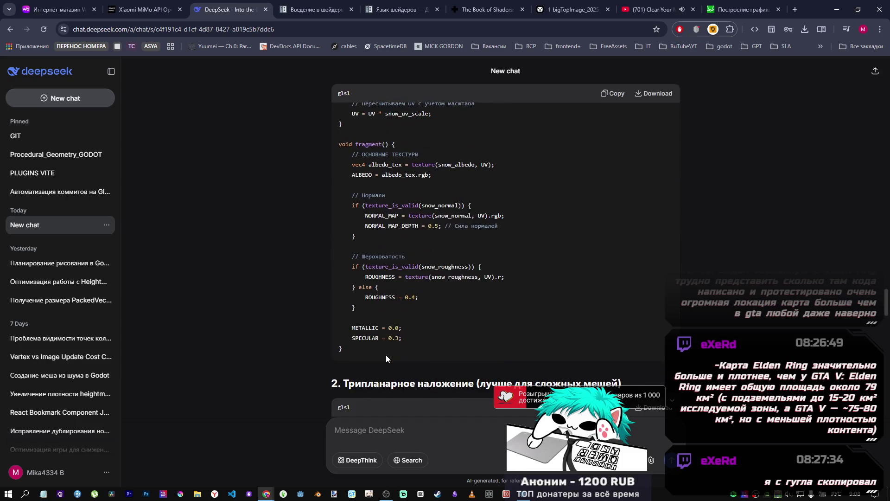
pyautogui.scroll(15, 387, 355)
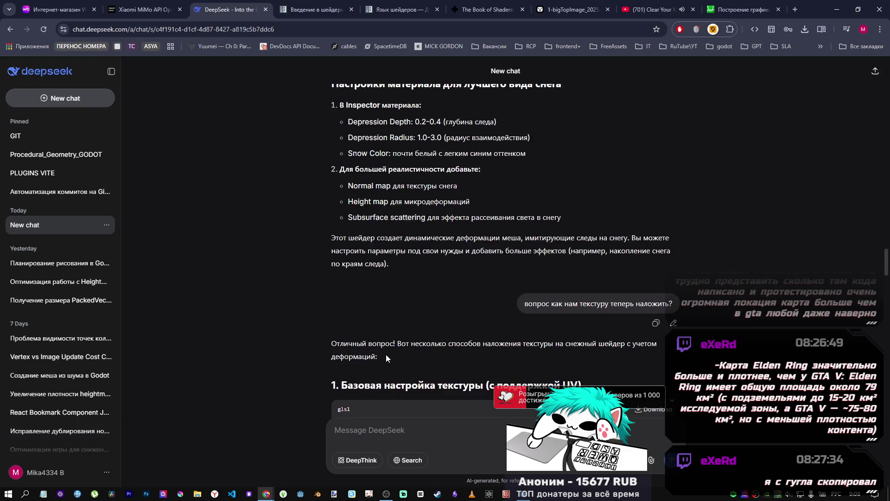
pyautogui.scroll(-5, 386, 356)
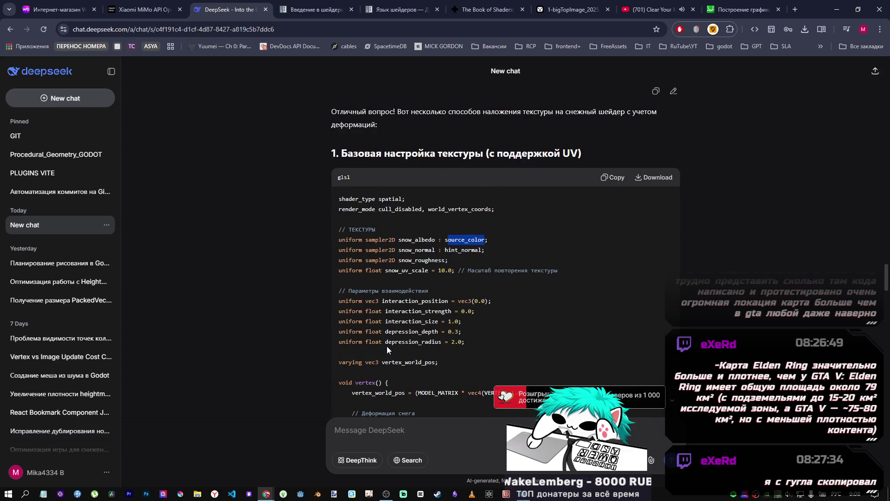
pyautogui.scroll(-6, 387, 345)
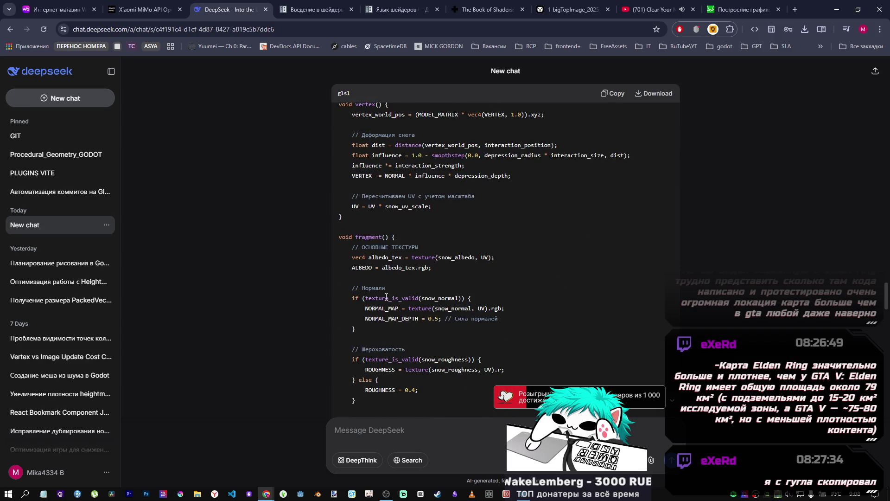
pyautogui.scroll(-3, 465, 315)
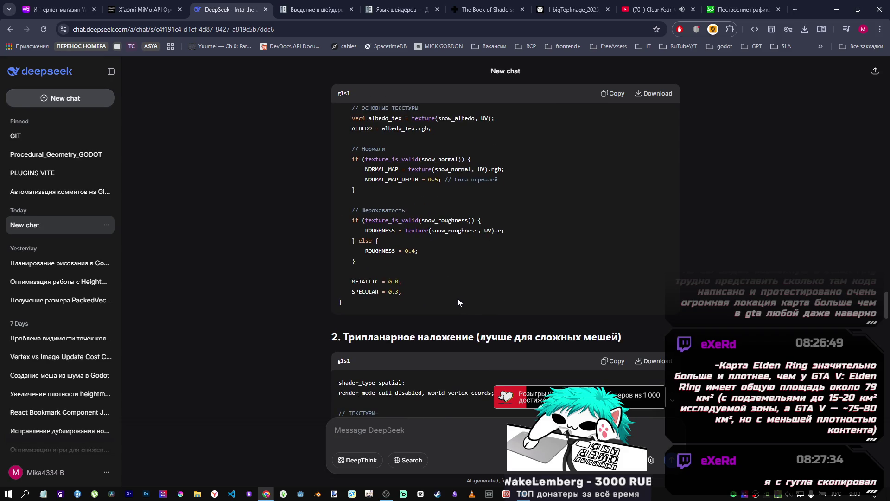
pyautogui.scroll(5, 459, 299)
pyautogui.scroll(2, 459, 299)
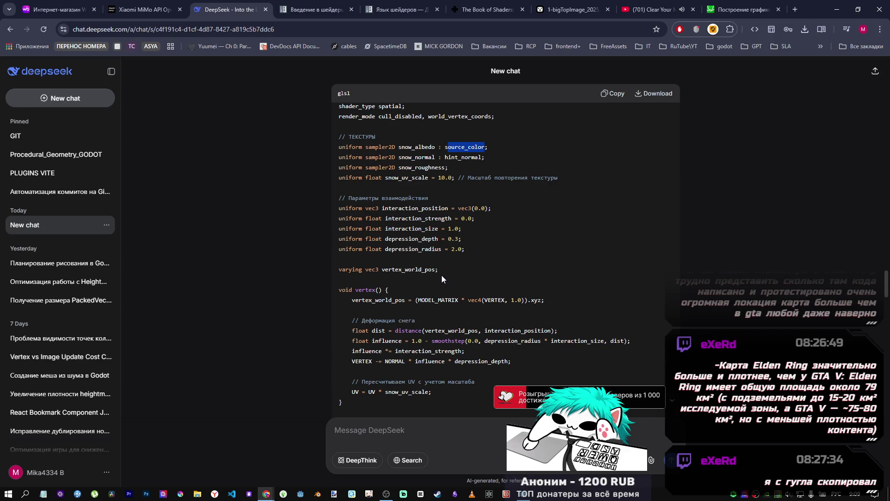
pyautogui.scroll(2, 441, 276)
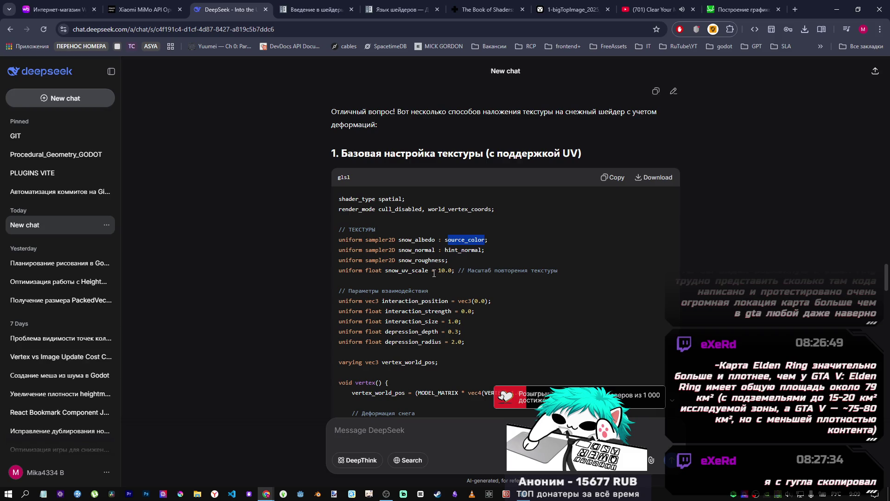
pyautogui.scroll(-2, 431, 276)
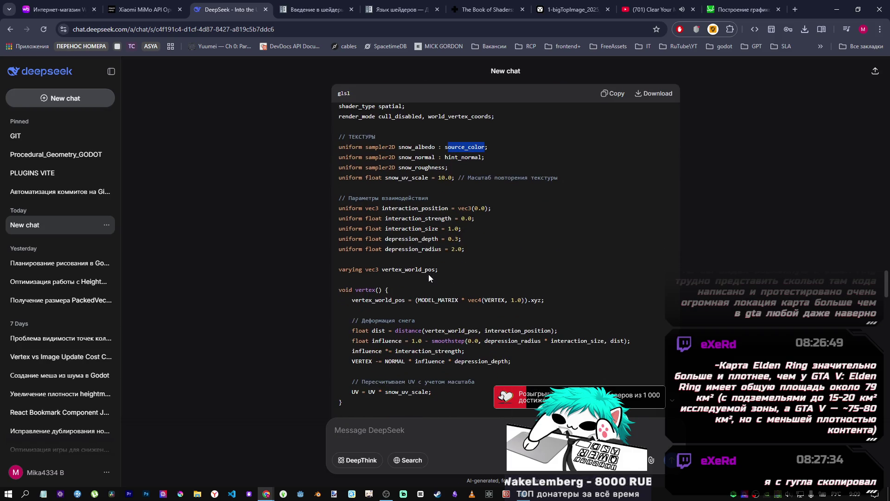
pyautogui.scroll(1, 428, 277)
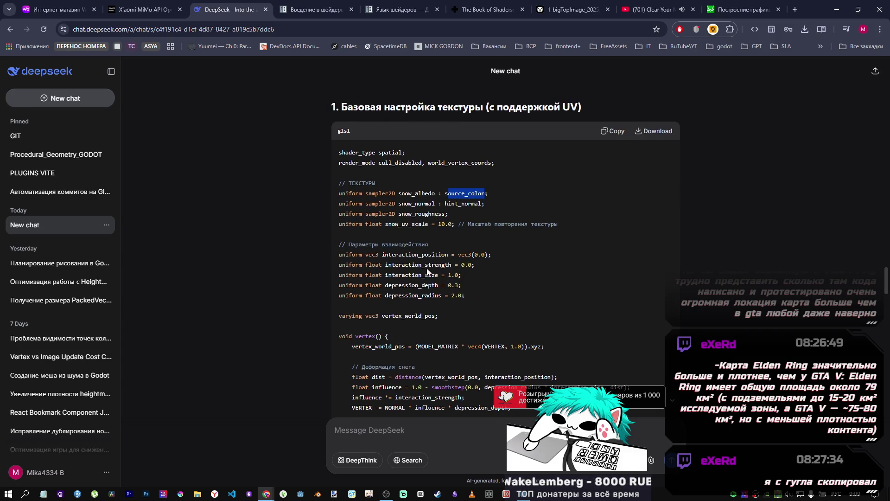
pyautogui.scroll(-6, 426, 272)
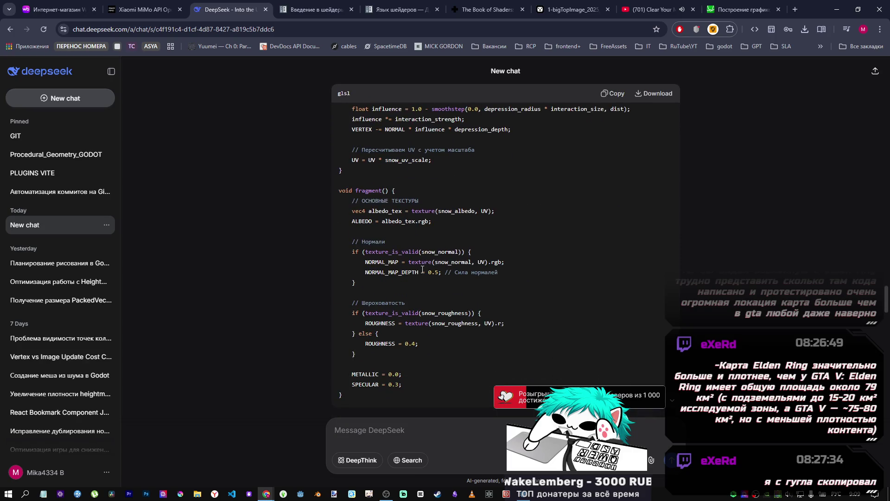
pyautogui.scroll(1, 422, 269)
pyautogui.scroll(-1, 419, 271)
pyautogui.scroll(-5, 416, 271)
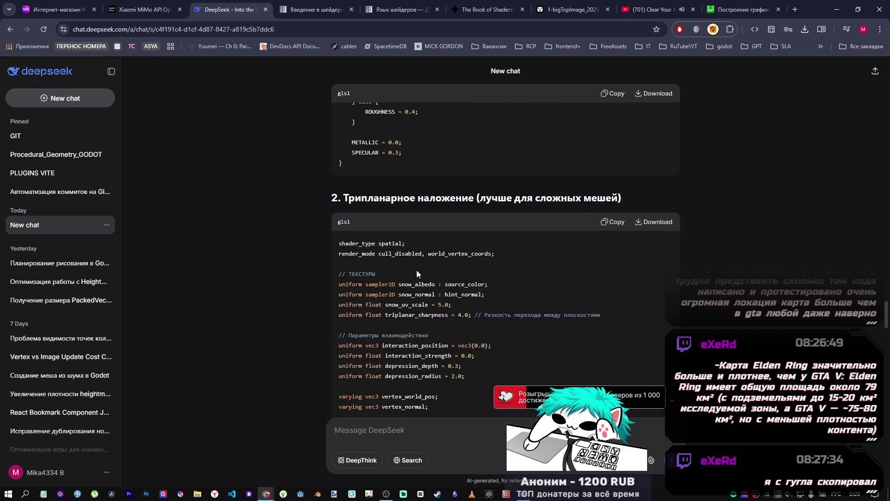
pyautogui.scroll(-3, 416, 270)
pyautogui.scroll(4, 416, 273)
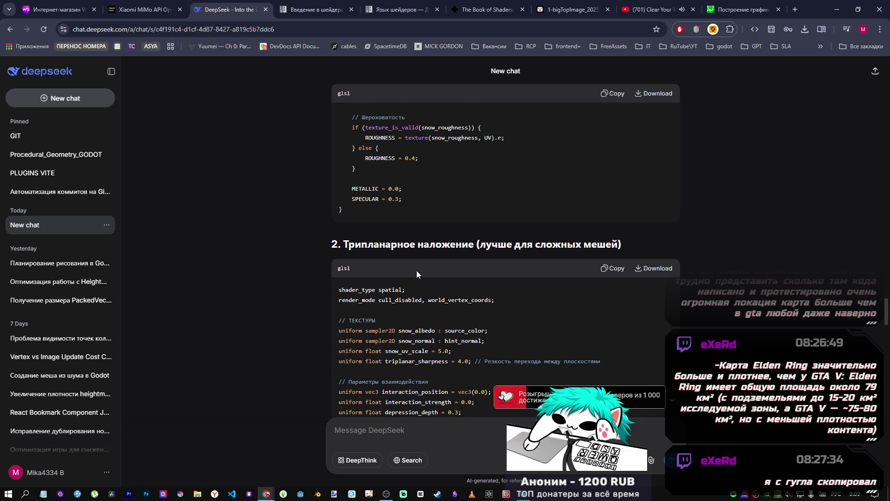
pyautogui.scroll(-5, 416, 271)
pyautogui.scroll(3, 415, 273)
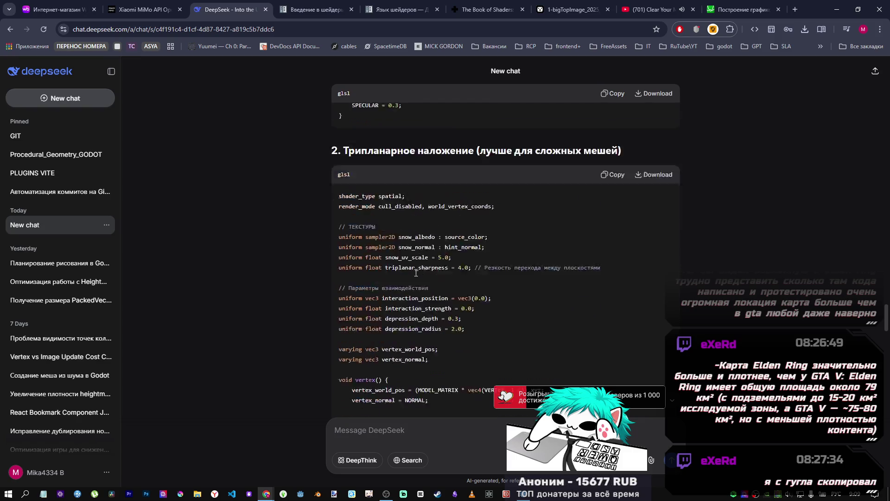
pyautogui.scroll(1, 416, 273)
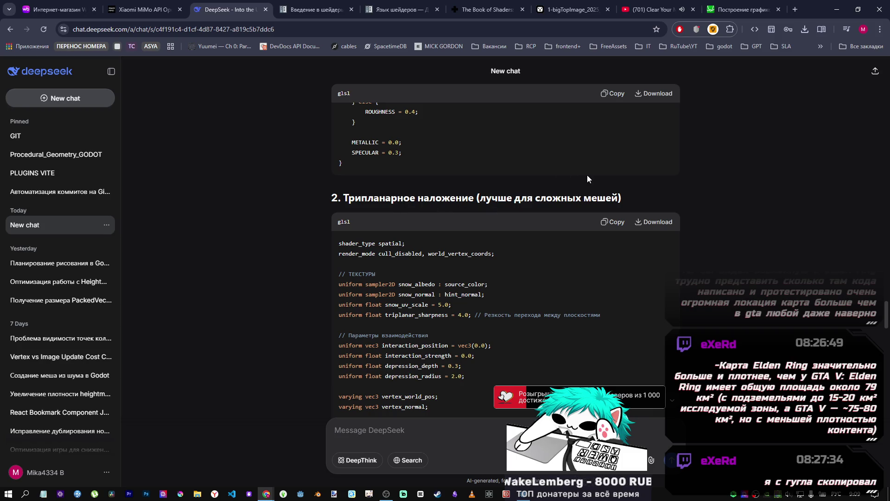
pyautogui.scroll(-10, 560, 247)
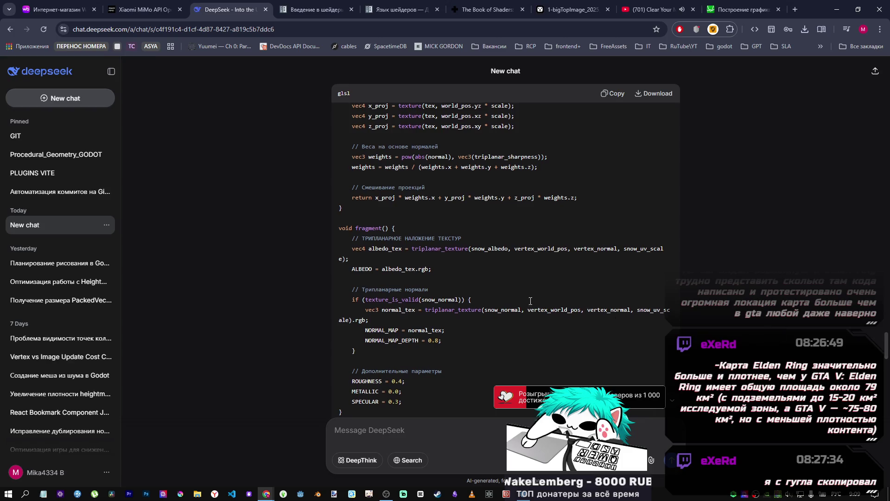
pyautogui.scroll(-3, 530, 301)
pyautogui.scroll(10, 528, 299)
pyautogui.click(616, 96)
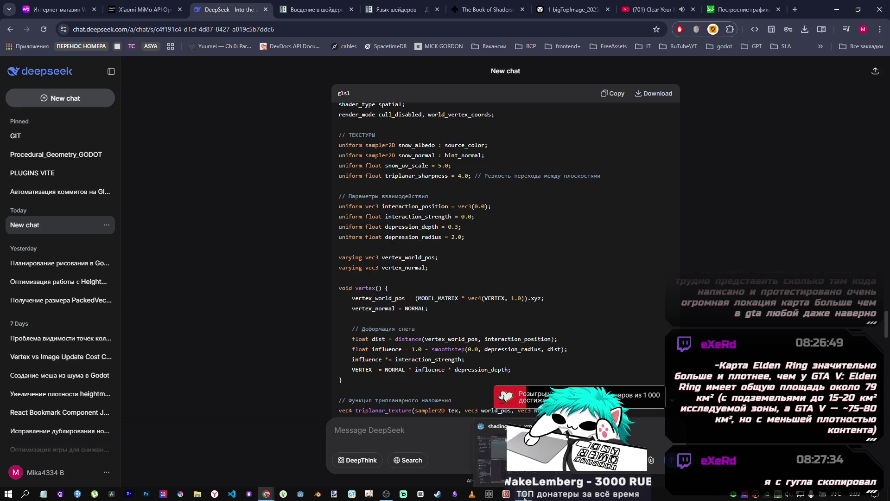
pyautogui.click(525, 496)
pyautogui.click(437, 367)
# - Select the failing texture_is_valid call on line 56 of shading.gdshader
pyautogui.hotkey('ctrl', 'a')
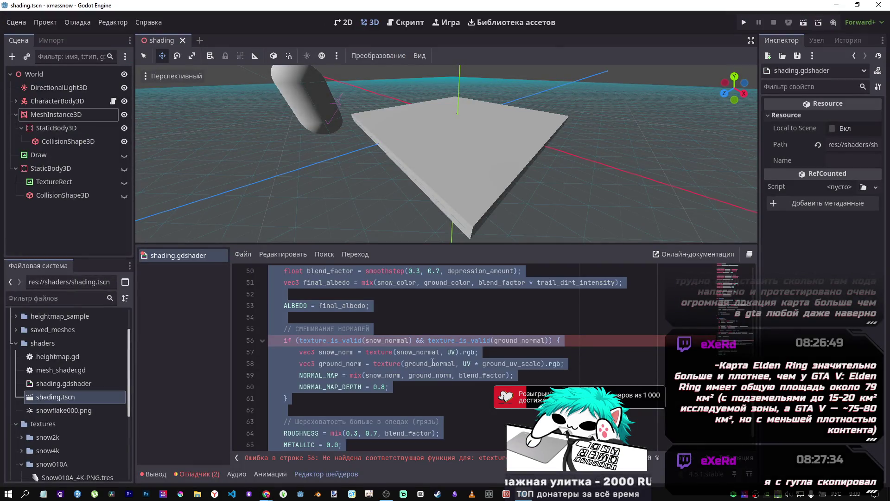
pyautogui.click(351, 341)
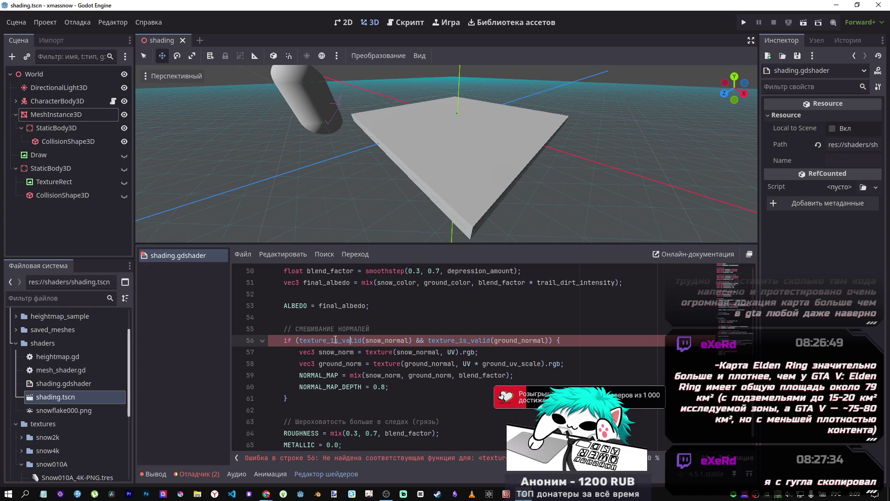
pyautogui.doubleClick(338, 343)
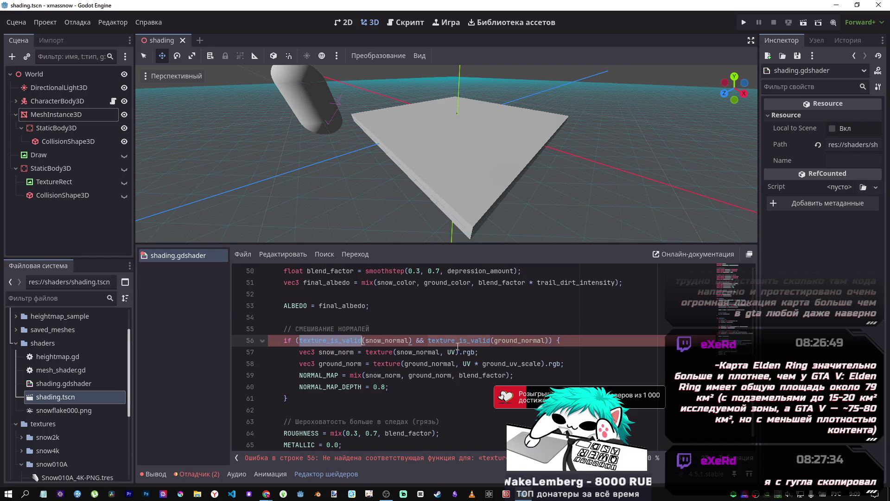
pyautogui.hotkey('alt', 'Tab')
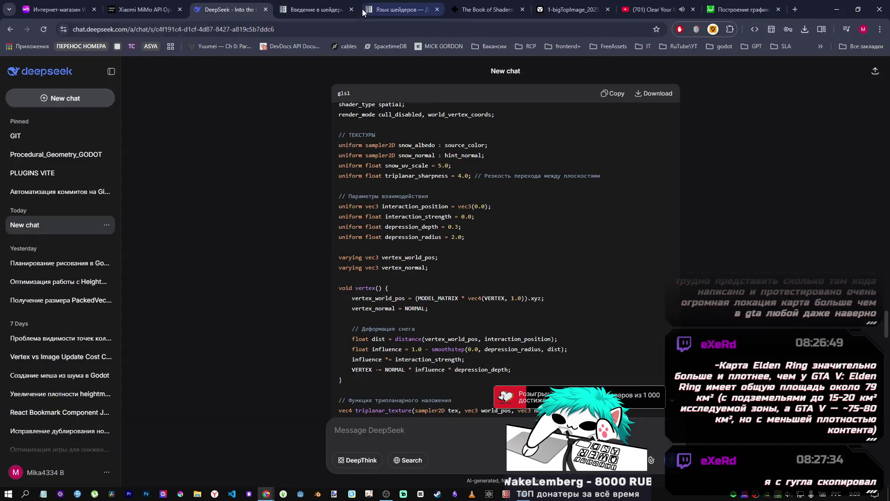
# - Check the sampler types in the 'Язык шейдеров' docs data type table
pyautogui.click(366, 9)
pyautogui.scroll(8, 394, 268)
pyautogui.scroll(5, 391, 275)
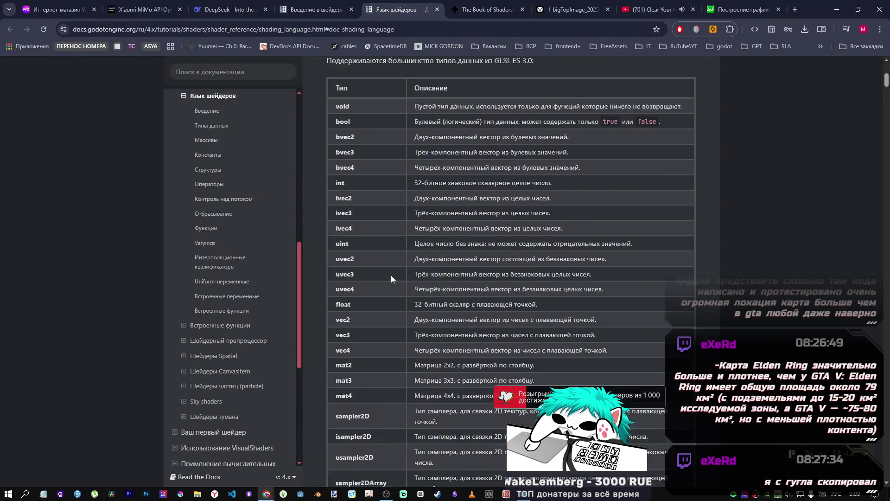
pyautogui.scroll(-2, 391, 274)
pyautogui.scroll(-4, 391, 274)
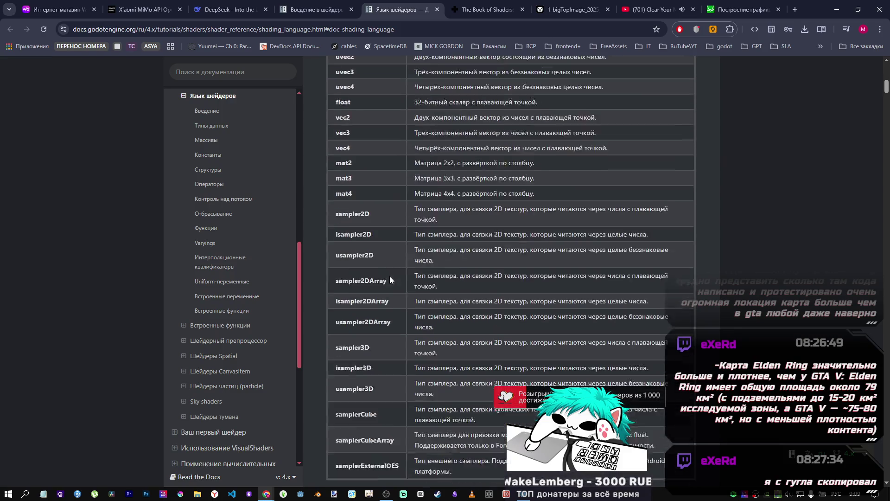
pyautogui.scroll(6, 381, 377)
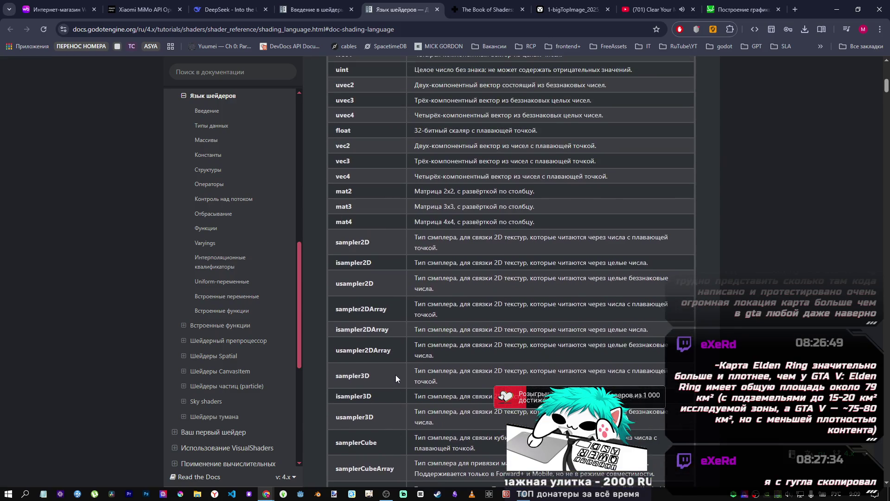
pyautogui.scroll(-2, 388, 366)
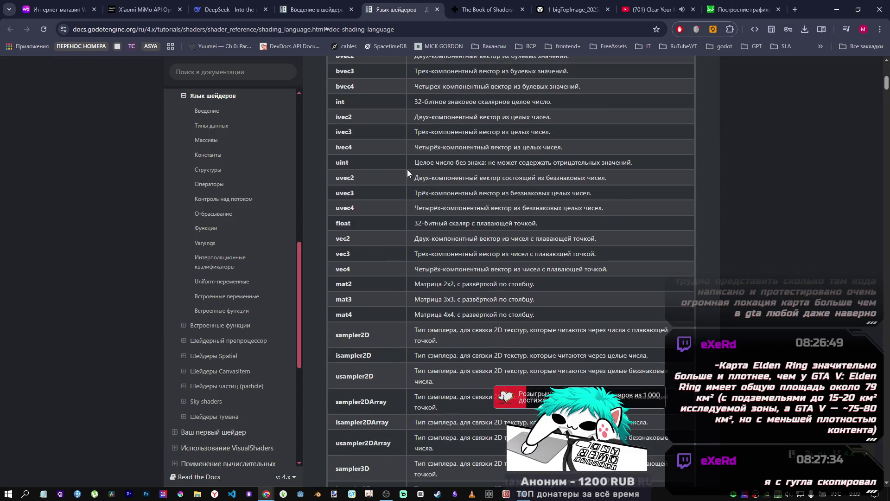
pyautogui.hotkey('alt', 'Tab')
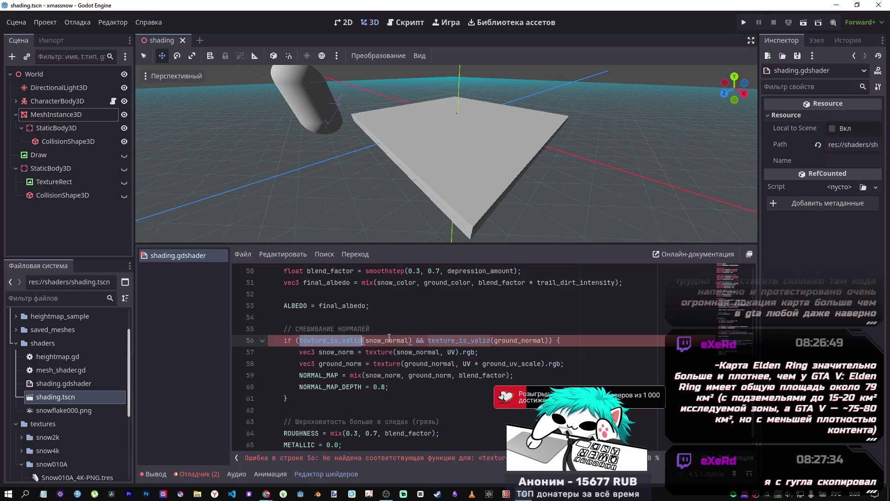
# - Delete both texture_is_valid( calls and their parentheses from line 56, leaving snow_normal && ground_normal
pyautogui.click(371, 342)
pyautogui.moveTo(364, 341); pyautogui.dragTo(298, 342)
pyautogui.moveTo(365, 341); pyautogui.dragTo(300, 340)
pyautogui.press('BackSpace')
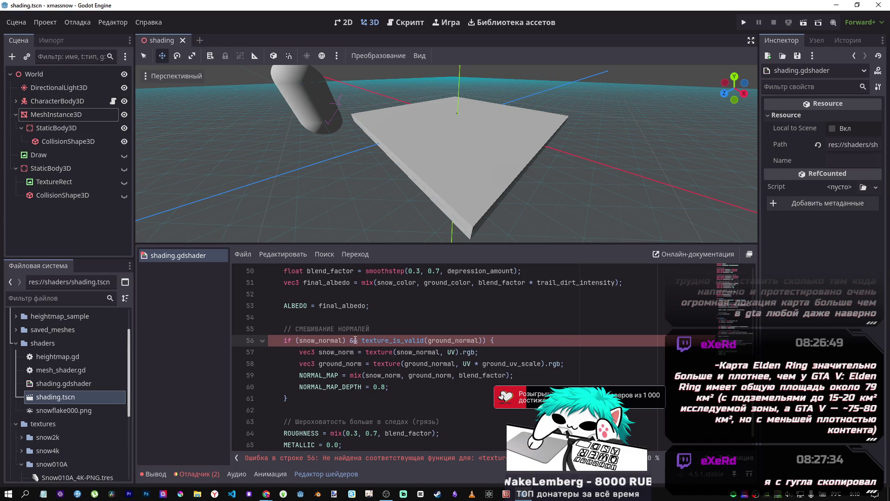
pyautogui.moveTo(363, 340); pyautogui.dragTo(424, 340)
pyautogui.press('BackSpace')
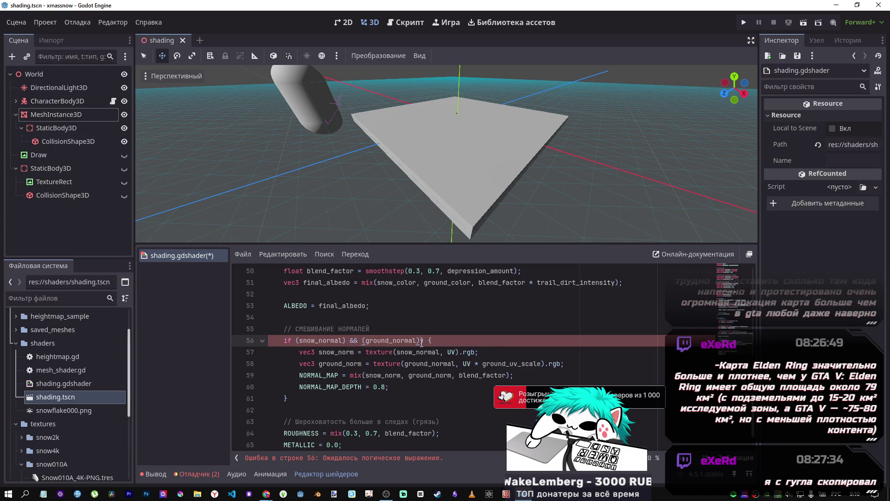
pyautogui.press('BackSpace')
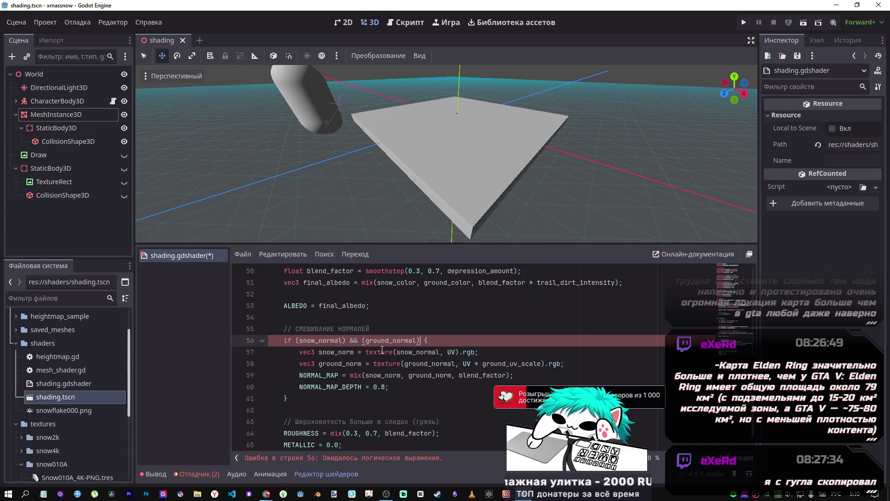
pyautogui.click(366, 340)
pyautogui.press('BackSpace')
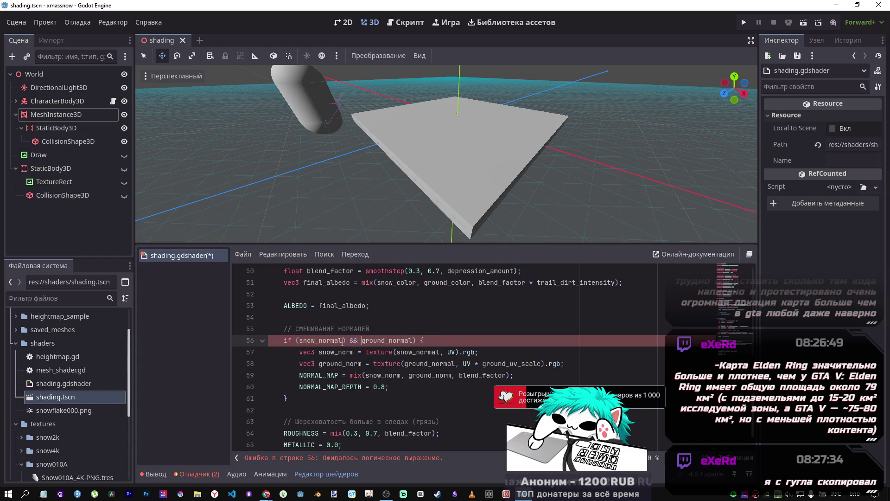
pyautogui.click(344, 340)
pyautogui.press('BackSpace')
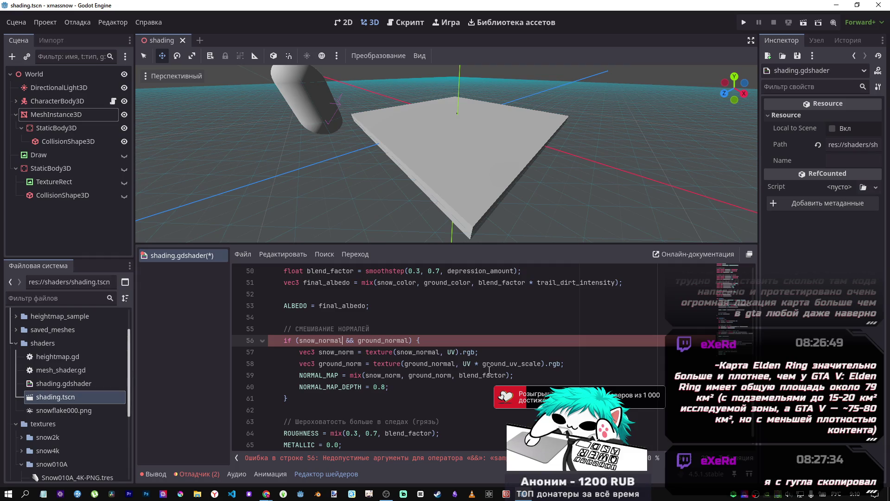
# - Review the new '&&' operator error on line 56, then consult the DeepSeek chat
pyautogui.scroll(4, 482, 369)
pyautogui.scroll(-3, 458, 361)
pyautogui.scroll(8, 459, 360)
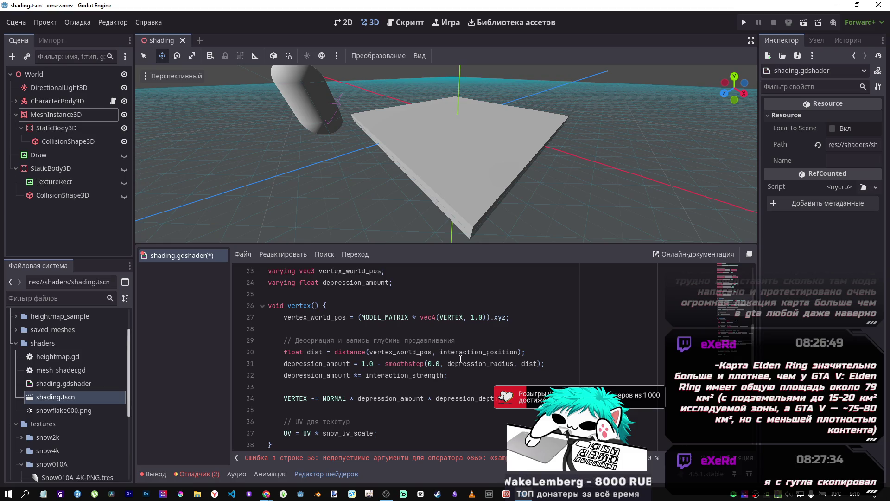
pyautogui.hotkey('alt', 'Tab')
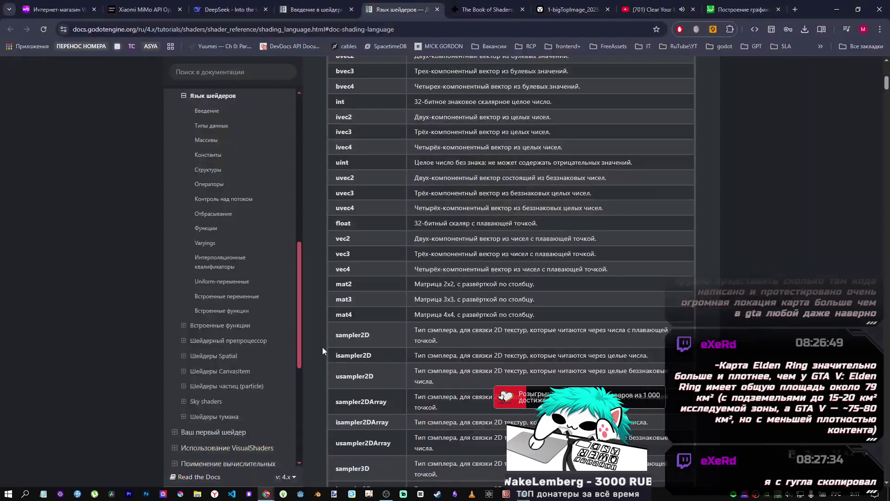
pyautogui.click(261, 4)
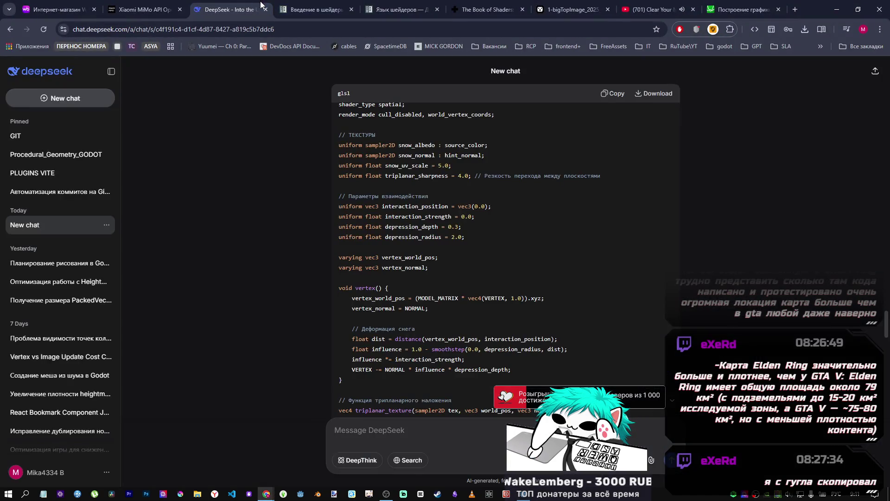
pyautogui.scroll(3, 538, 176)
pyautogui.scroll(-3, 538, 176)
pyautogui.scroll(3, 588, 204)
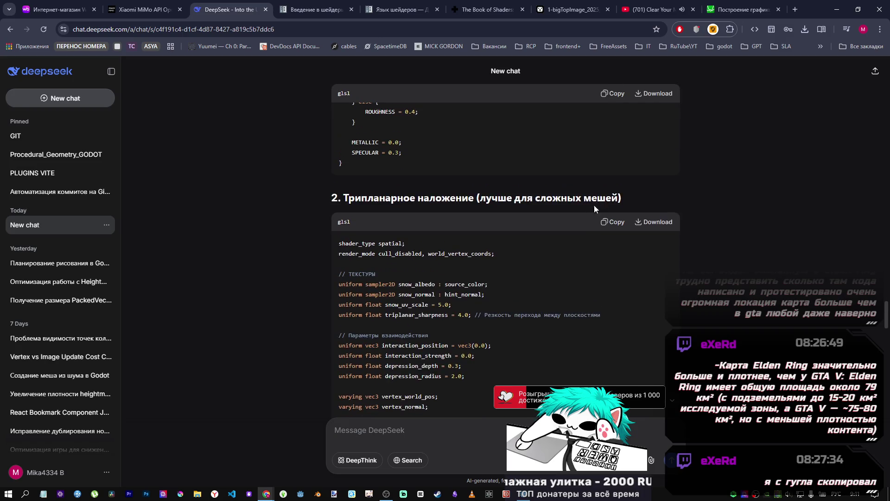
pyautogui.hotkey('alt', 'Tab')
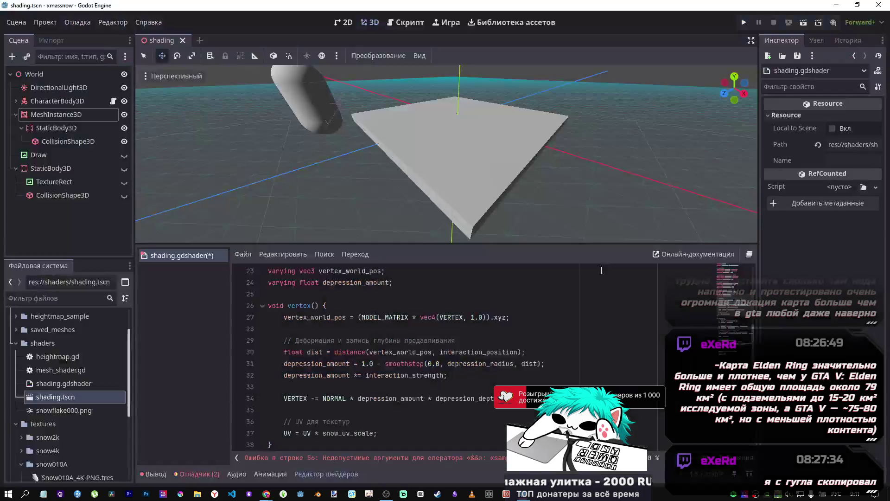
# - Replace all of shading.gdshader's code with the copied triplanar snow shader
pyautogui.click(451, 332)
pyautogui.hotkey('ctrl', 'a')
pyautogui.hotkey('ctrl', 'v')
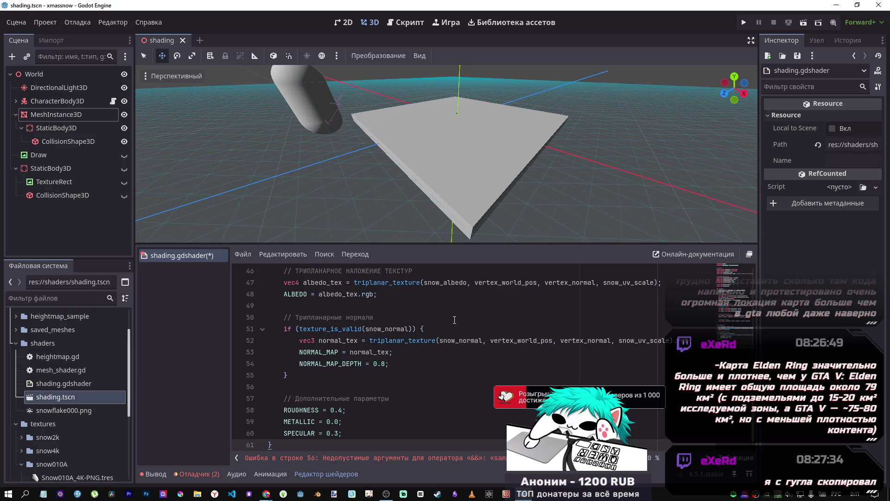
# - Comment out normal-map lines 51–55 with Ctrl+K, save, and nudge the capsule
pyautogui.click(343, 332)
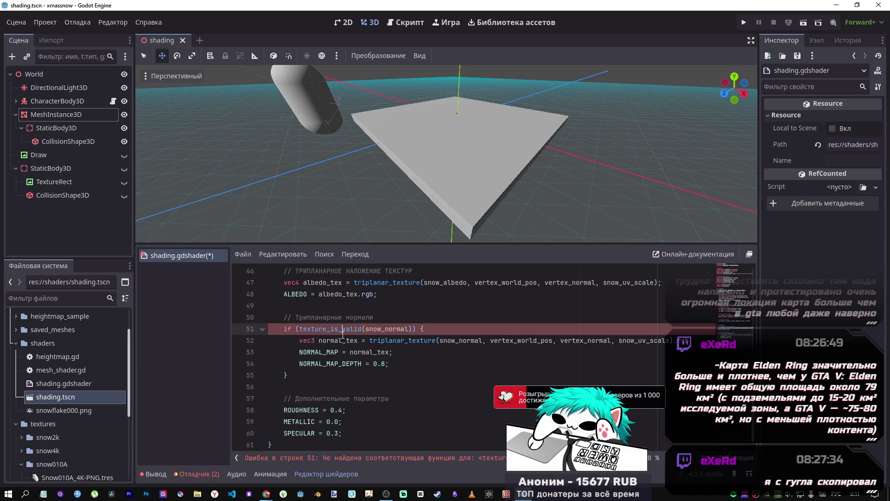
pyautogui.moveTo(329, 380)
pyautogui.mouseDown()
pyautogui.moveTo(301, 351)
pyautogui.moveTo(305, 332)
pyautogui.mouseUp()
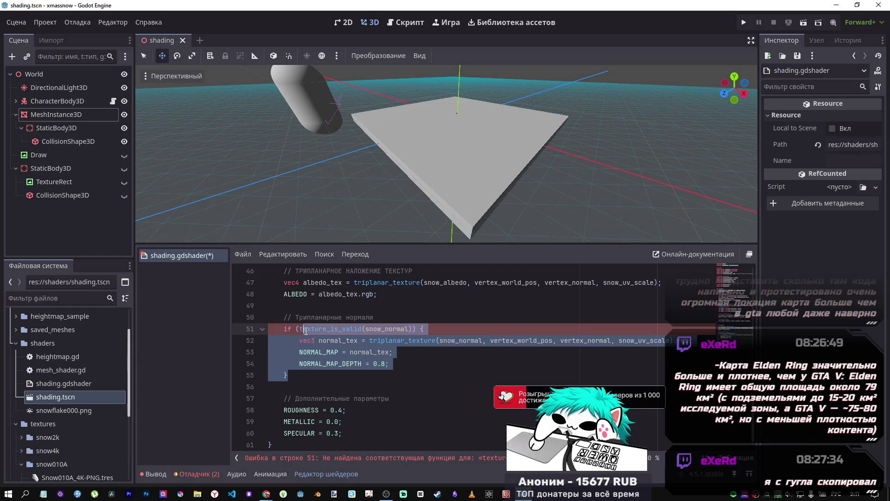
pyautogui.hotkey('alt', 'shift')
pyautogui.hotkey('ctrl', 'k')
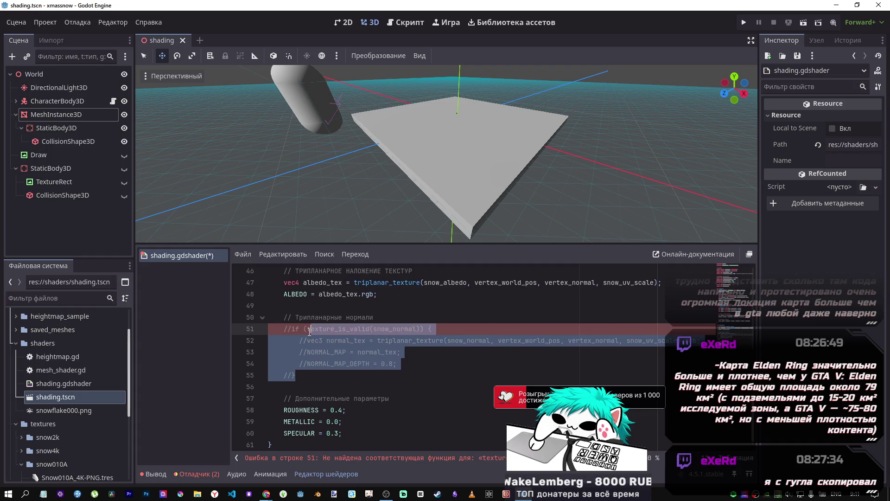
pyautogui.click(455, 364)
pyautogui.hotkey('ctrl', 's')
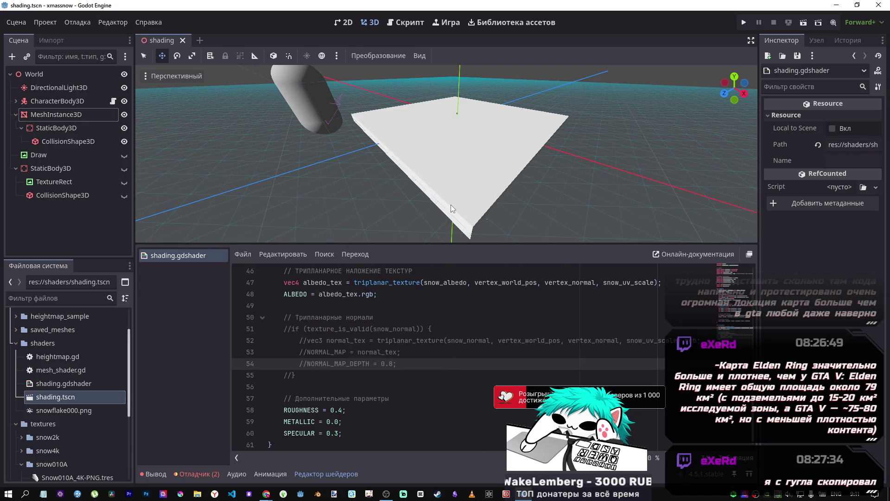
pyautogui.click(305, 112)
pyautogui.moveTo(305, 112)
pyautogui.mouseDown()
pyautogui.moveTo(233, 110)
pyautogui.moveTo(312, 108)
pyautogui.mouseUp()
# - Undo the accidental capsule move, then reselect and shift the CharacterBody3D
pyautogui.scroll(-5, 376, 87)
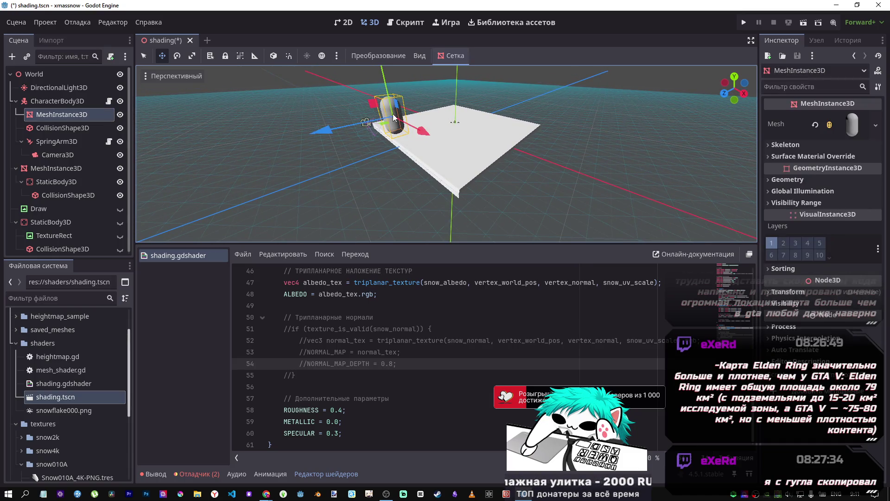
pyautogui.hotkey('ctrl', 'z')
pyautogui.click(57, 101)
pyautogui.moveTo(312, 118); pyautogui.dragTo(378, 122)
pyautogui.scroll(-1, 379, 125)
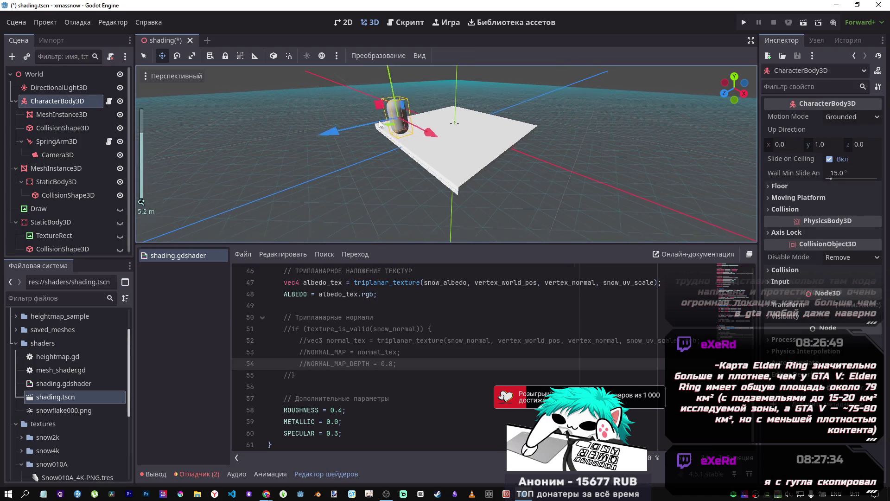
pyautogui.scroll(-2, 403, 75)
pyautogui.click(397, 79)
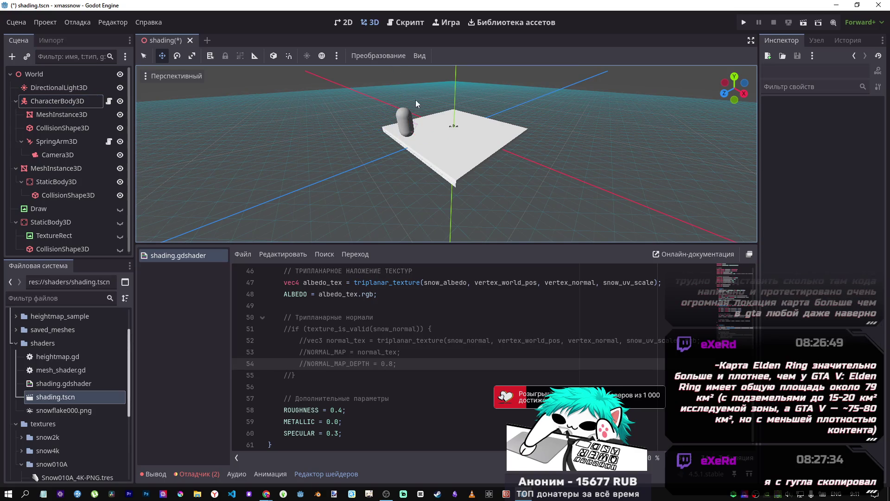
pyautogui.scroll(-3, 416, 100)
pyautogui.scroll(10, 163, 147)
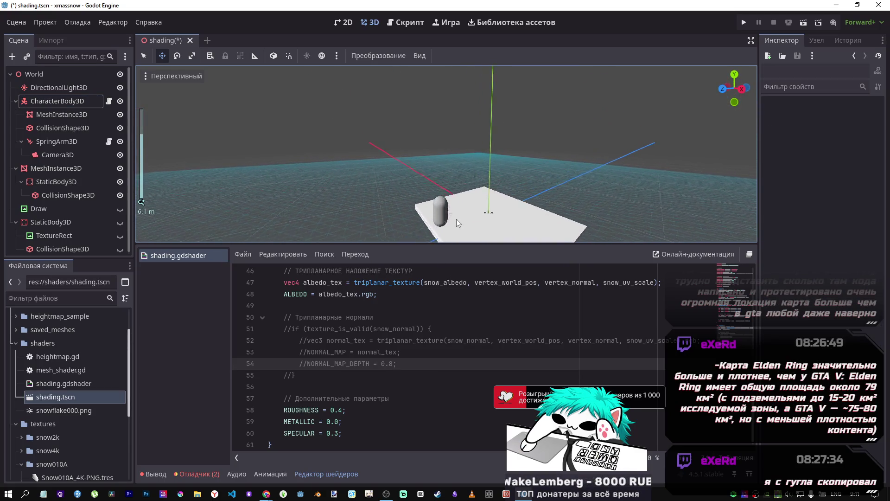
# - Lower the capsule slightly onto the snow plane and jump to the line 6 snow_normal warning
pyautogui.click(62, 114)
pyautogui.click(57, 101)
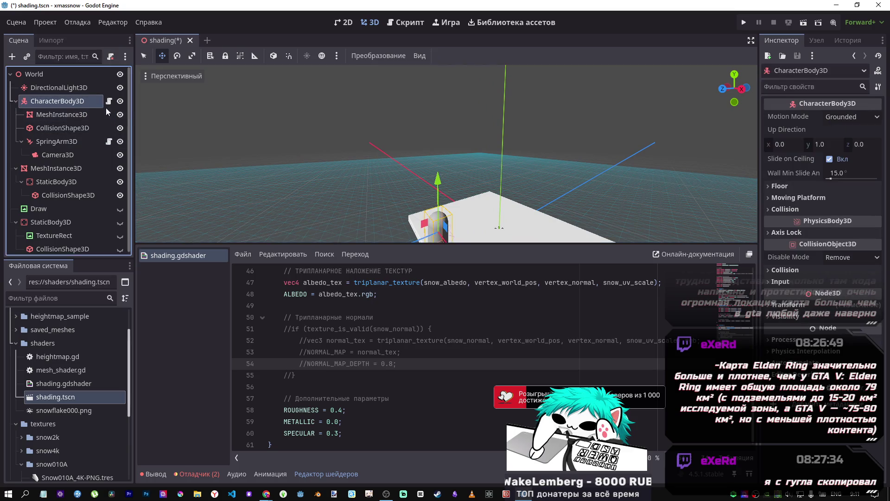
pyautogui.moveTo(437, 180); pyautogui.dragTo(439, 189)
pyautogui.scroll(-5, 439, 188)
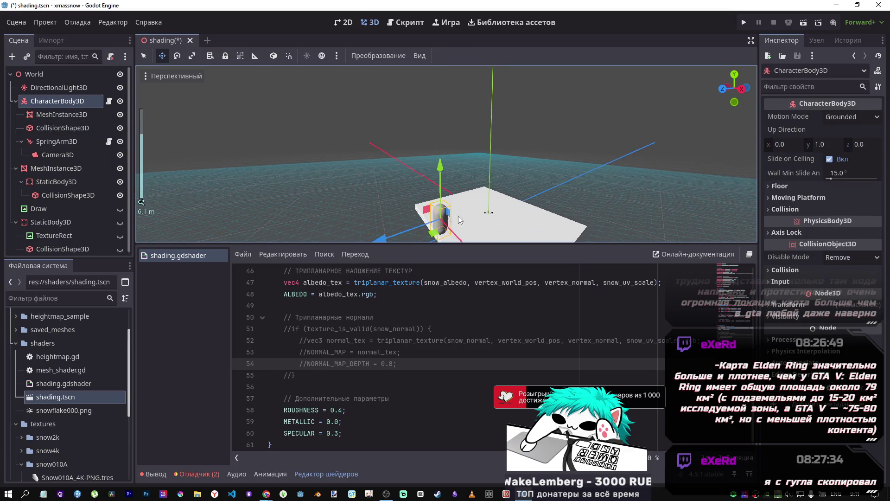
pyautogui.scroll(5, 507, 128)
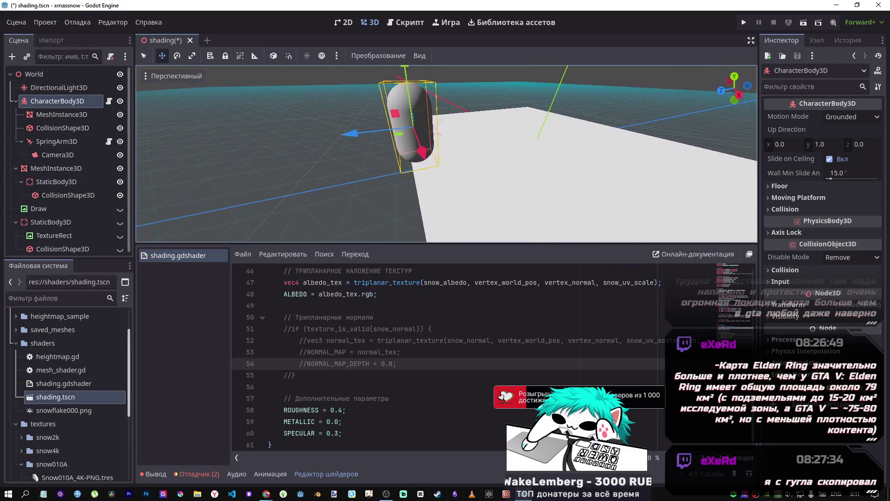
pyautogui.moveTo(428, 121)
pyautogui.mouseDown()
pyautogui.moveTo(429, 111)
pyautogui.moveTo(430, 176)
pyautogui.moveTo(427, 103)
pyautogui.moveTo(364, 174)
pyautogui.mouseUp()
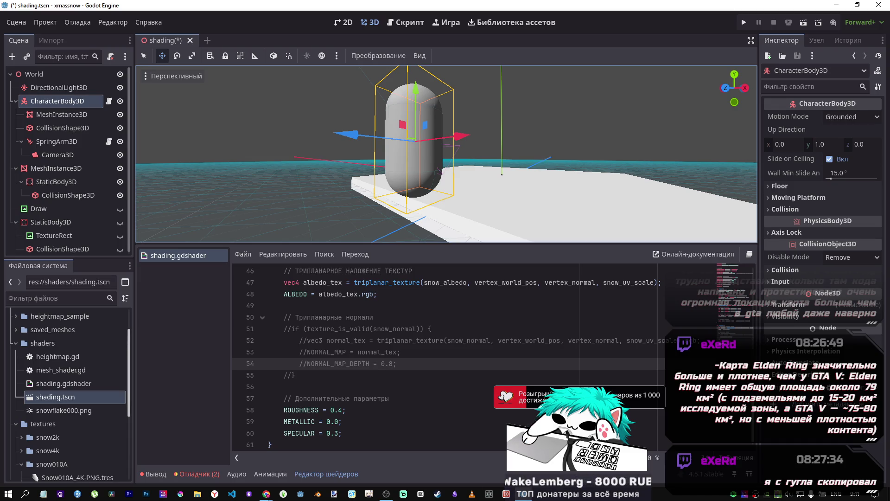
pyautogui.click(324, 426)
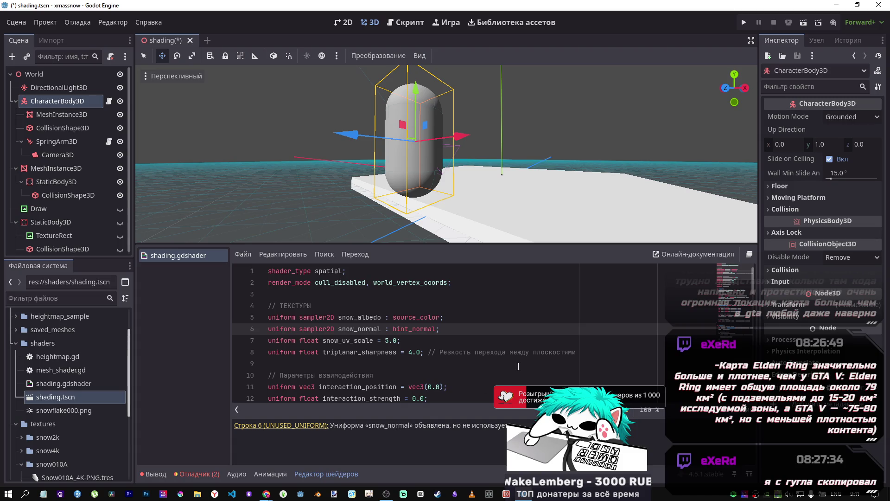
# - Select the texture_is_valid call on shader line 51 to ask DeepSeek about it
pyautogui.scroll(-10, 513, 373)
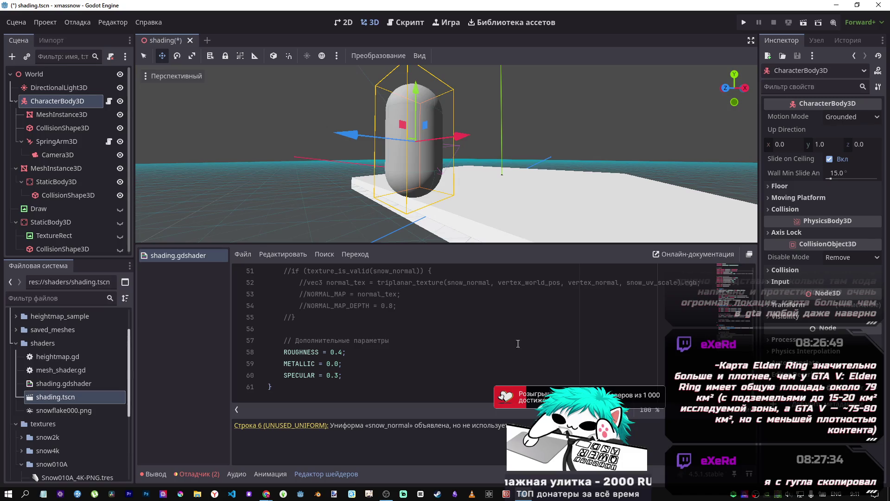
pyautogui.scroll(3, 440, 345)
pyautogui.scroll(-1, 411, 353)
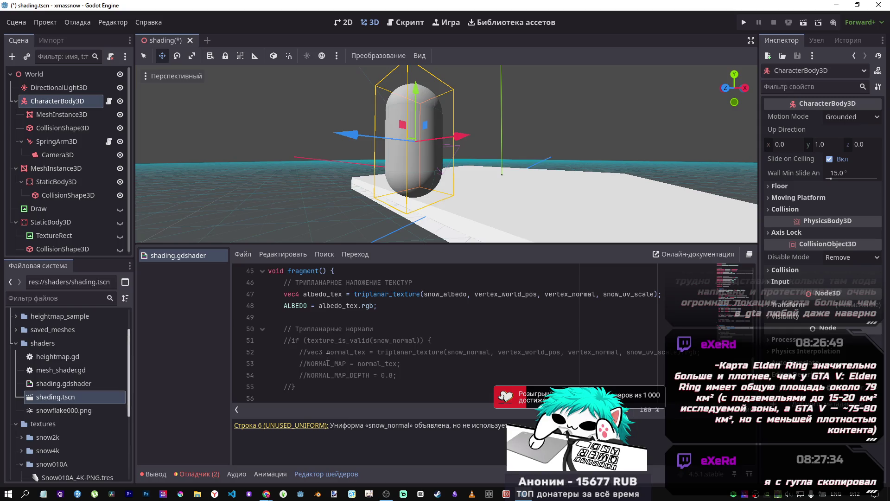
pyautogui.click(385, 351)
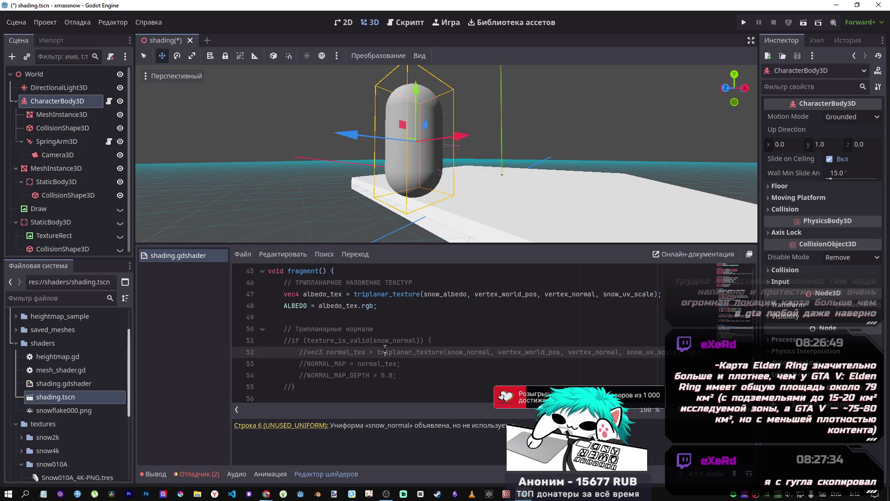
pyautogui.hotkey('alt', 'Tab')
pyautogui.scroll(-5, 481, 428)
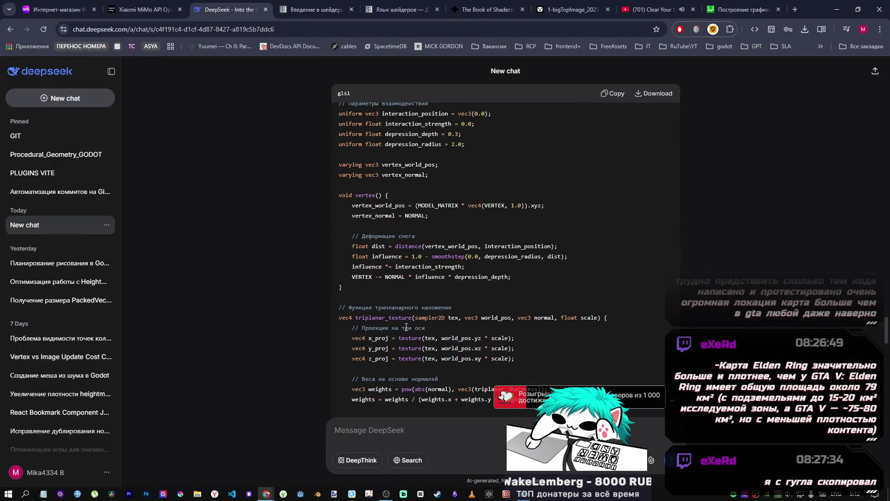
pyautogui.hotkey('alt', 'Tab')
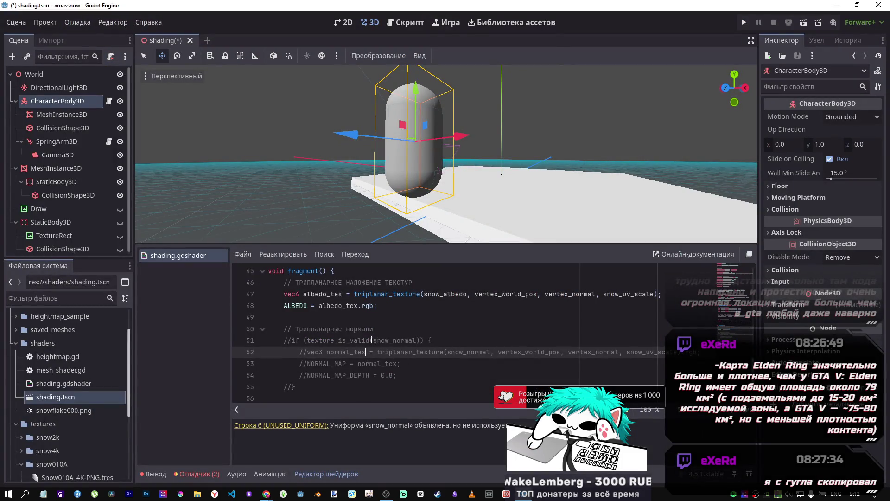
pyautogui.moveTo(371, 340); pyautogui.dragTo(305, 341)
pyautogui.hotkey('ctrl', 'c')
pyautogui.hotkey('alt', 'Tab')
# - Send DeepSeek 'texture_is_valid нет функции', reporting that the function doesn't exist
pyautogui.click(444, 430)
pyautogui.hotkey('ctrl', 'v')
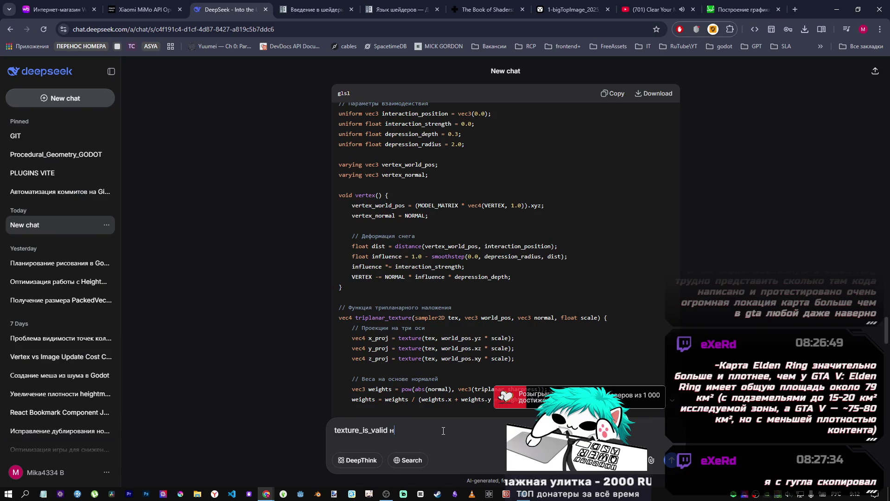
pyautogui.write('т функции')
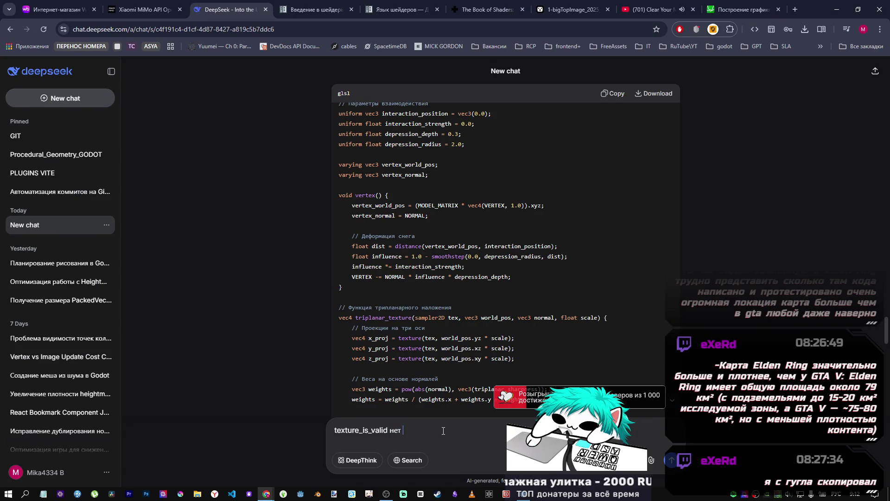
pyautogui.press('Return')
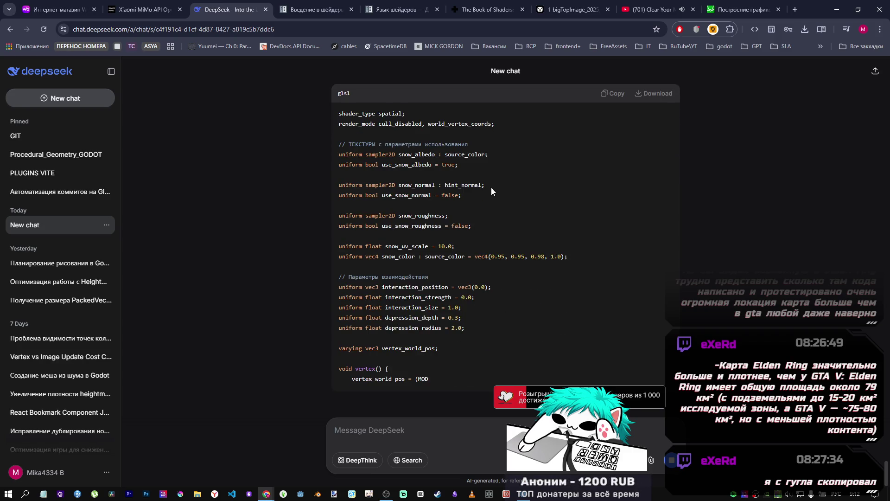
pyautogui.scroll(1, 491, 205)
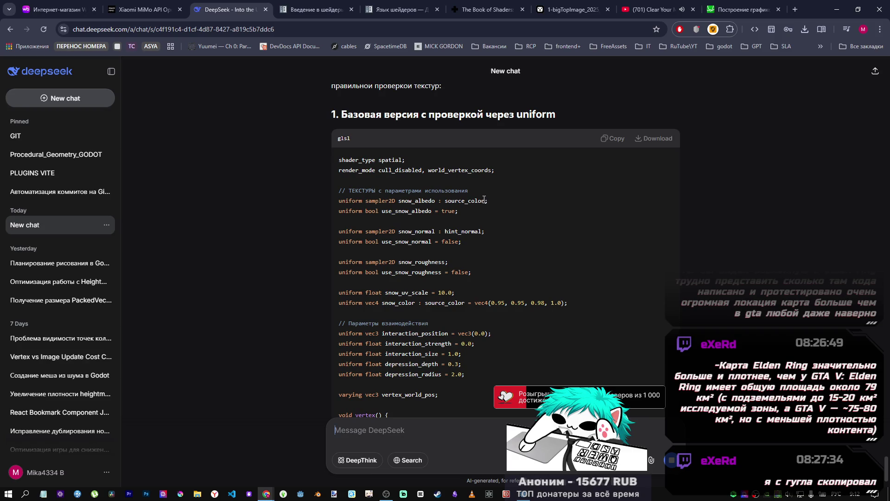
pyautogui.scroll(-2, 483, 201)
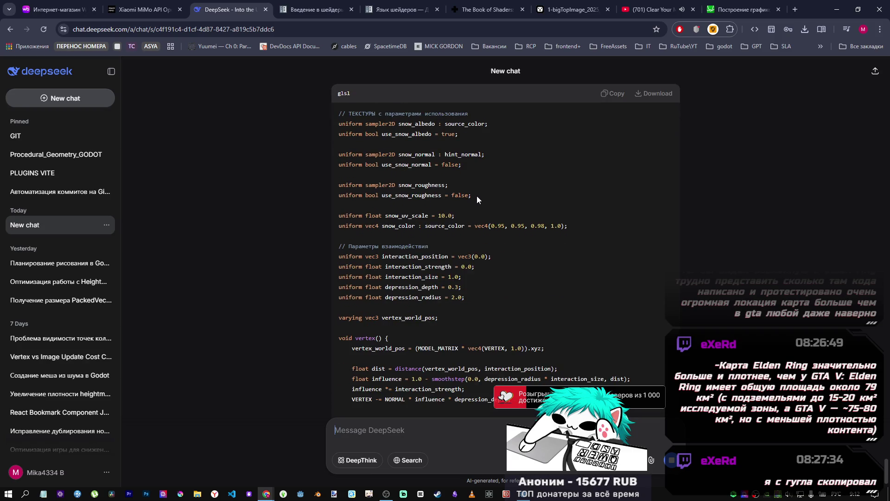
pyautogui.scroll(-2, 474, 197)
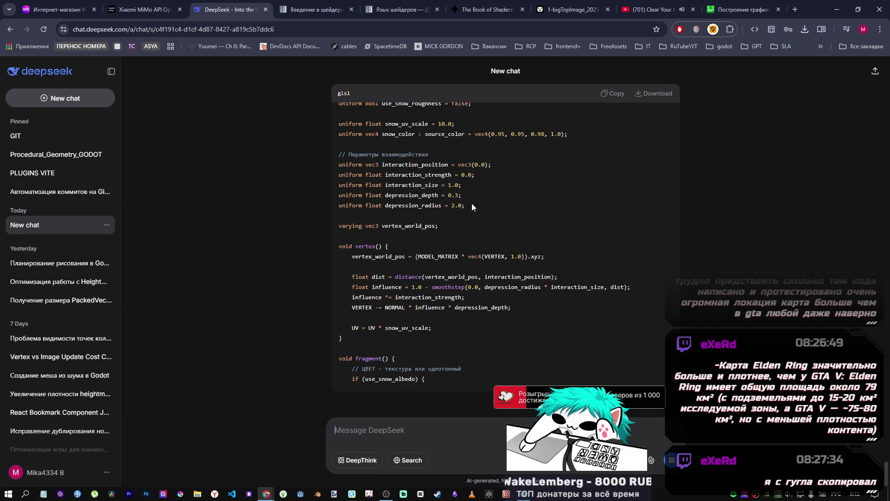
pyautogui.scroll(3, 471, 203)
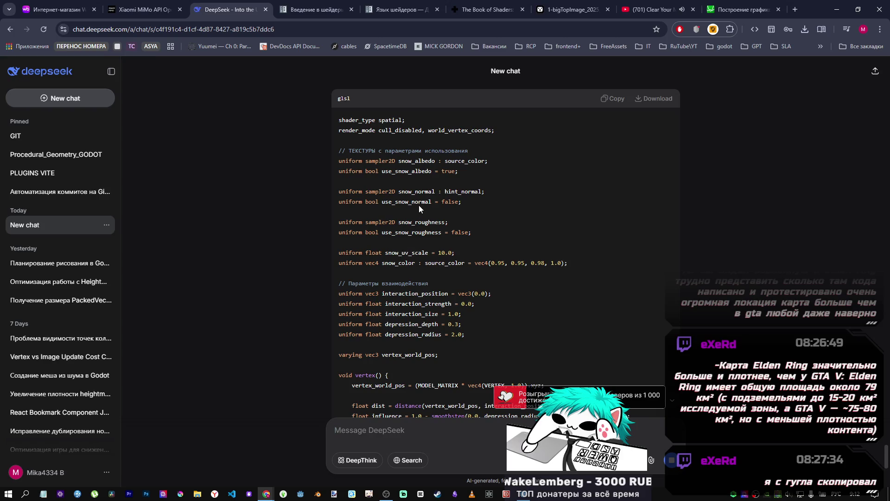
pyautogui.scroll(-2, 417, 208)
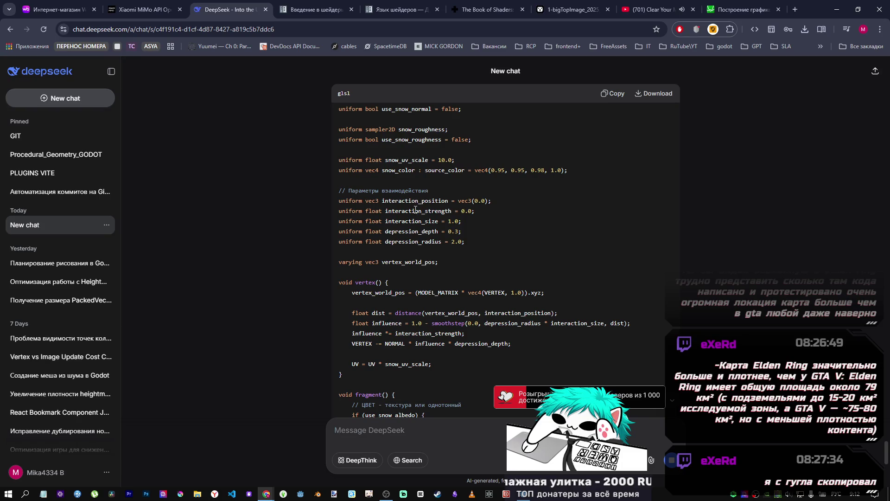
pyautogui.scroll(-2, 416, 209)
pyautogui.scroll(2, 417, 213)
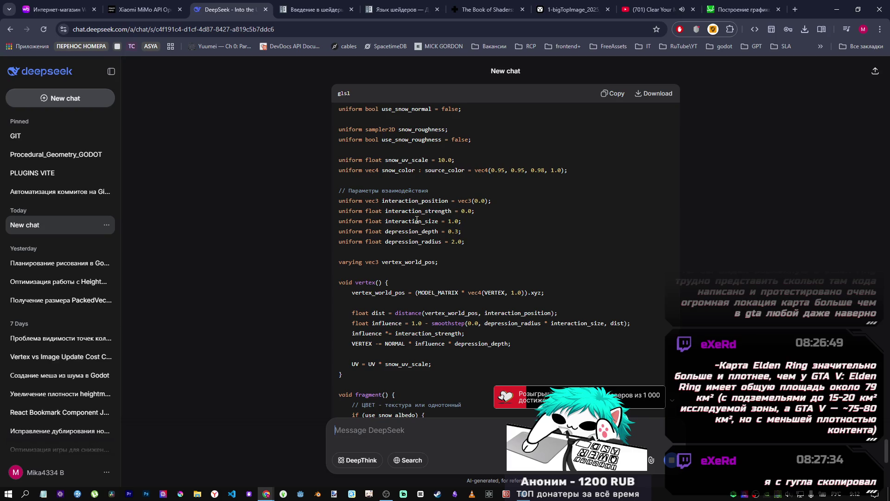
pyautogui.scroll(-8, 415, 215)
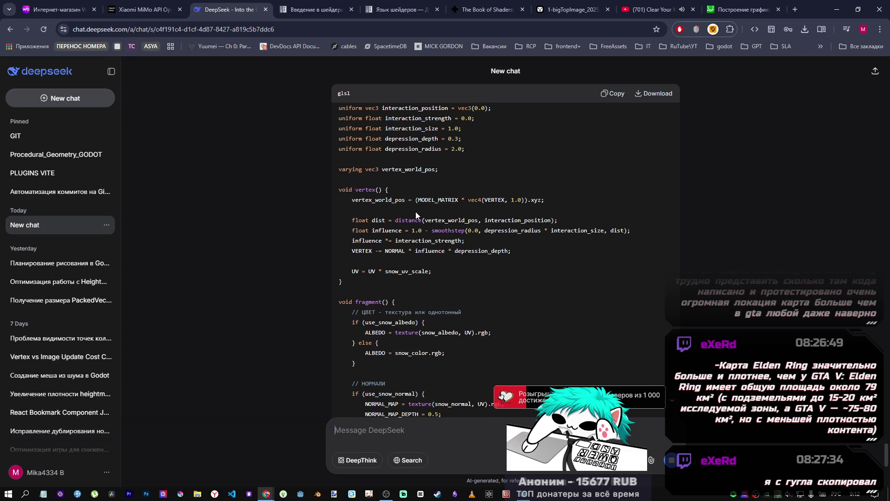
pyautogui.scroll(1, 419, 262)
pyautogui.scroll(-4, 425, 261)
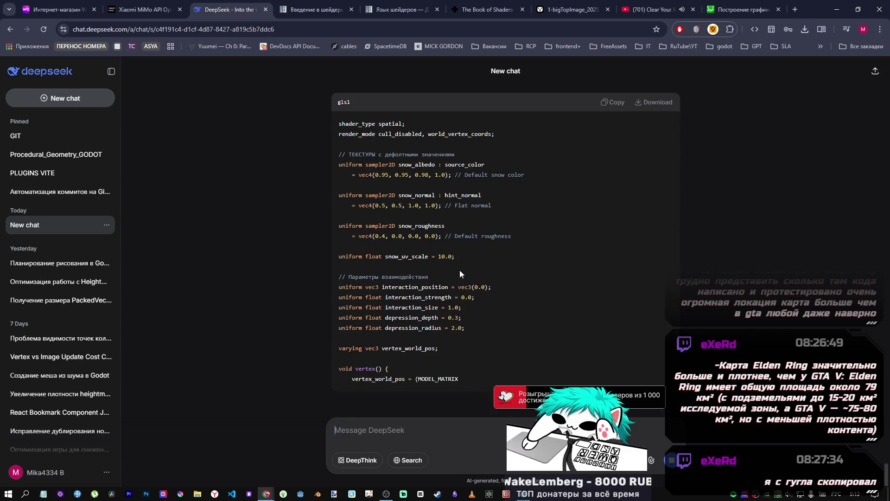
pyautogui.scroll(10, 463, 273)
pyautogui.scroll(9, 468, 273)
pyautogui.scroll(-8, 467, 268)
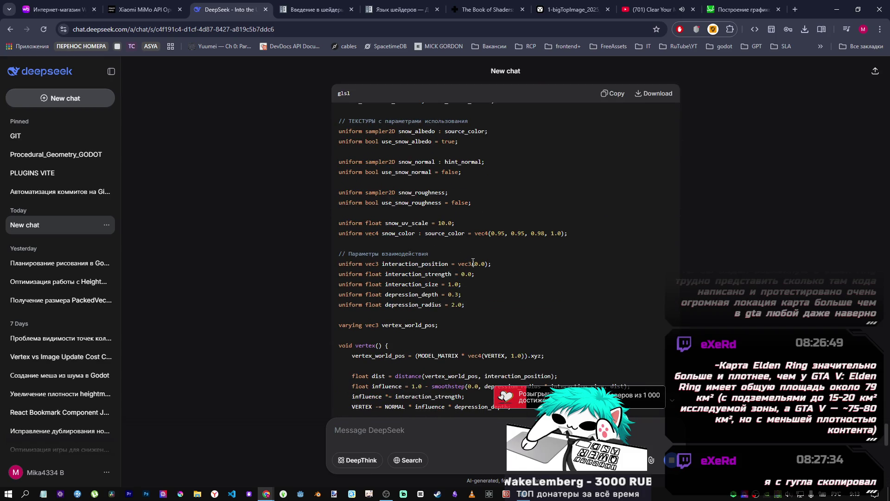
pyautogui.scroll(-10, 445, 255)
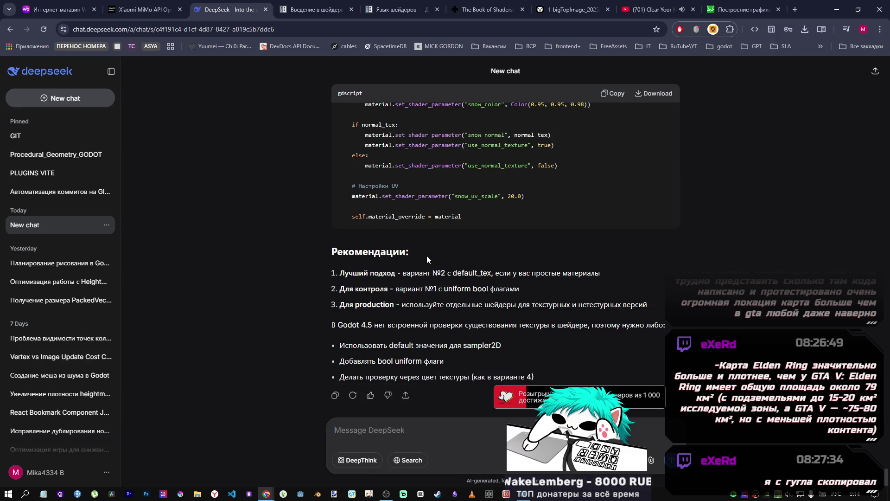
# - Scroll DeepSeek's answer to find the section 4 helper-function shader
pyautogui.scroll(5, 427, 255)
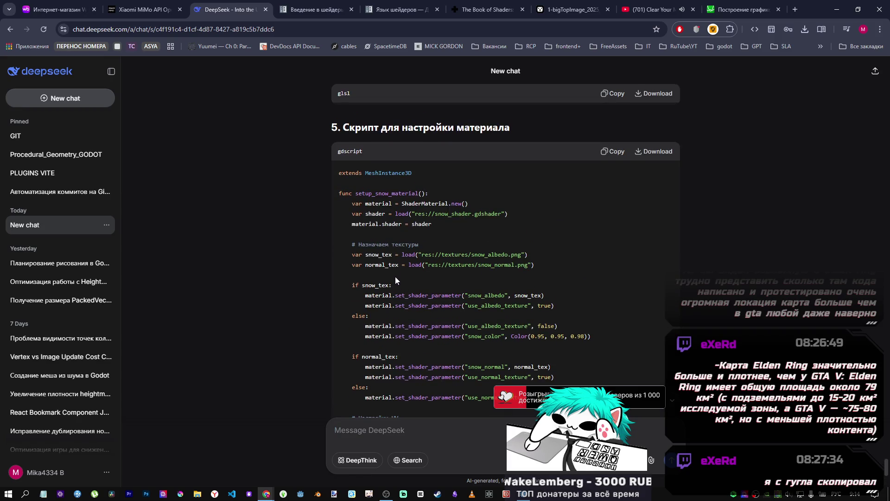
pyautogui.scroll(-4, 394, 276)
pyautogui.scroll(2, 393, 273)
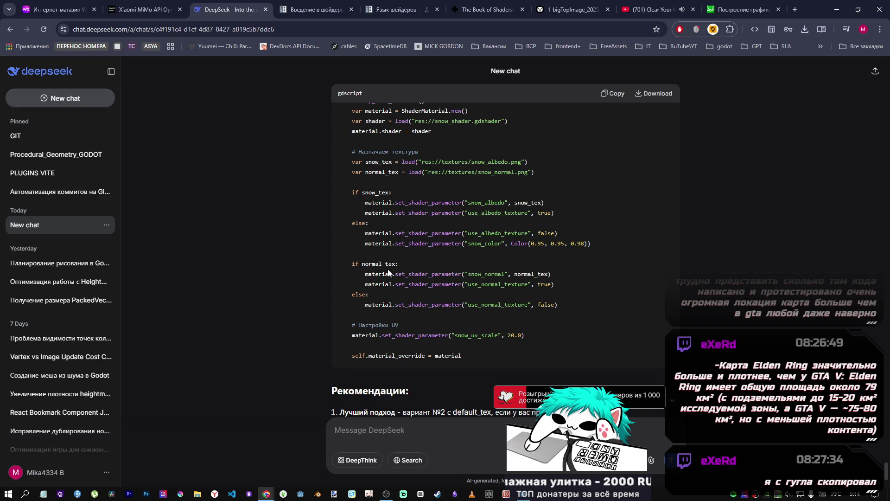
pyautogui.scroll(1, 389, 272)
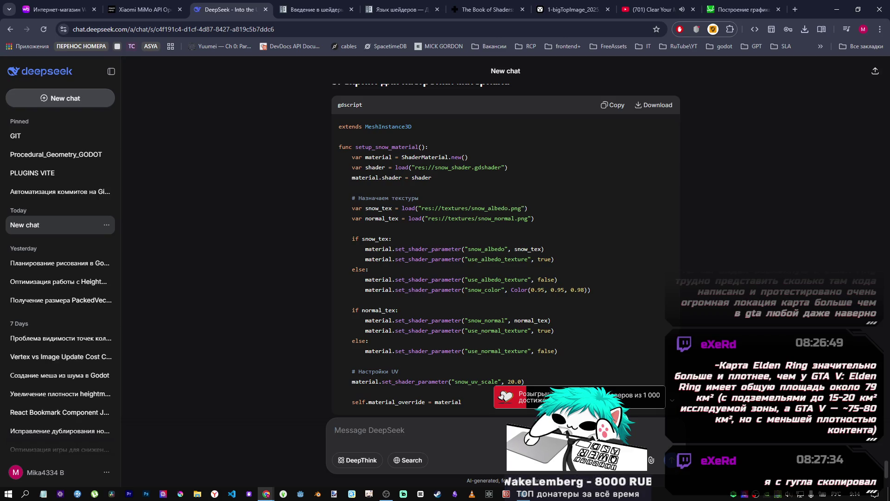
pyautogui.click(530, 497)
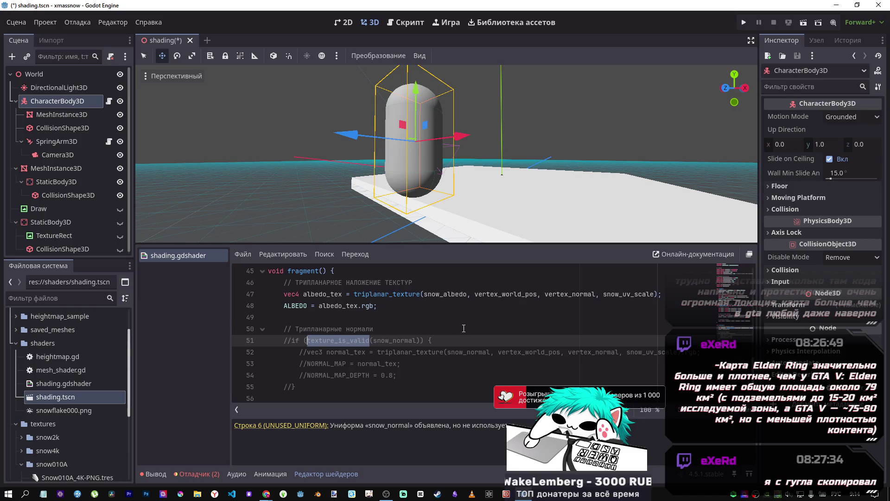
pyautogui.moveTo(266, 493)
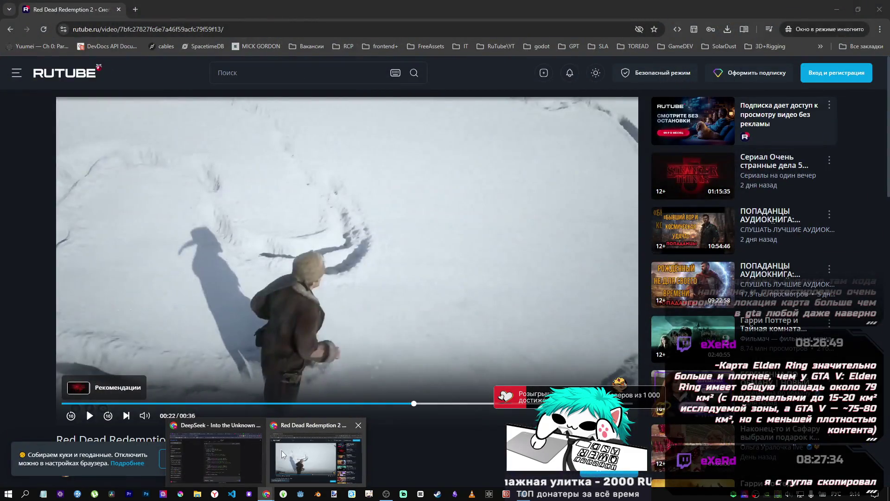
pyautogui.click(225, 448)
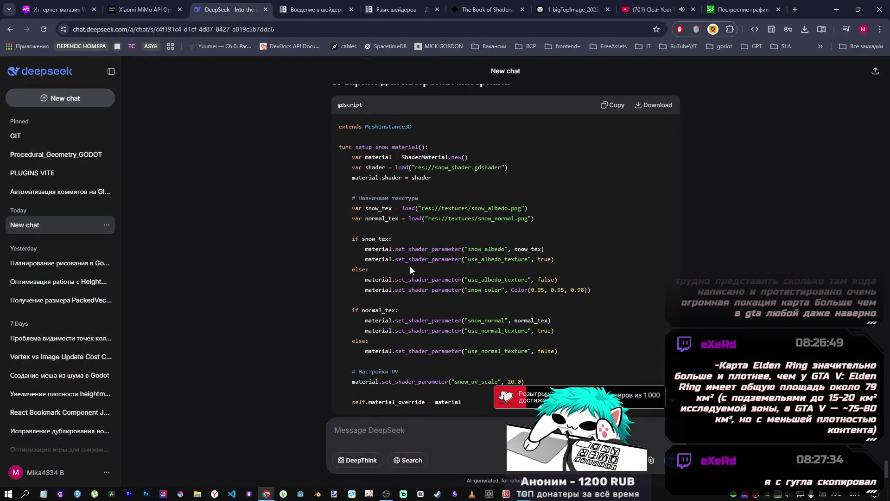
pyautogui.scroll(5, 410, 269)
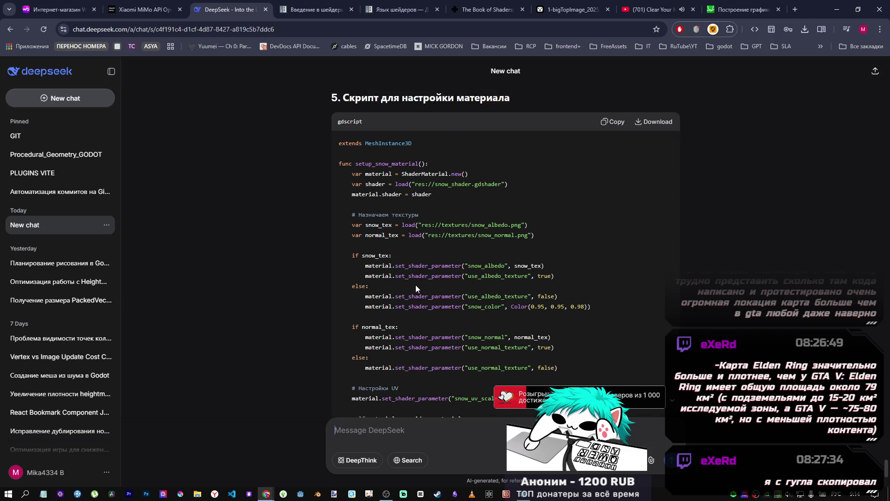
pyautogui.scroll(-4, 410, 283)
pyautogui.scroll(-3, 408, 279)
pyautogui.scroll(15, 405, 280)
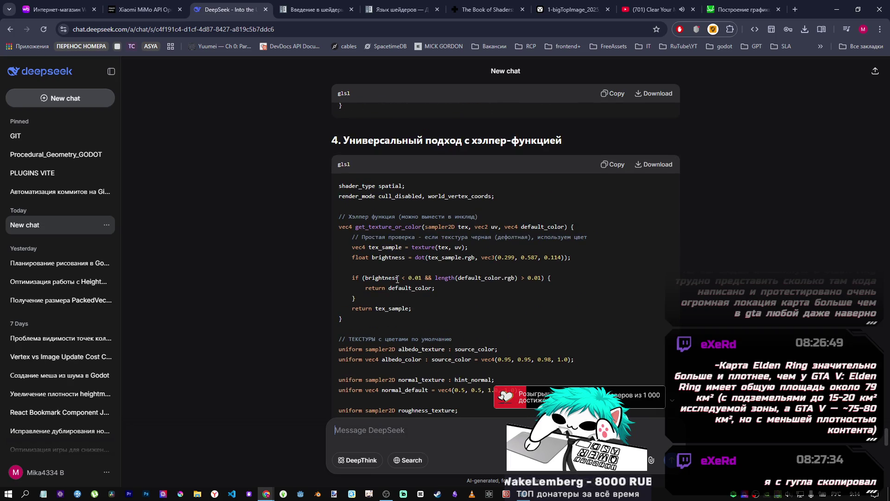
# - Replace shading.gdshader's code with the section 4 shader and save it
pyautogui.click(612, 164)
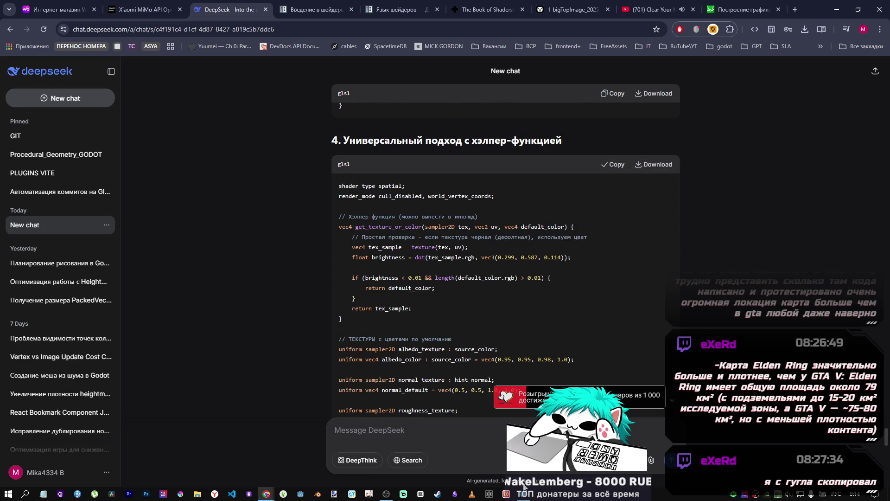
pyautogui.hotkey('alt', 'Tab')
pyautogui.hotkey('ctrl', 'a')
pyautogui.hotkey('ctrl', 'v')
pyautogui.hotkey('ctrl', 's')
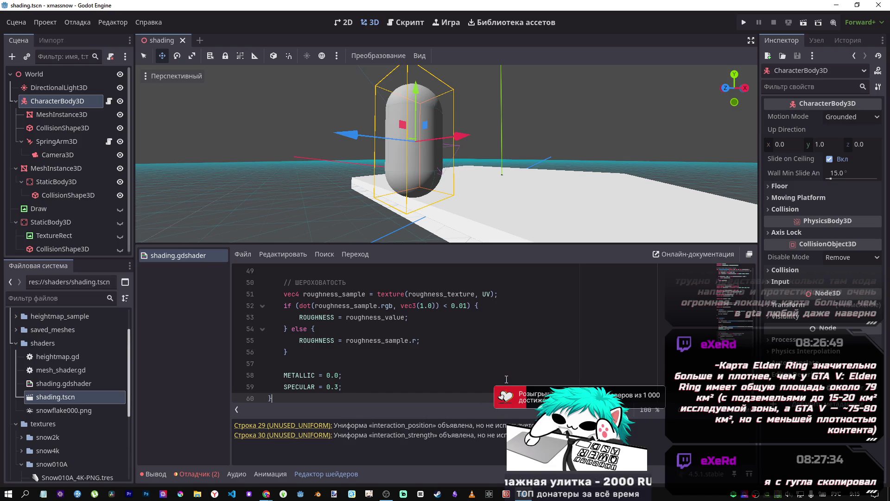
# - Search the shader for interaction_position, declared on line 29, and select the MeshInstance3D plane
pyautogui.scroll(15, 506, 379)
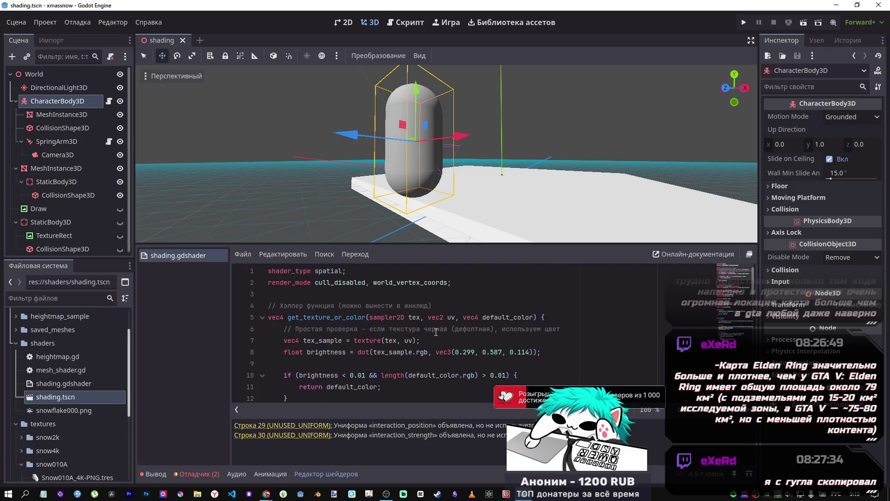
pyautogui.scroll(-1, 427, 327)
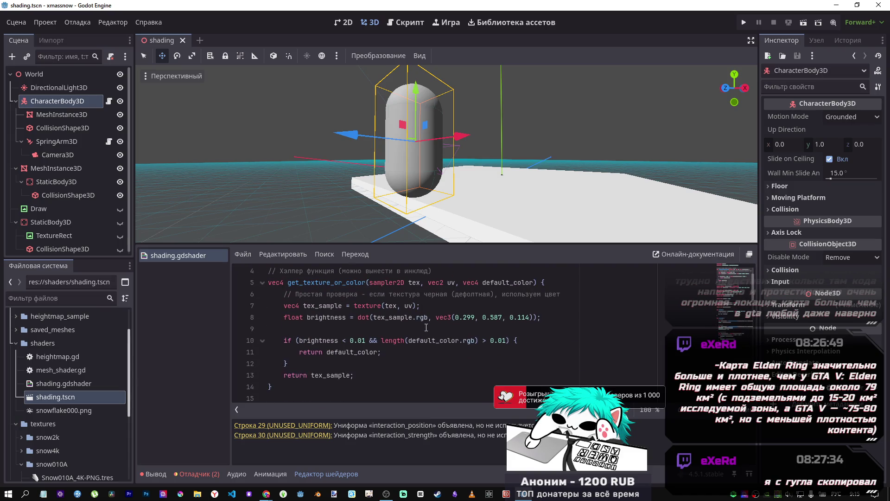
pyautogui.scroll(1, 426, 327)
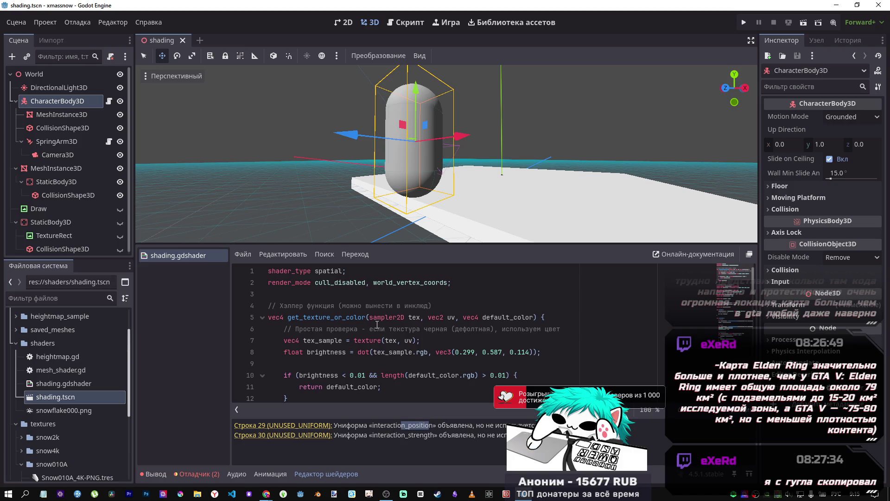
pyautogui.moveTo(432, 425); pyautogui.dragTo(375, 425)
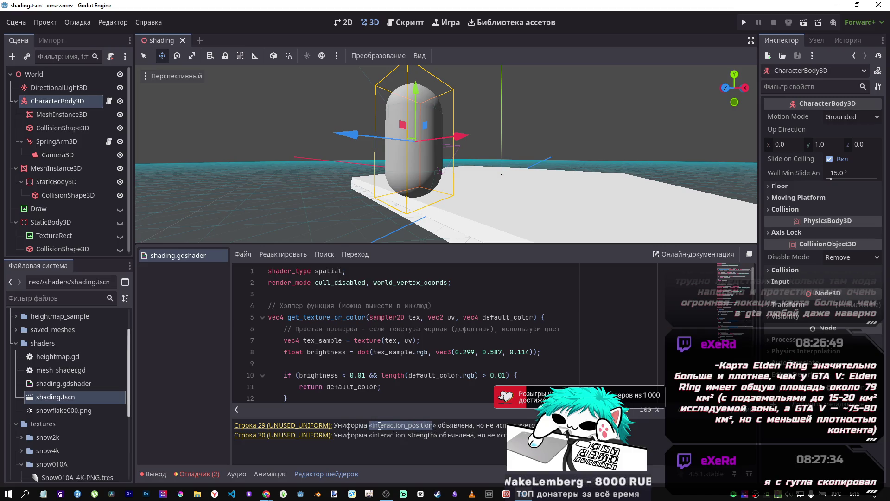
pyautogui.hotkey('ctrl', 'f')
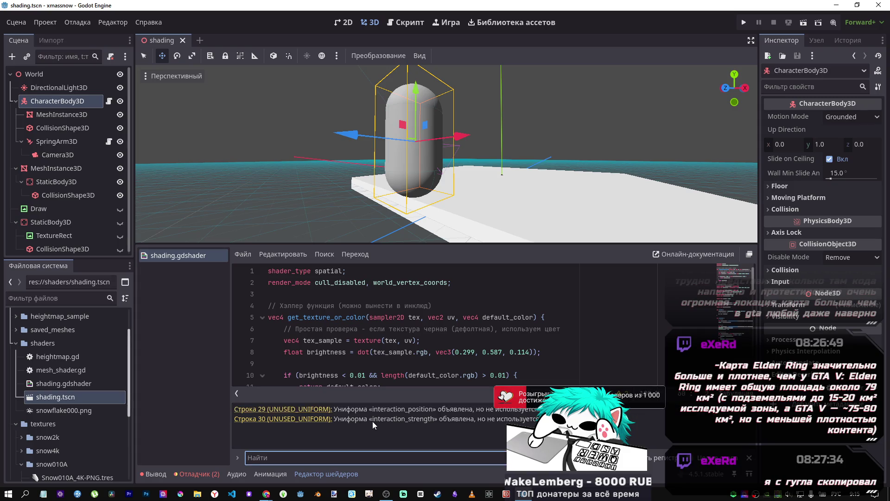
pyautogui.doubleClick(416, 409)
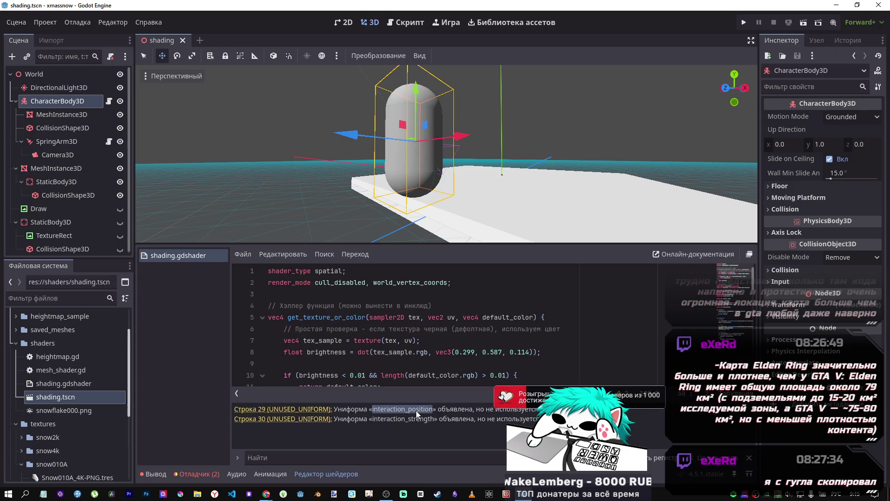
pyautogui.click(325, 452)
pyautogui.hotkey('ctrl', 'v')
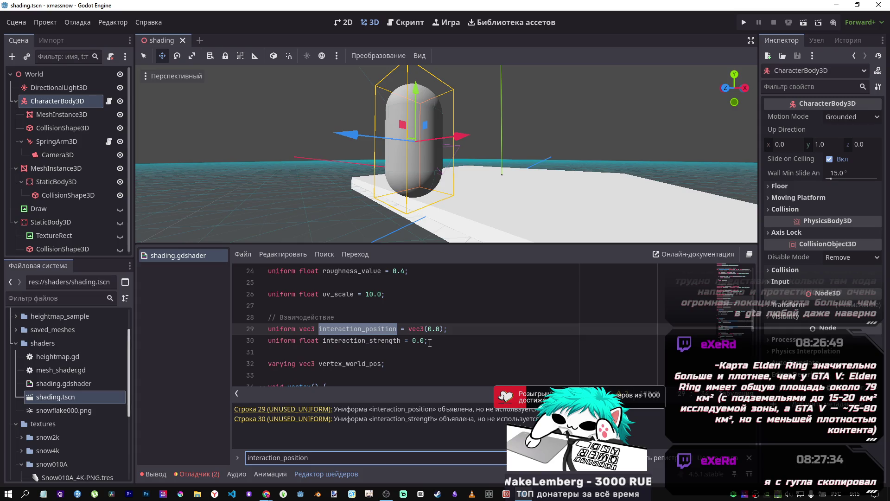
pyautogui.scroll(-7, 430, 342)
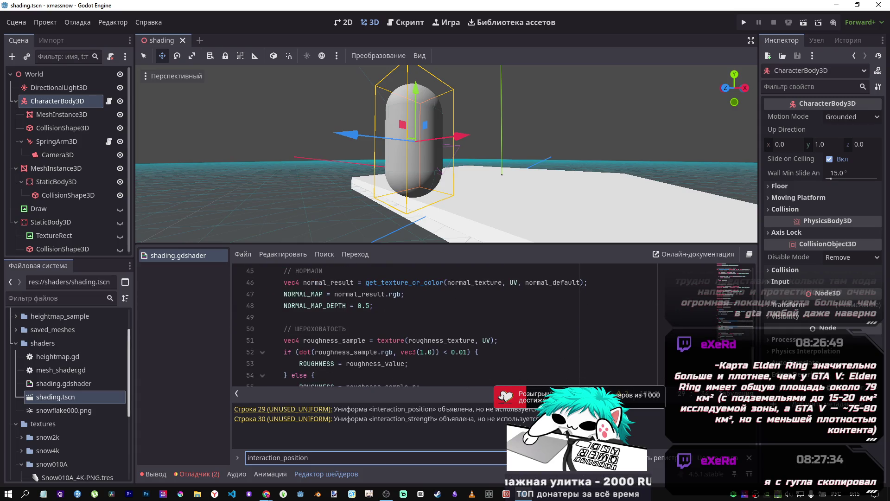
pyautogui.scroll(6, 458, 341)
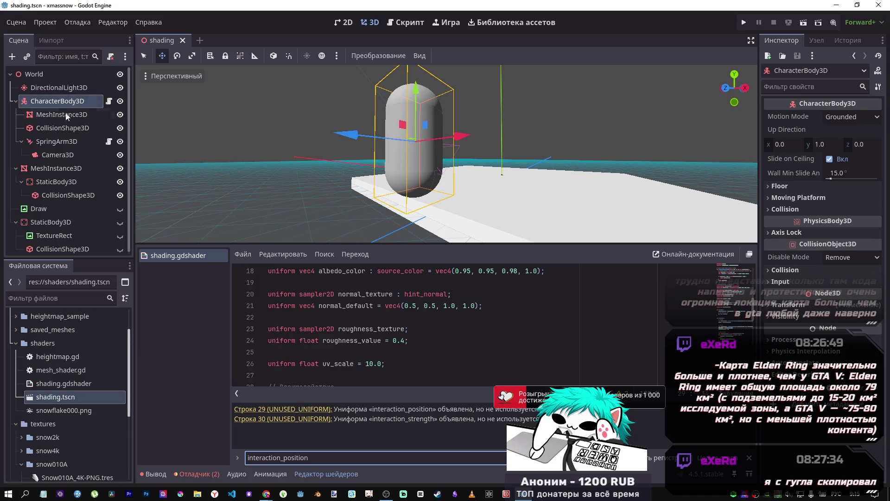
pyautogui.click(56, 170)
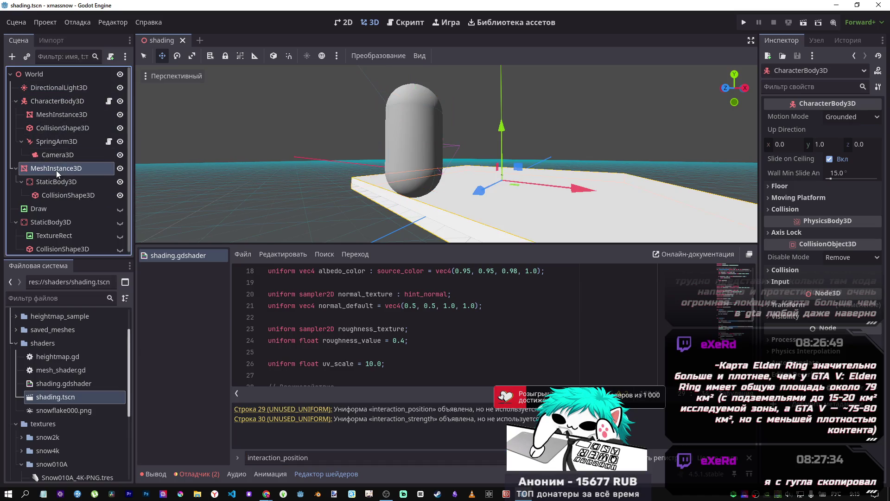
# - Clear the plane's old material and assign one built from shading.gdshader
pyautogui.moveTo(579, 185); pyautogui.dragTo(607, 217)
pyautogui.click(855, 253)
pyautogui.click(851, 255)
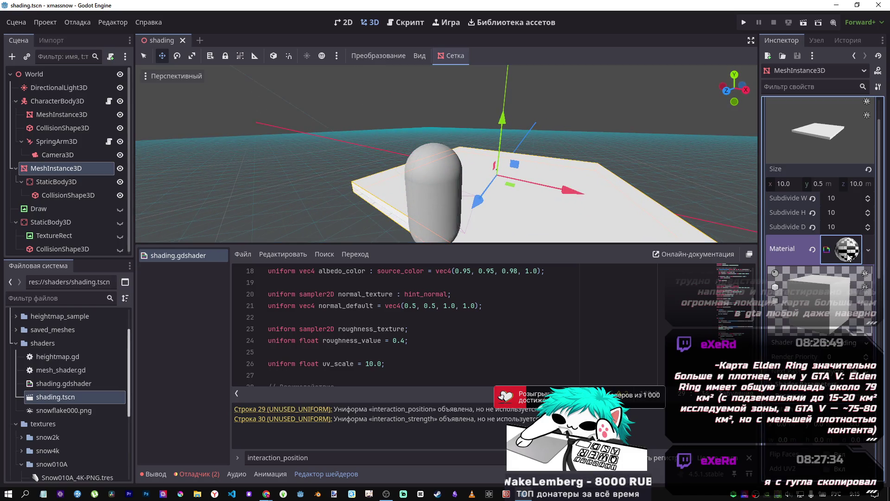
pyautogui.click(811, 249)
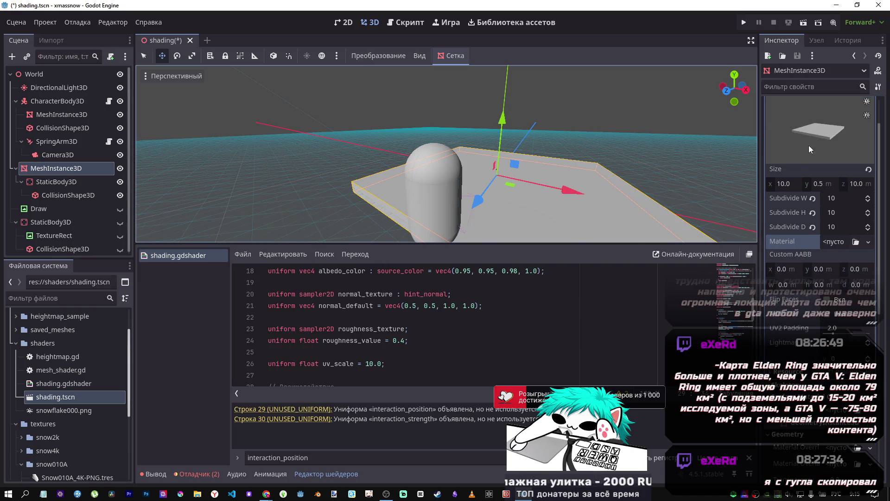
pyautogui.click(814, 127)
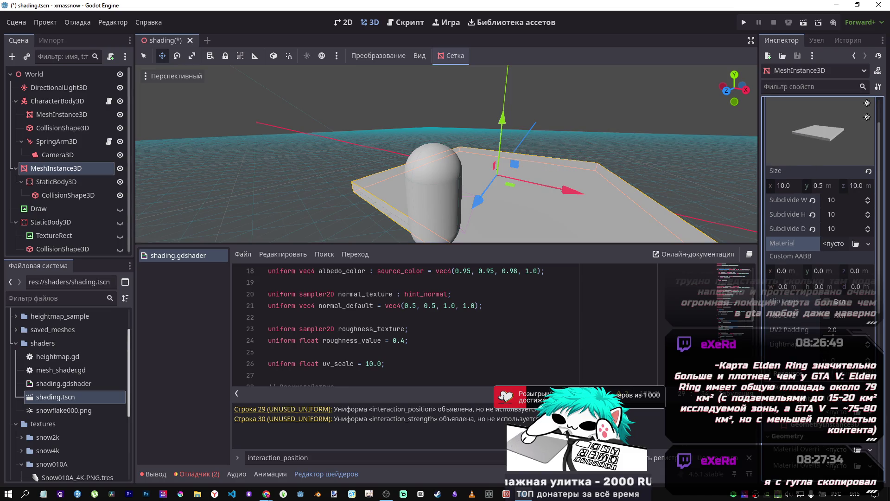
pyautogui.scroll(-4, 53, 418)
pyautogui.scroll(3, 53, 418)
pyautogui.moveTo(60, 362); pyautogui.dragTo(840, 251)
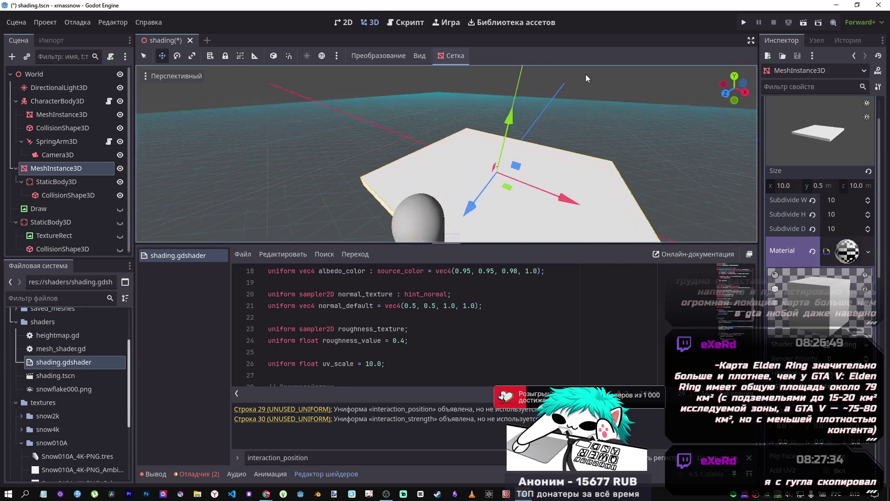
pyautogui.moveTo(586, 74); pyautogui.dragTo(574, 207)
# - Revisit the interaction_position declaration, then return to the DeepSeek chat
pyautogui.scroll(3, 574, 204)
pyautogui.press('F3')
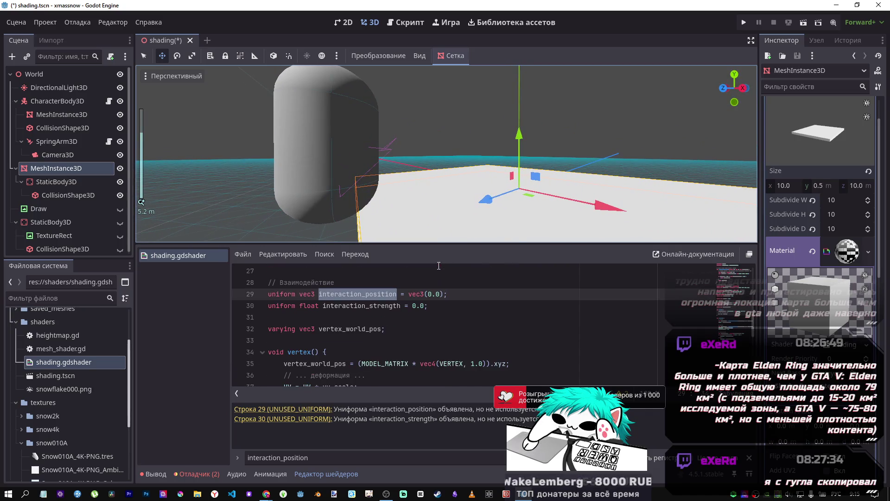
pyautogui.scroll(-8, 468, 333)
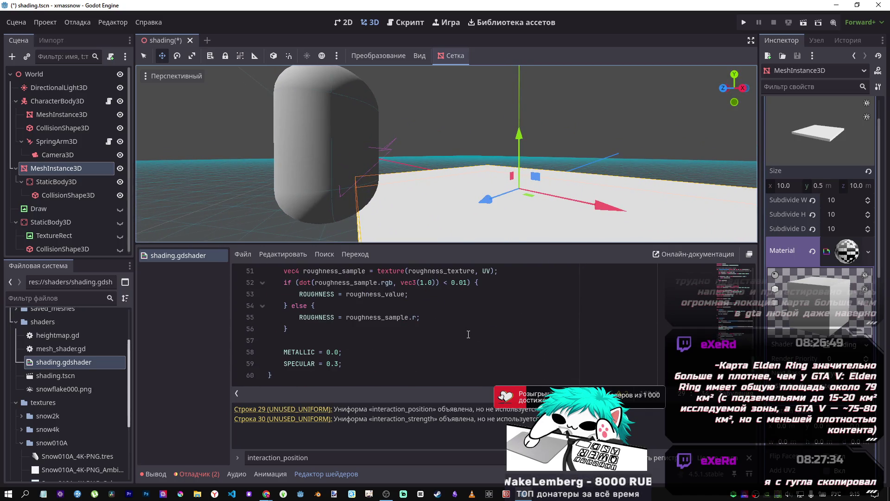
pyautogui.scroll(15, 468, 330)
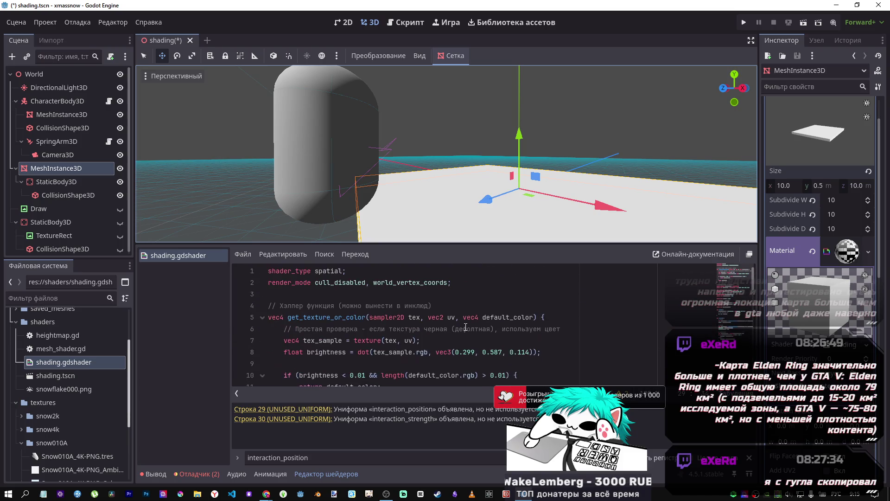
pyautogui.hotkey('alt', 'Tab')
pyautogui.scroll(-2, 461, 319)
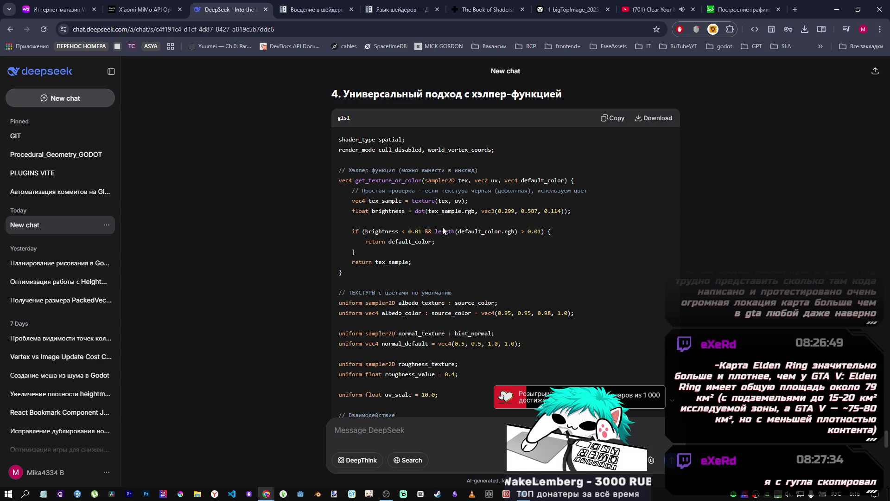
# - Review DeepSeek's snow deformation shader, selecting the vertex() and placeholder lines
pyautogui.scroll(-6, 440, 225)
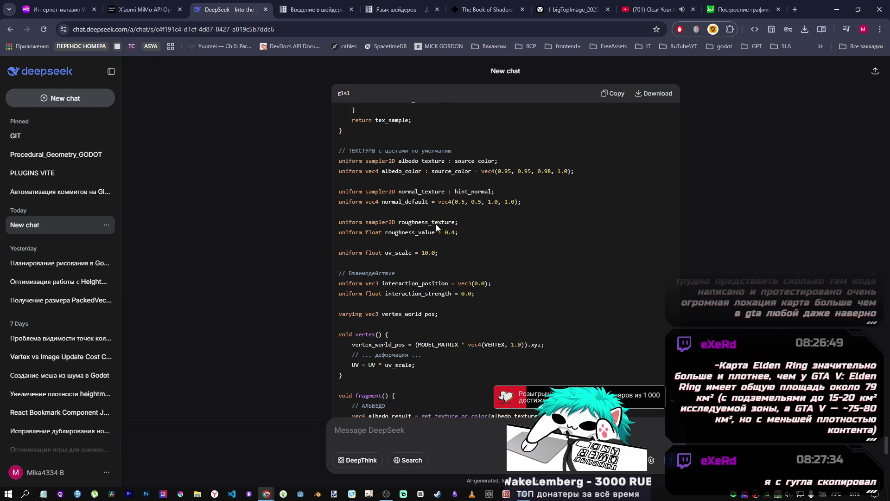
pyautogui.scroll(-2, 435, 226)
pyautogui.scroll(3, 434, 228)
pyautogui.scroll(2, 434, 231)
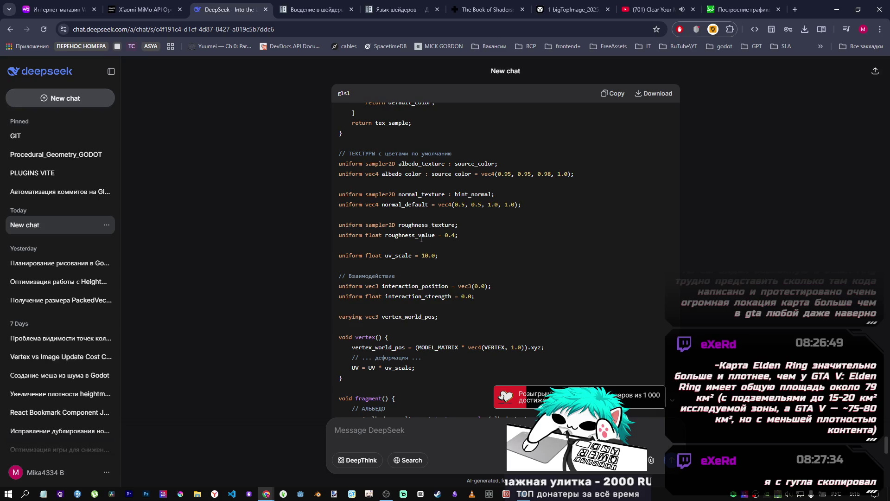
pyautogui.scroll(-4, 419, 242)
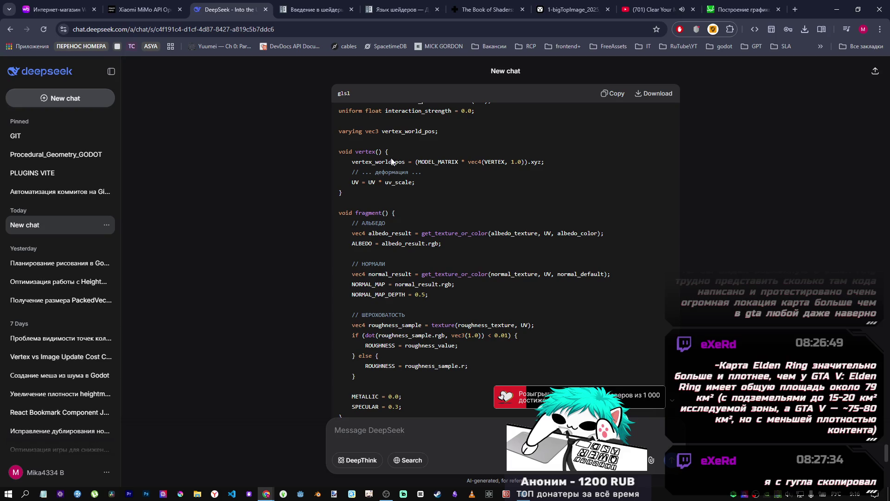
pyautogui.moveTo(415, 183)
pyautogui.mouseDown()
pyautogui.moveTo(357, 163)
pyautogui.moveTo(430, 183)
pyautogui.mouseUp()
pyautogui.click(394, 183)
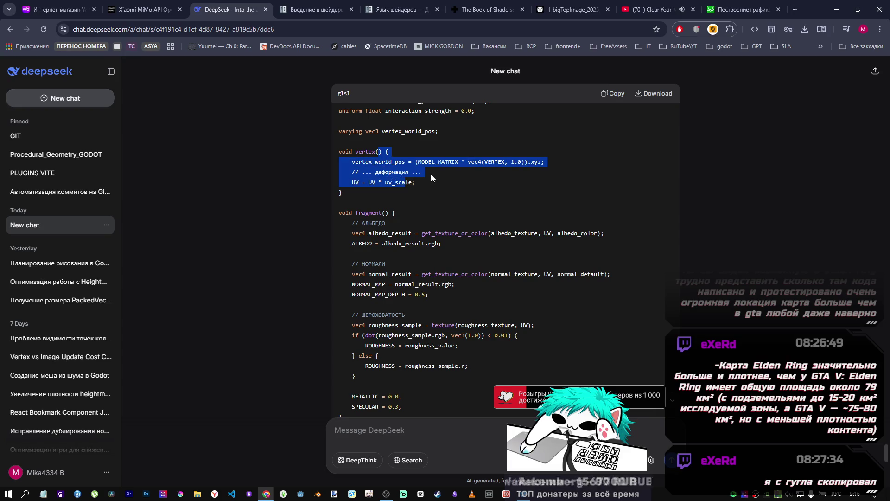
pyautogui.click(418, 171)
pyautogui.tripleClick(418, 171)
pyautogui.scroll(-10, 529, 312)
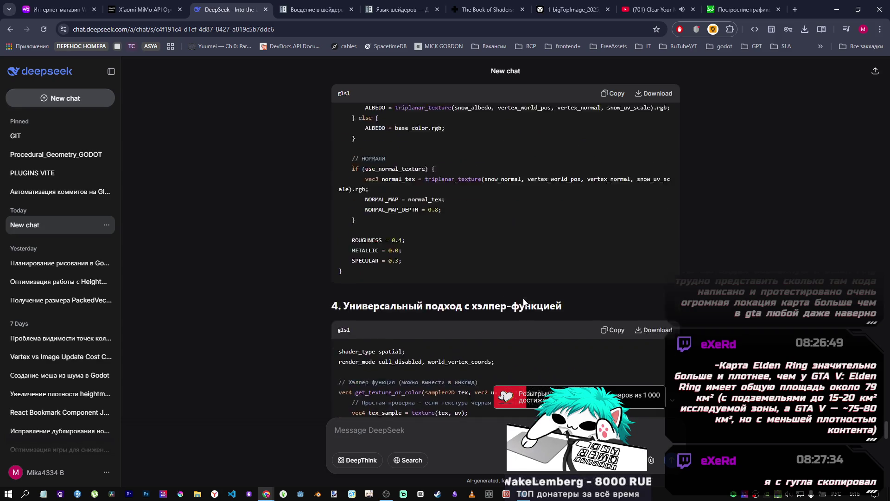
pyautogui.scroll(10, 518, 293)
pyautogui.scroll(-4, 516, 291)
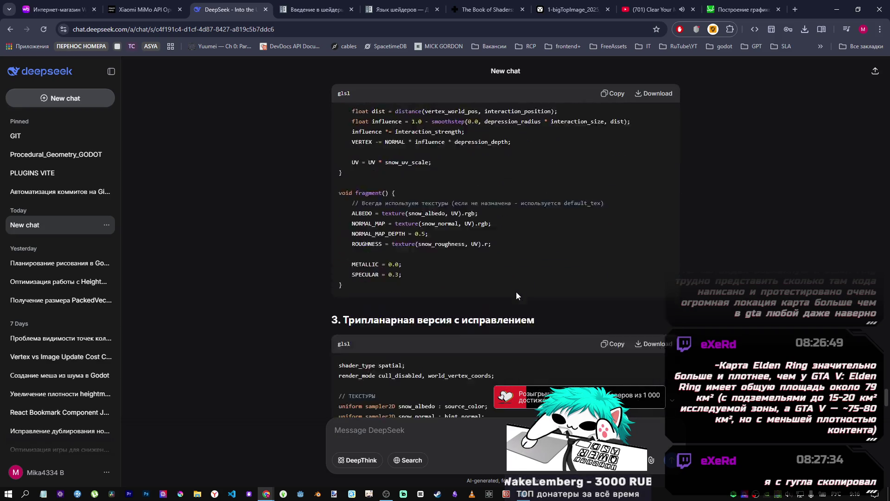
pyautogui.scroll(-15, 514, 290)
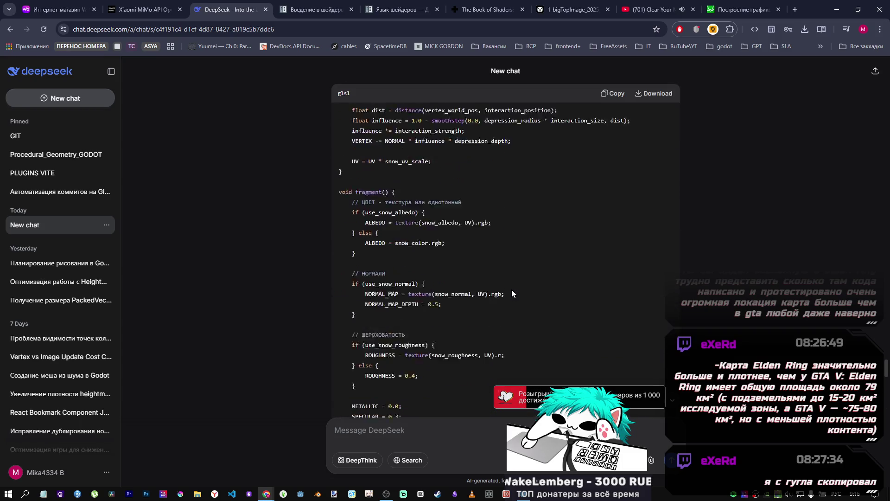
pyautogui.scroll(9, 510, 290)
pyautogui.scroll(-7, 510, 293)
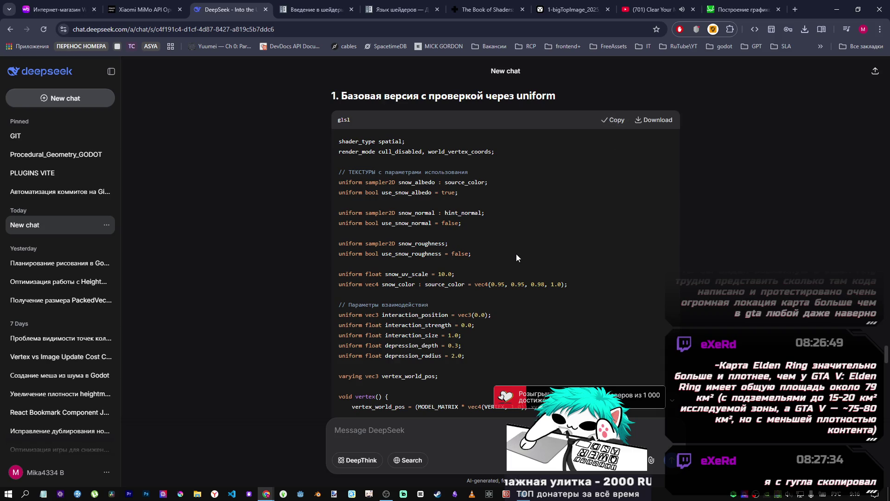
pyautogui.scroll(-6, 516, 254)
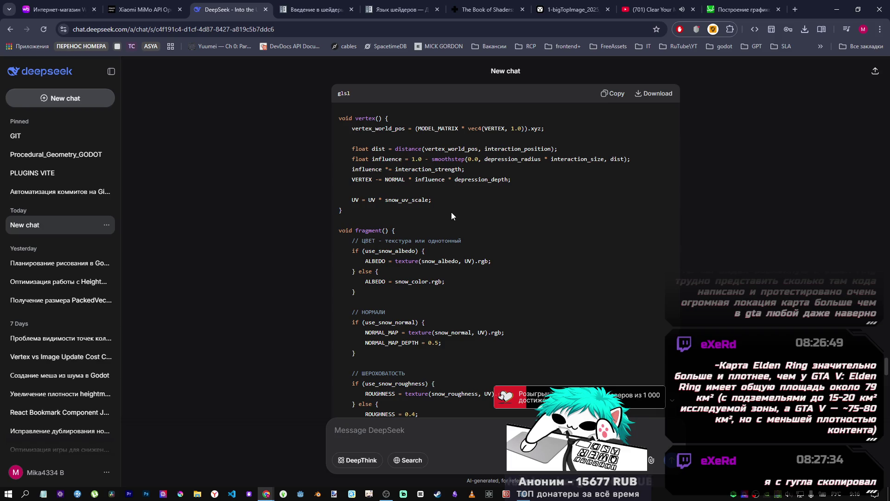
pyautogui.scroll(-5, 452, 213)
pyautogui.scroll(6, 438, 216)
pyautogui.scroll(2, 436, 216)
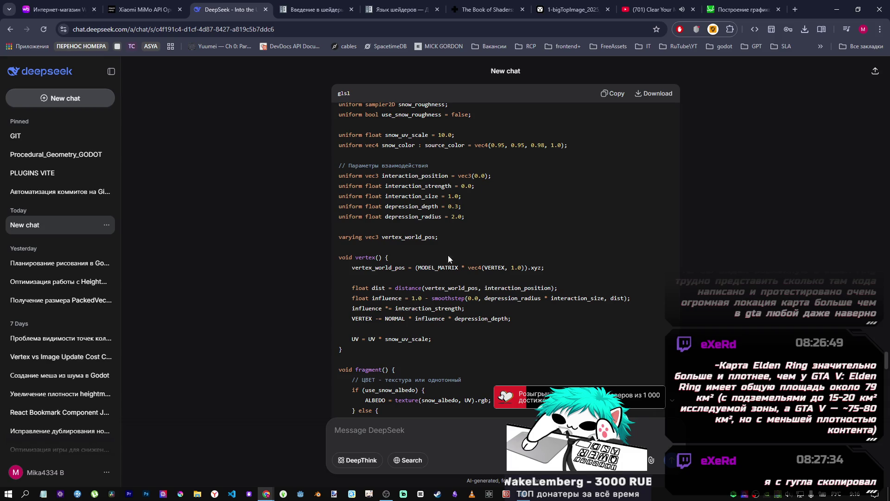
# - Replace shading.gdshader's contents with the copied deformation shader and save
pyautogui.hotkey('alt', 'Tab')
pyautogui.click(455, 320)
pyautogui.hotkey('ctrl', 'a')
pyautogui.hotkey('ctrl', 'v')
pyautogui.hotkey('ctrl', 's')
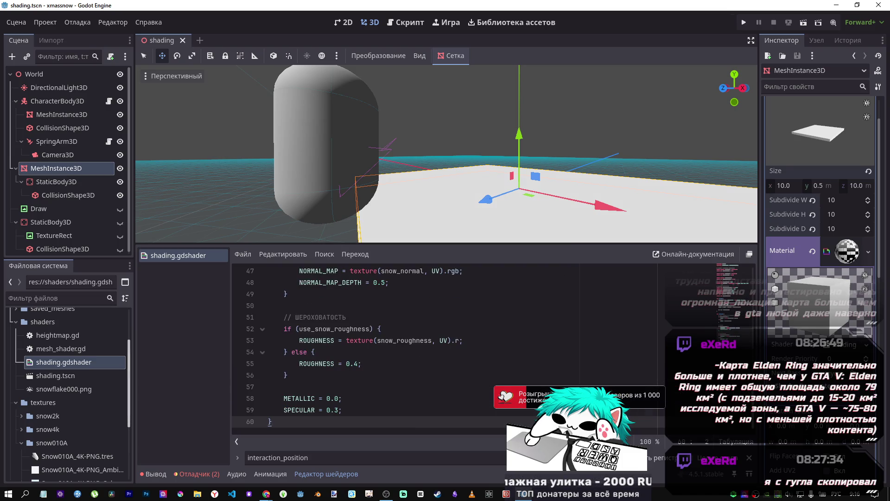
# - Open the debugger and clear the stale shader messages from the Output log
pyautogui.scroll(15, 445, 348)
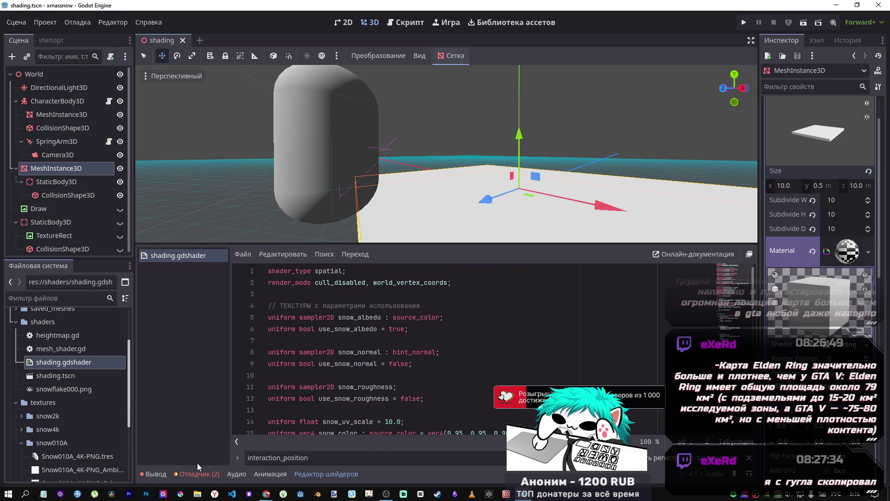
pyautogui.click(194, 470)
pyautogui.click(225, 251)
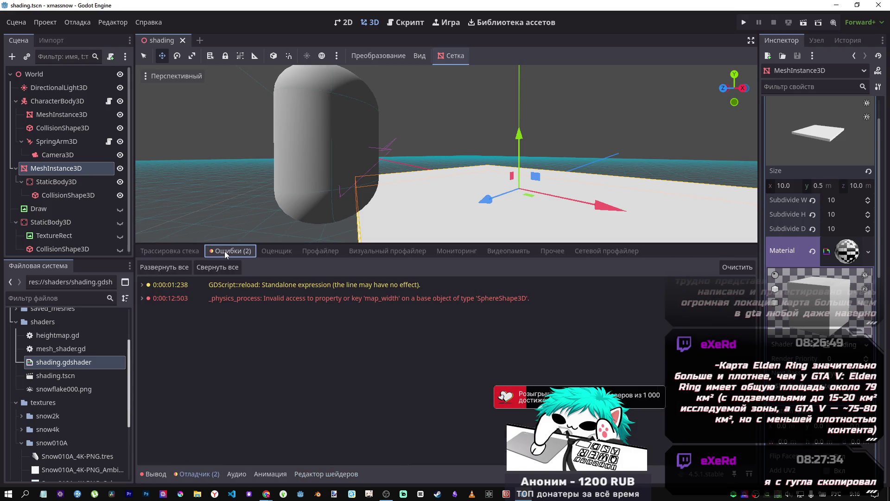
pyautogui.click(179, 252)
pyautogui.click(158, 474)
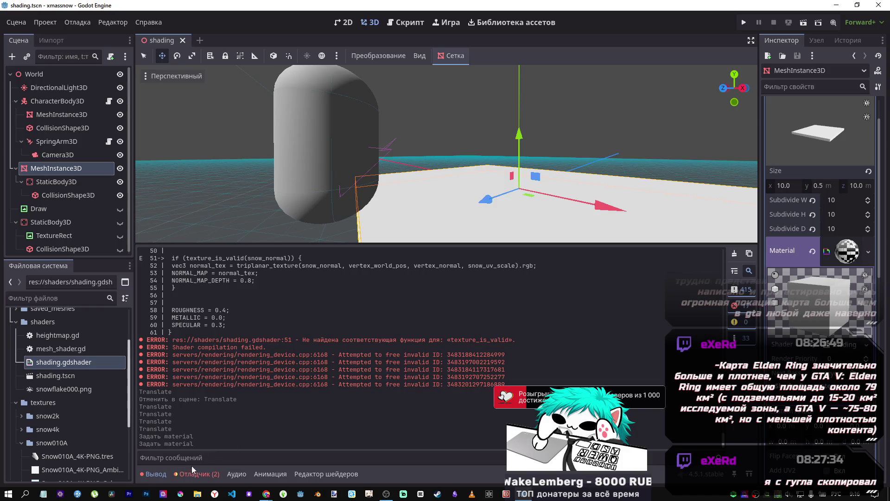
pyautogui.click(735, 254)
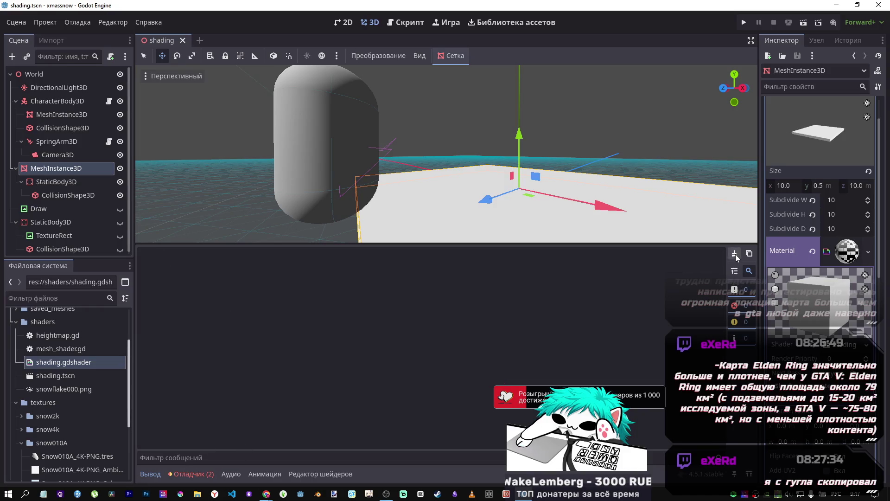
# - Clear the Debugger error list, then reopen shading.gdshader in the shader editor
pyautogui.click(204, 473)
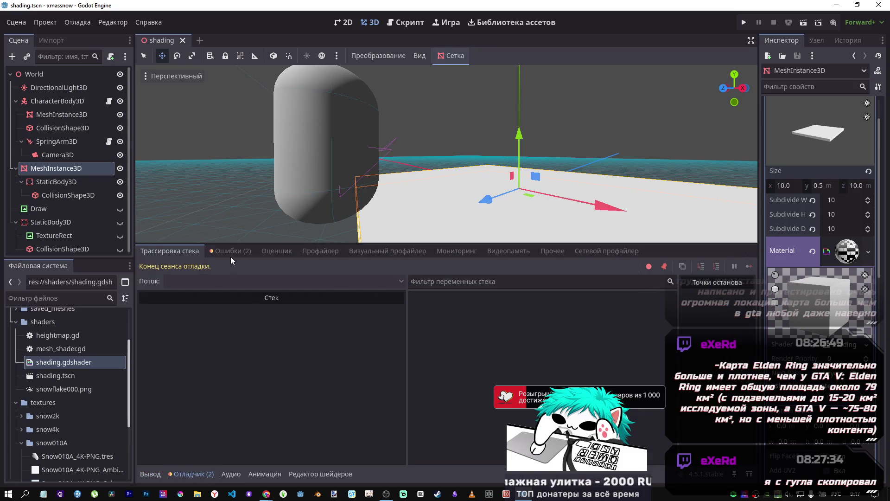
pyautogui.click(230, 253)
pyautogui.click(741, 267)
pyautogui.click(185, 252)
pyautogui.click(185, 473)
pyautogui.click(185, 473)
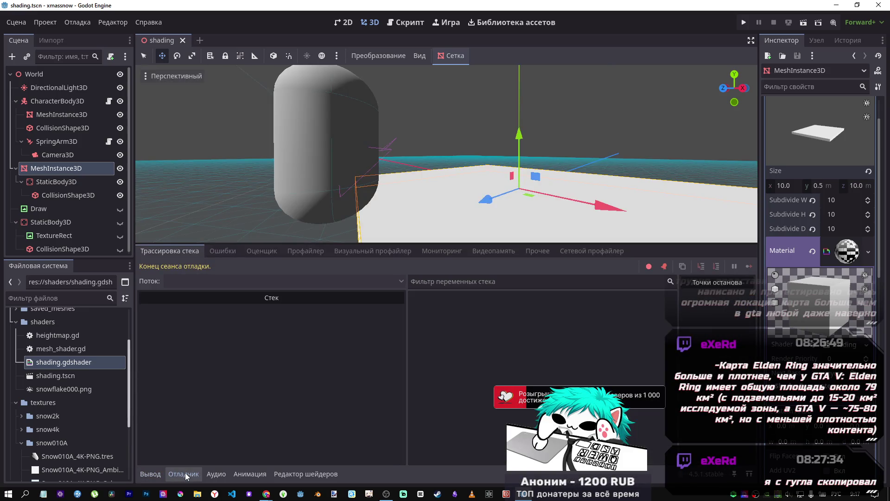
pyautogui.doubleClick(71, 362)
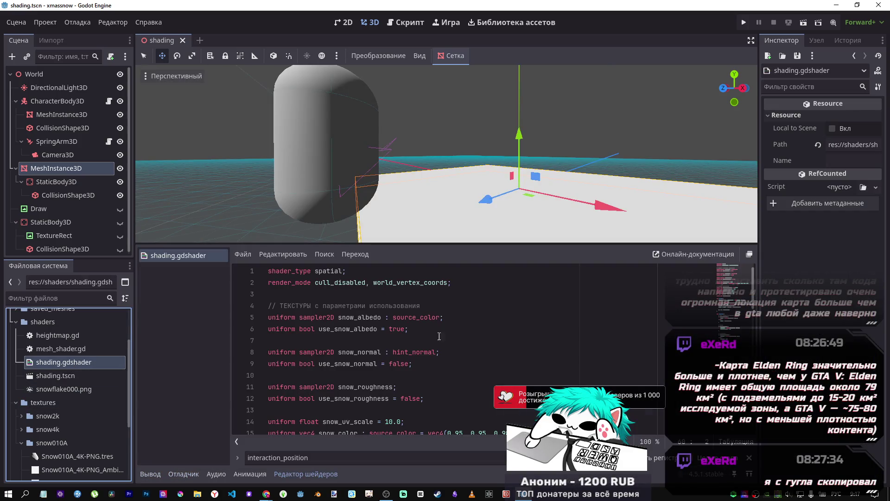
# - Close the interaction_position find bar, look over the code, and return to DeepSeek
pyautogui.click(749, 458)
pyautogui.scroll(-2, 480, 367)
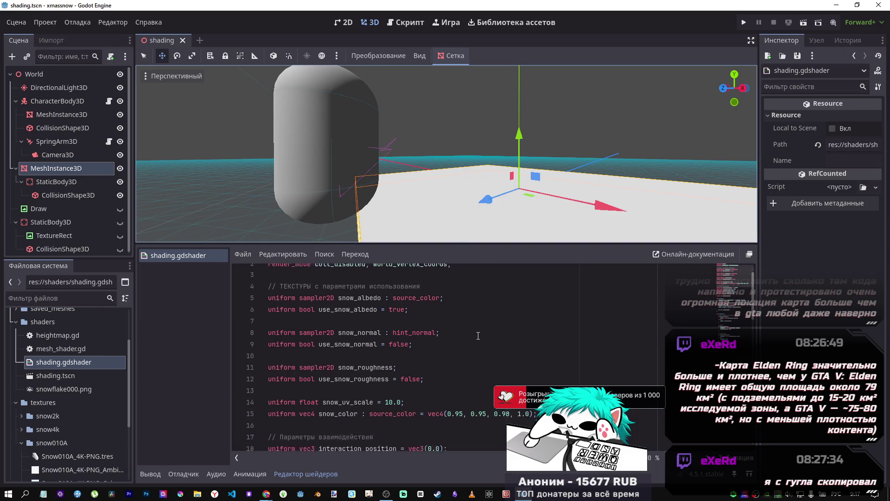
pyautogui.scroll(2, 480, 367)
pyautogui.scroll(-9, 490, 333)
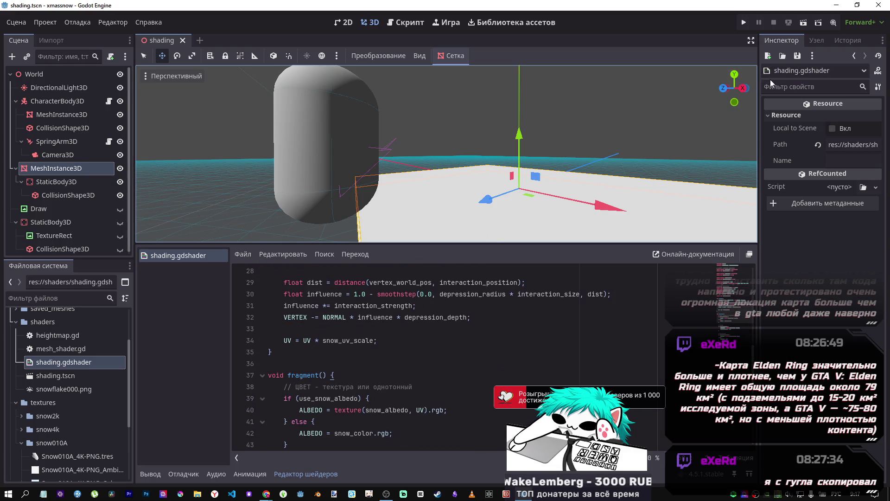
pyautogui.hotkey('alt', 'Tab')
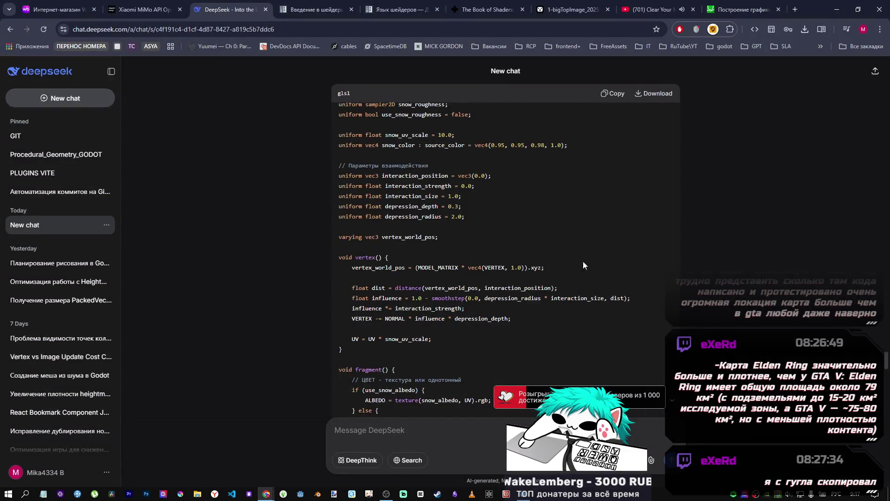
# - Read through DeepSeek's corrected shader versions and CharacterBody3D trail example, then return to Godot
pyautogui.scroll(4, 582, 261)
pyautogui.scroll(-10, 593, 276)
pyautogui.scroll(7, 592, 273)
pyautogui.scroll(-10, 591, 273)
pyautogui.scroll(10, 590, 270)
pyautogui.scroll(-2, 588, 272)
pyautogui.scroll(5, 586, 273)
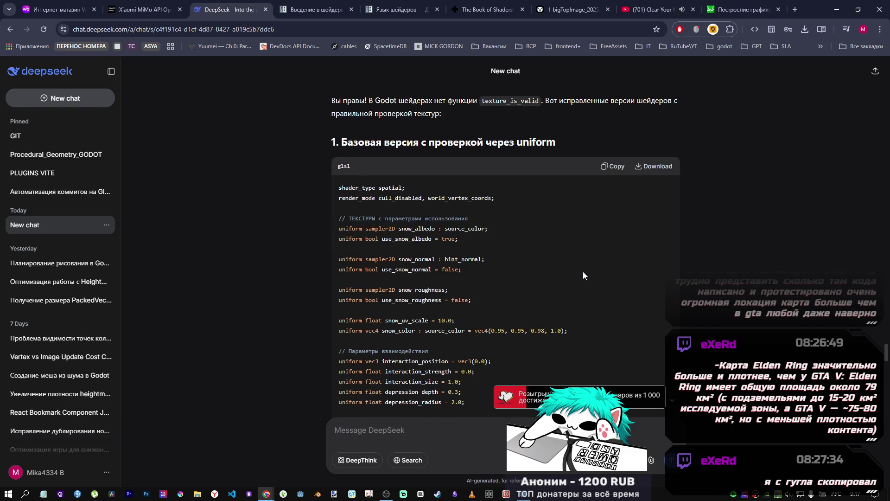
pyautogui.scroll(-5, 583, 274)
pyautogui.scroll(3, 583, 271)
pyautogui.scroll(-15, 630, 271)
pyautogui.scroll(-10, 823, 285)
pyautogui.scroll(5, 772, 273)
pyautogui.scroll(3, 747, 272)
pyautogui.scroll(-15, 742, 272)
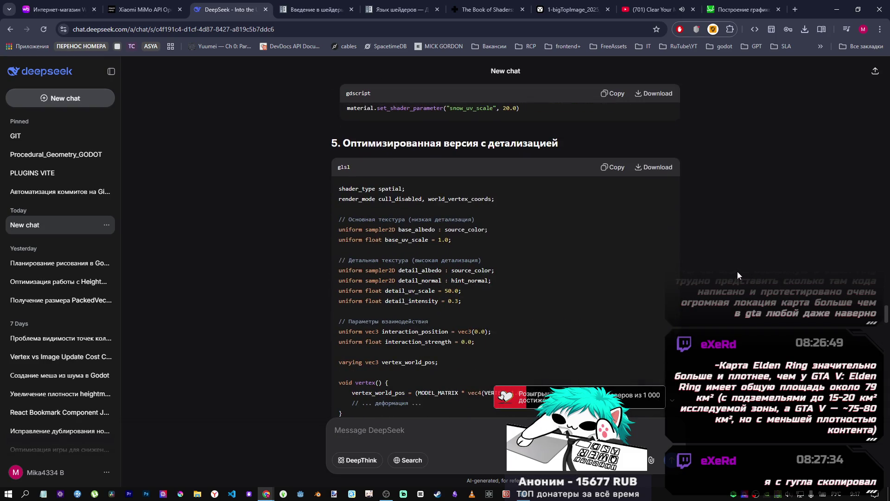
pyautogui.scroll(3, 736, 271)
pyautogui.scroll(15, 735, 271)
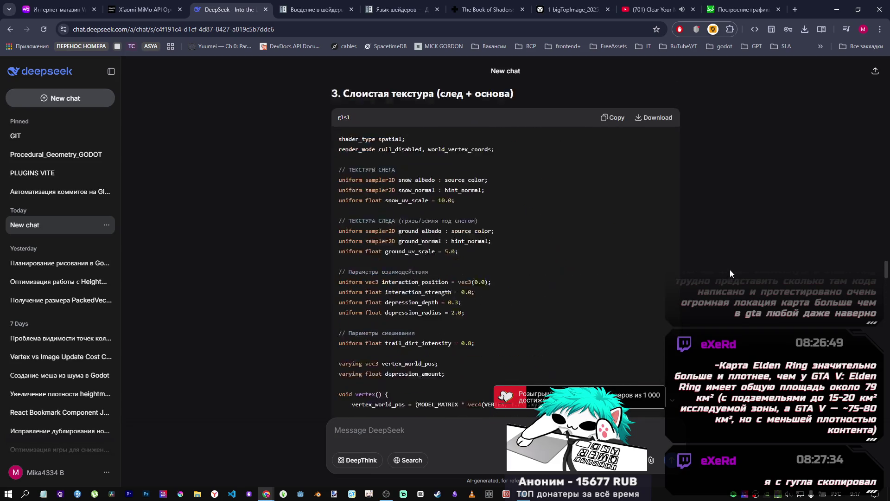
pyautogui.scroll(10, 730, 271)
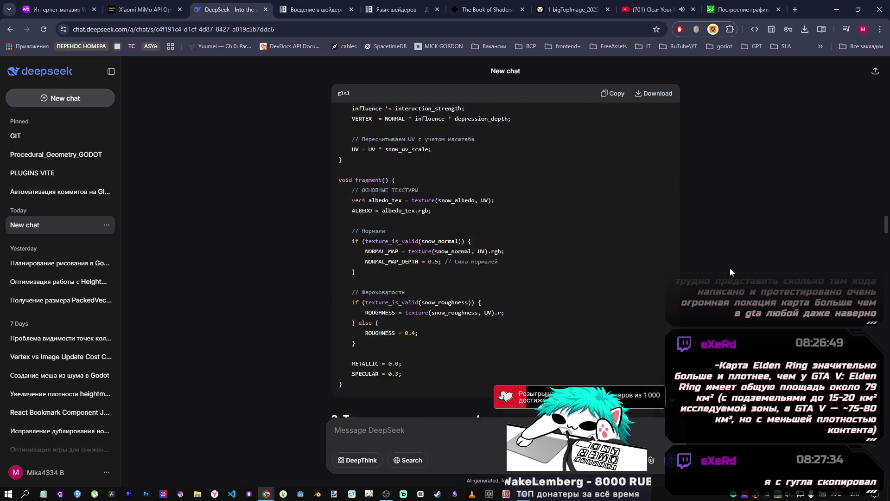
pyautogui.scroll(5, 727, 272)
pyautogui.scroll(-15, 721, 272)
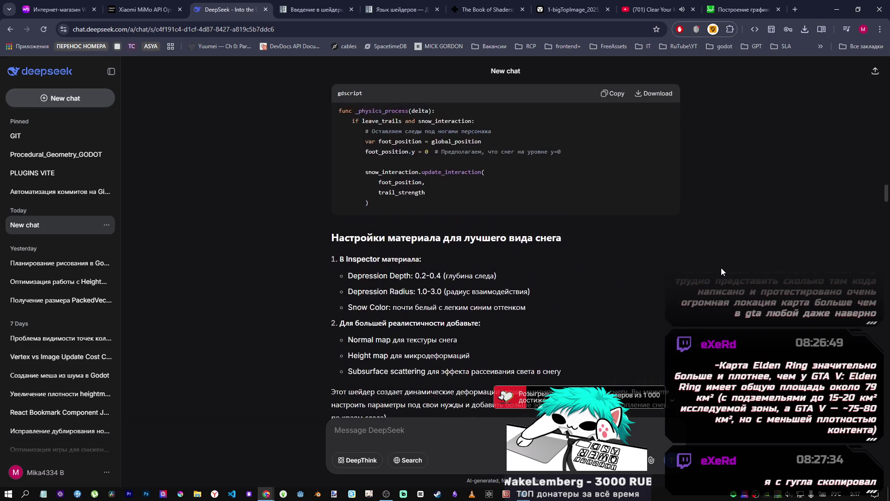
pyautogui.scroll(5, 721, 271)
pyautogui.scroll(-1, 720, 272)
pyautogui.scroll(-1, 719, 269)
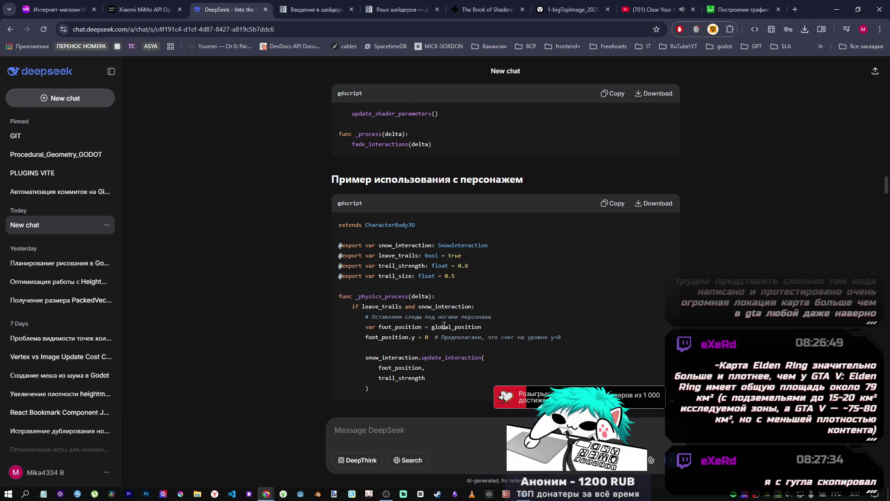
pyautogui.hotkey('alt', 'Tab')
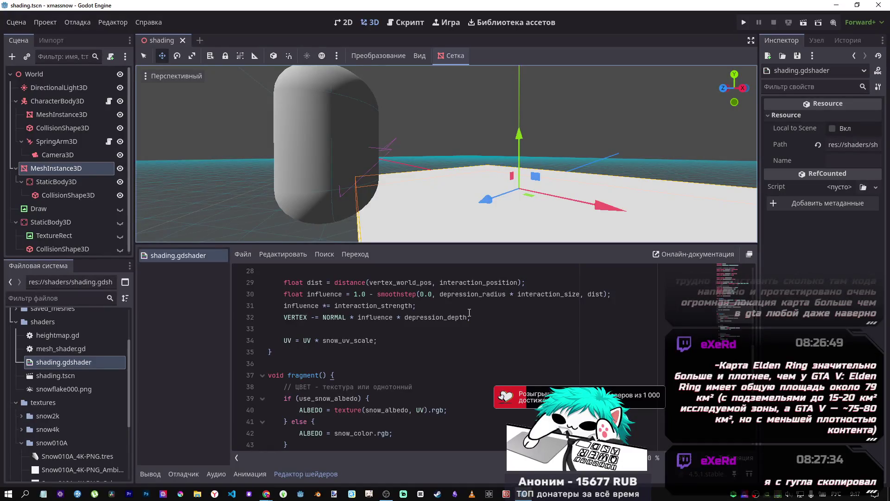
# - Review the shader's interaction uniforms, then select the snow plane MeshInstance3D in the Scene tree
pyautogui.scroll(3, 358, 319)
pyautogui.scroll(2, 339, 326)
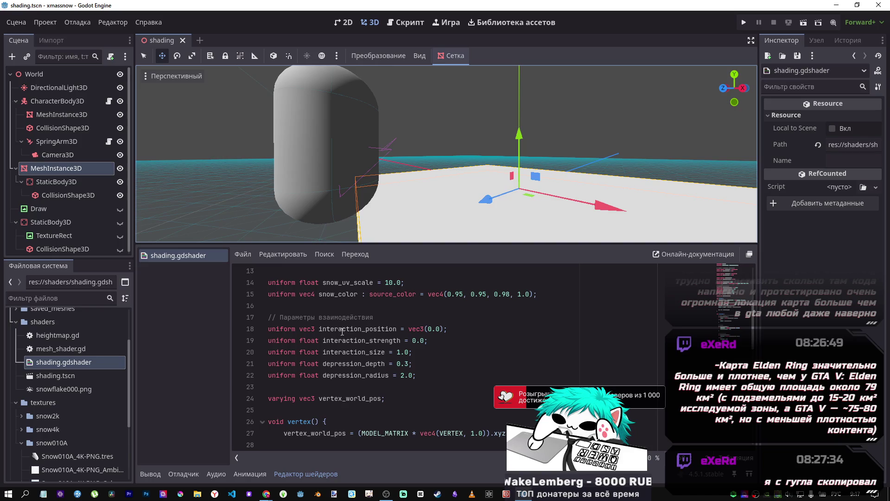
pyautogui.scroll(-1, 340, 340)
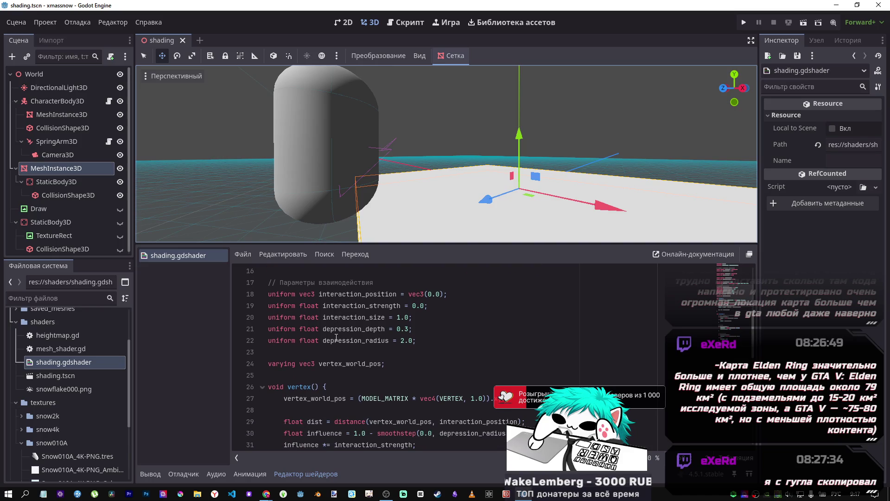
pyautogui.click(70, 171)
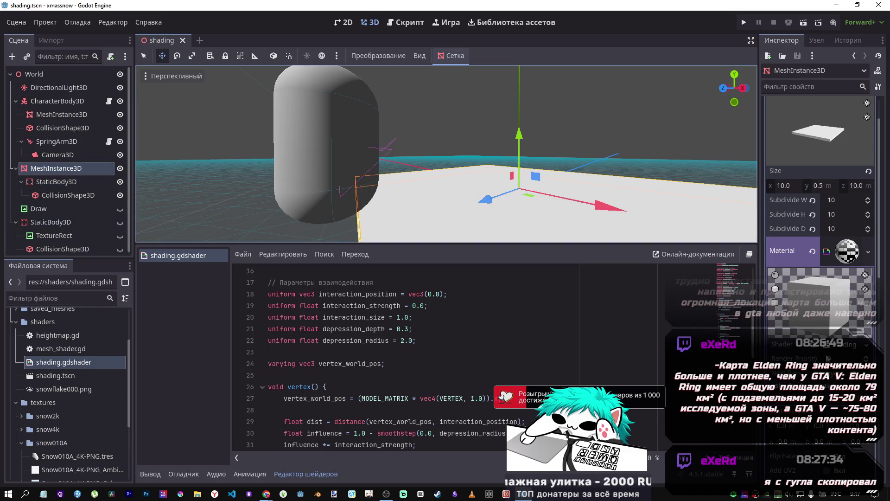
# - Expand the material's Shader and Shader Parameters and check what Snow Albedo can accept
pyautogui.click(848, 345)
pyautogui.click(807, 306)
pyautogui.scroll(-2, 807, 304)
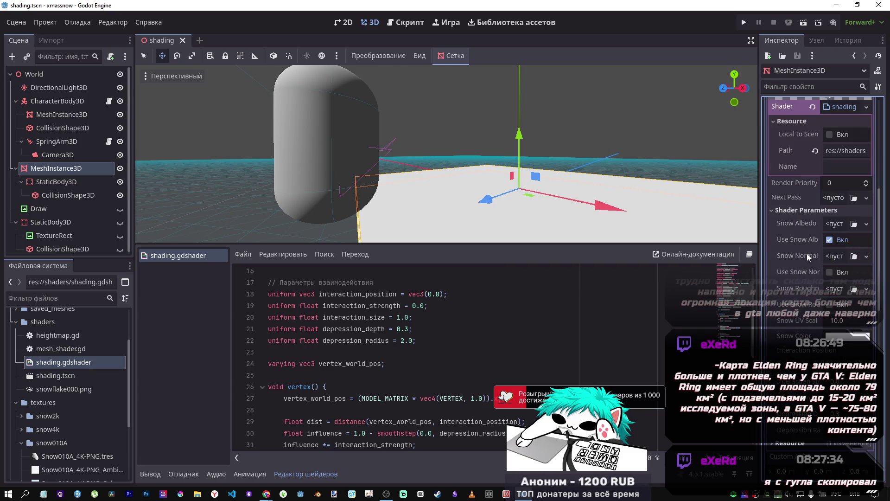
pyautogui.scroll(1, 808, 253)
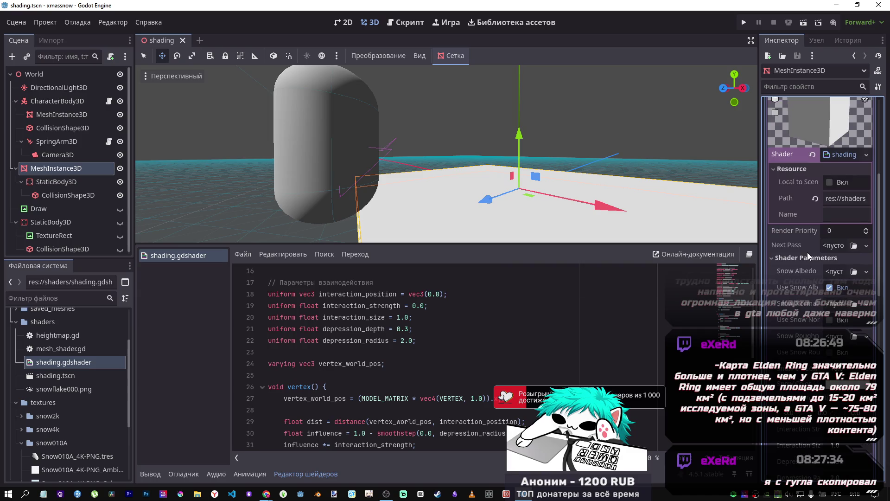
pyautogui.click(839, 272)
pyautogui.click(770, 199)
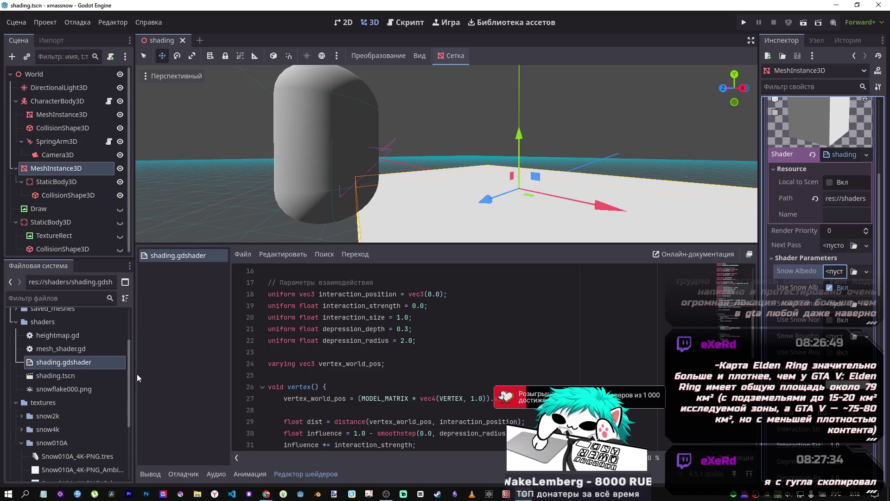
# - Scroll FileSystem to the Snow010A 4K textures and widen the scene and file docks
pyautogui.scroll(-2, 50, 366)
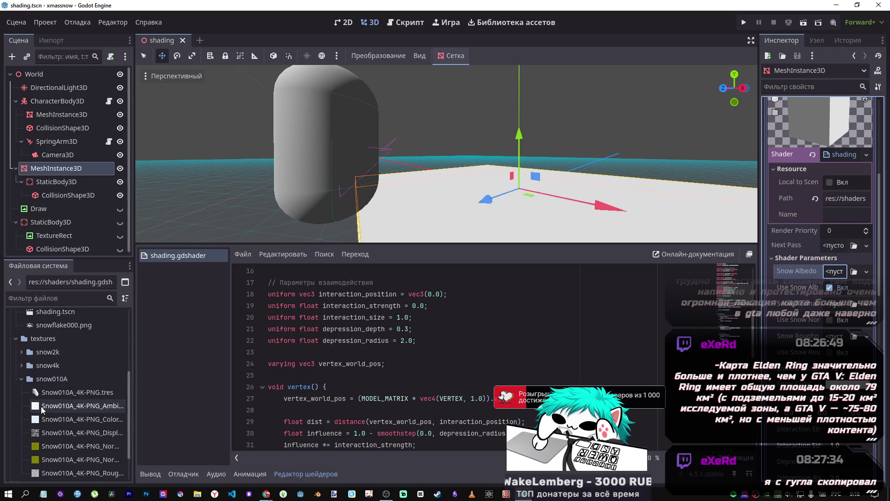
pyautogui.scroll(-2, 52, 366)
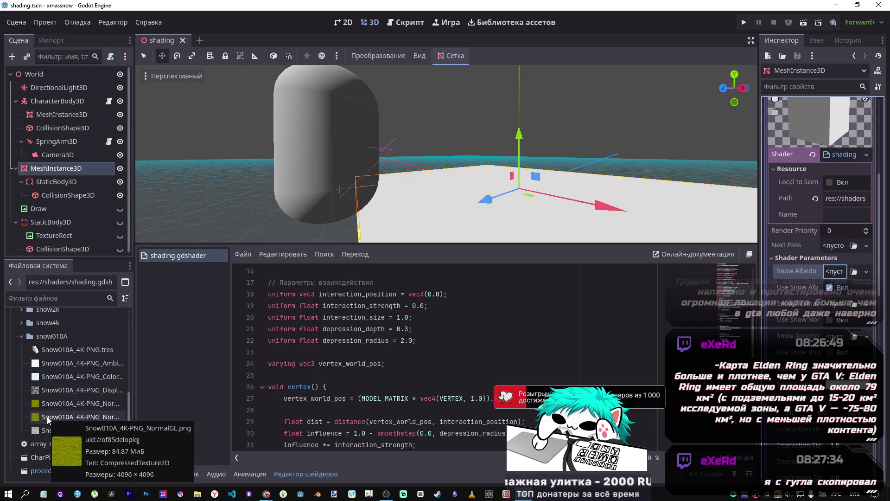
pyautogui.moveTo(133, 373); pyautogui.dragTo(185, 376)
# - Reimport the Snow010A_4K-PNG_NormalDX.png texture from its import settings
pyautogui.click(98, 406)
pyautogui.moveTo(98, 408)
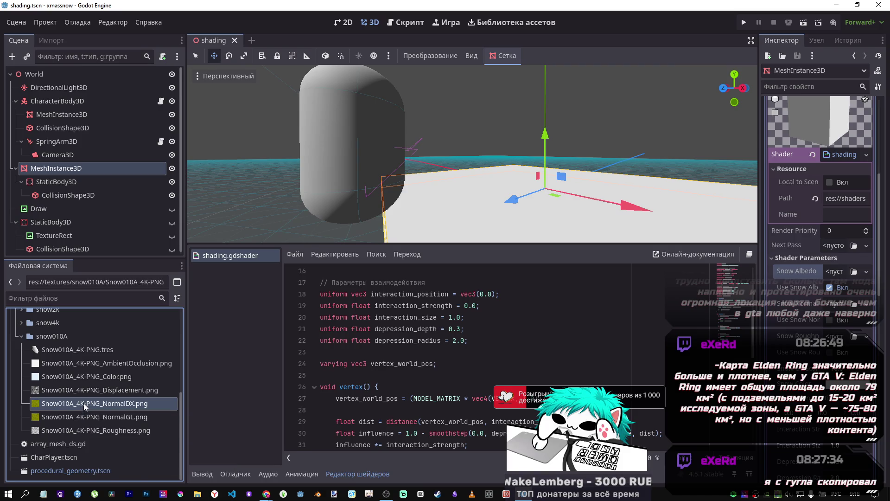
pyautogui.click(46, 40)
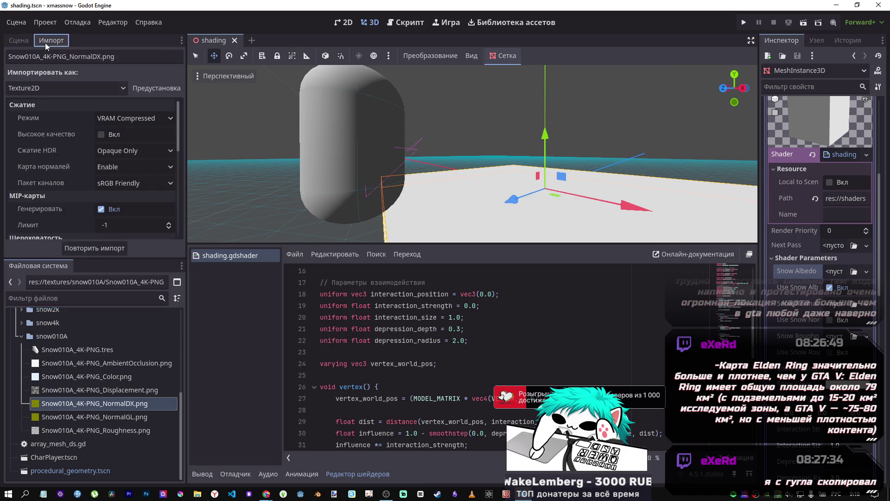
pyautogui.click(94, 245)
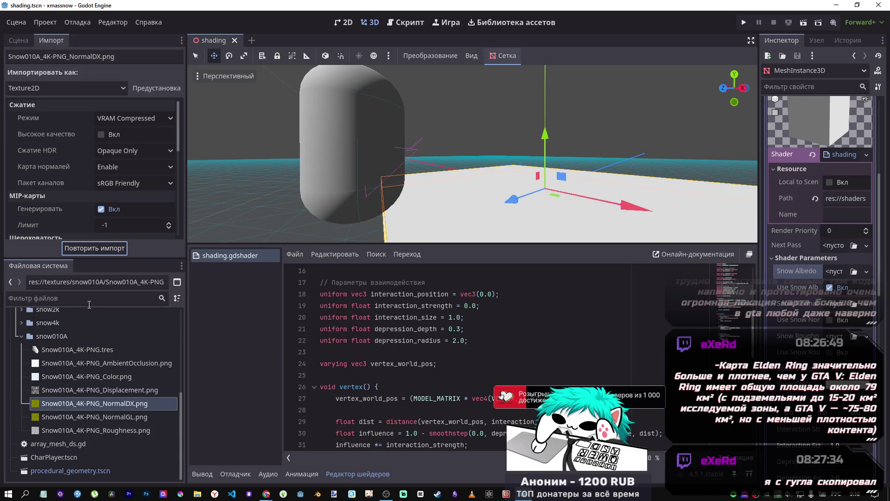
# - Open Snow010A_4K-PNG.tres and inspect its Normal Map and Ambient Occlusion textures
pyautogui.click(89, 354)
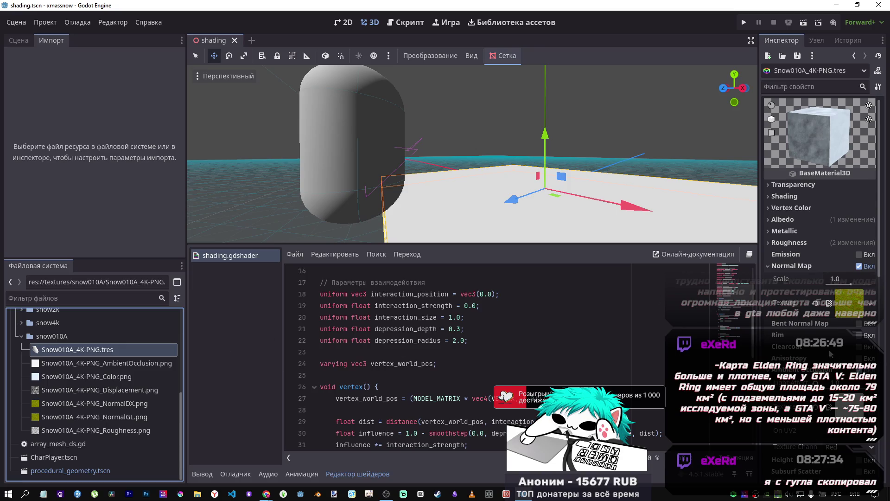
pyautogui.moveTo(814, 349)
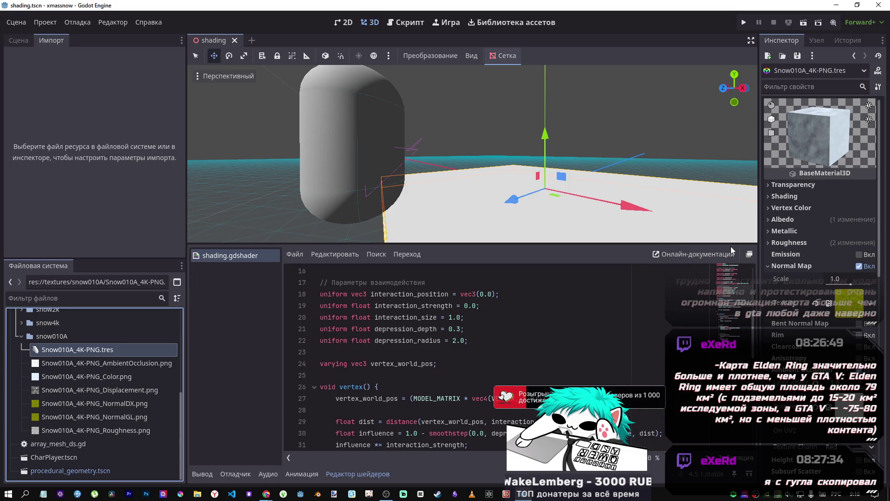
pyautogui.scroll(-5, 815, 278)
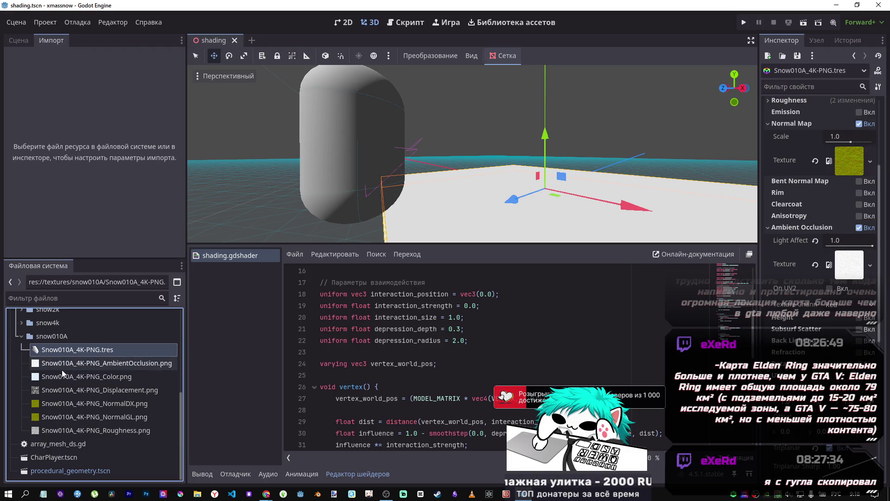
# - Select the ground MeshInstance3D to show its shader, and frame the whole plane and capsule
pyautogui.click(26, 40)
pyautogui.click(69, 193)
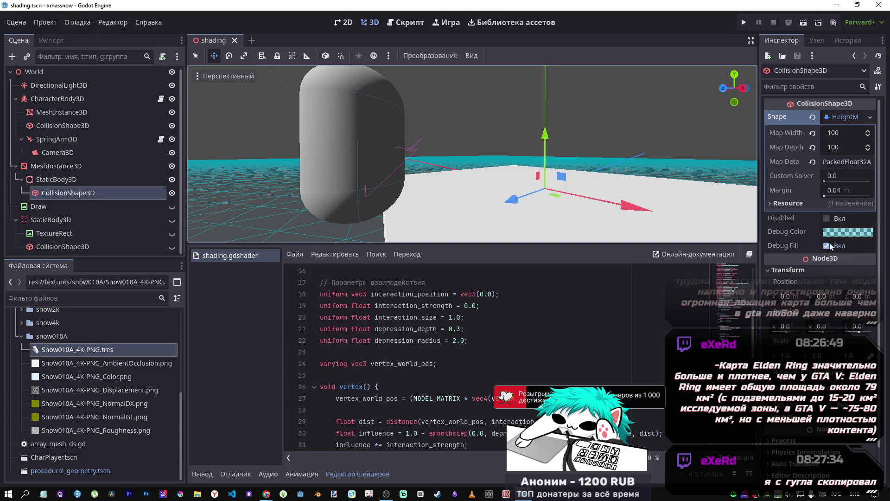
pyautogui.click(56, 166)
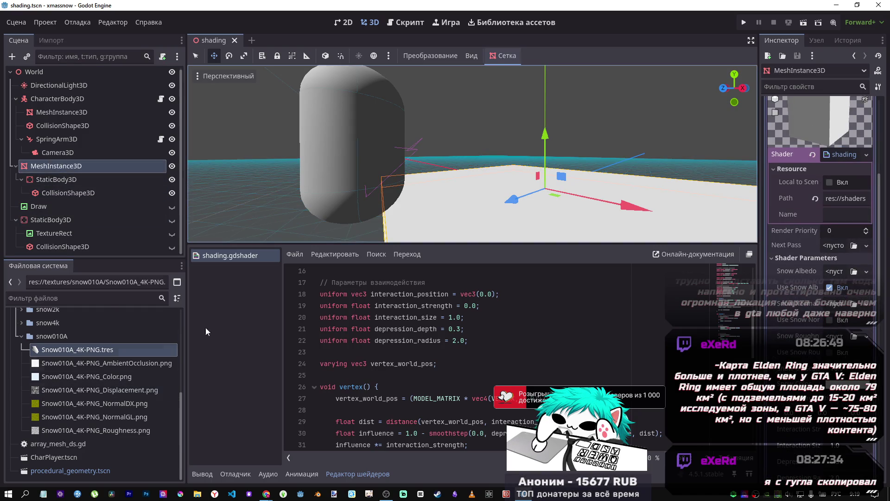
pyautogui.moveTo(563, 215)
pyautogui.mouseDown()
pyautogui.moveTo(547, 241)
pyautogui.moveTo(553, 173)
pyautogui.mouseUp()
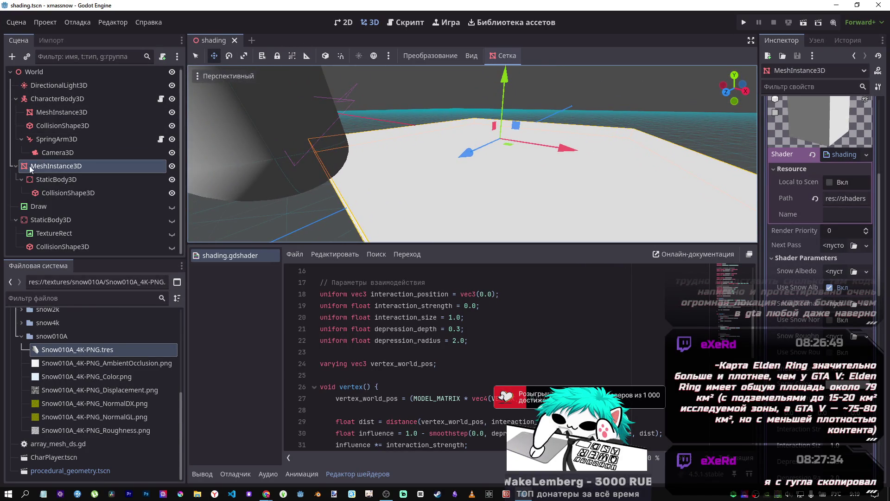
pyautogui.scroll(-3, 241, 153)
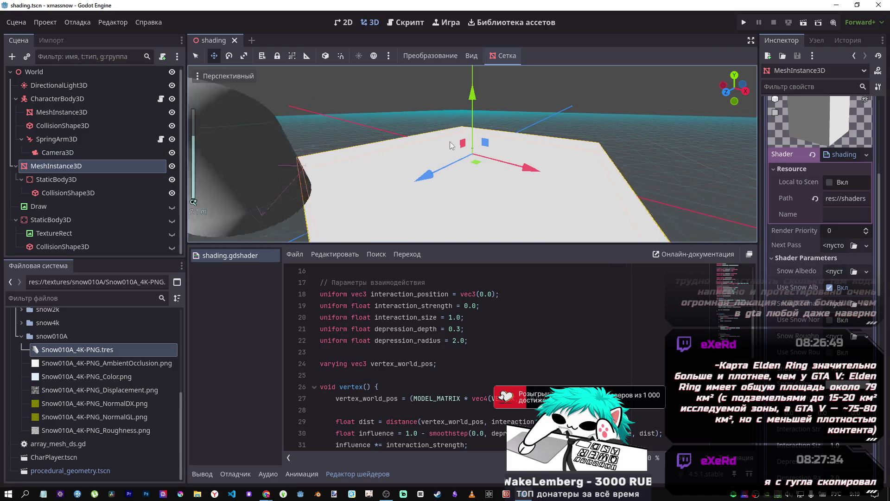
pyautogui.scroll(-3, 452, 151)
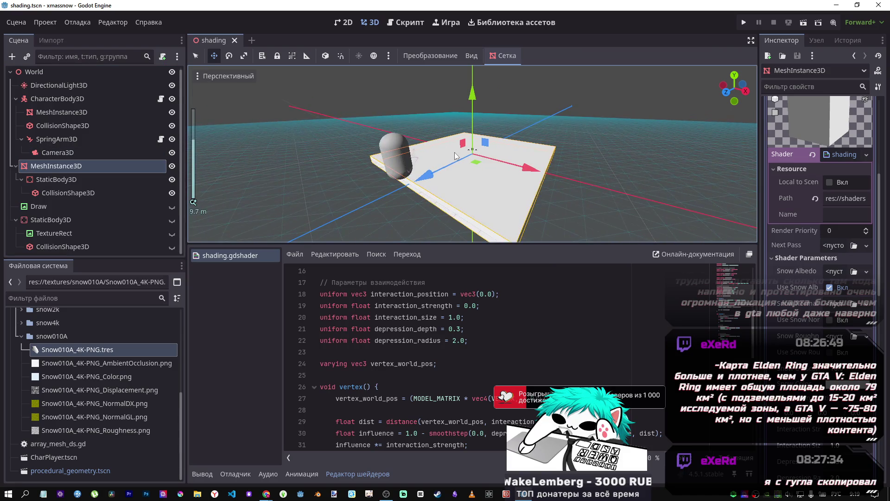
# - Assign Color.png, NormalGL.png and Roughness.png to Snow Albedo, Snow Normal and Snow Roughness
pyautogui.moveTo(37, 364)
pyautogui.moveTo(37, 376); pyautogui.dragTo(831, 274)
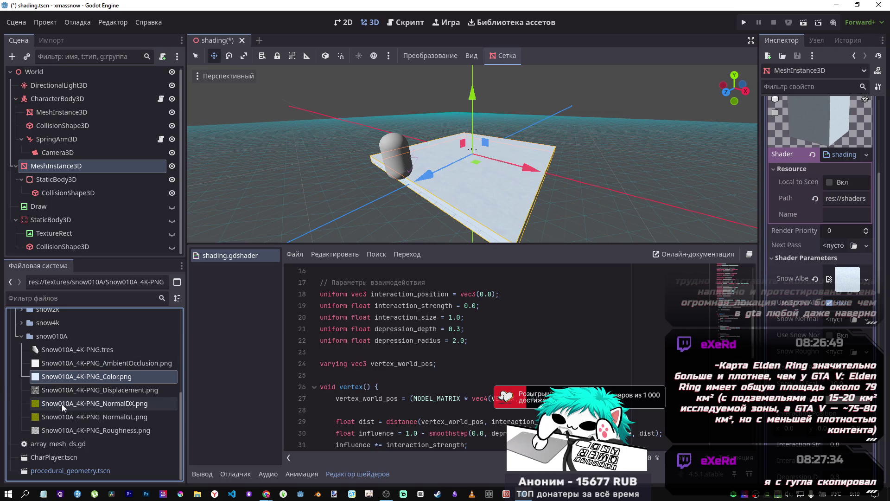
pyautogui.moveTo(63, 412)
pyautogui.mouseDown()
pyautogui.moveTo(878, 317)
pyautogui.moveTo(830, 324)
pyautogui.mouseUp()
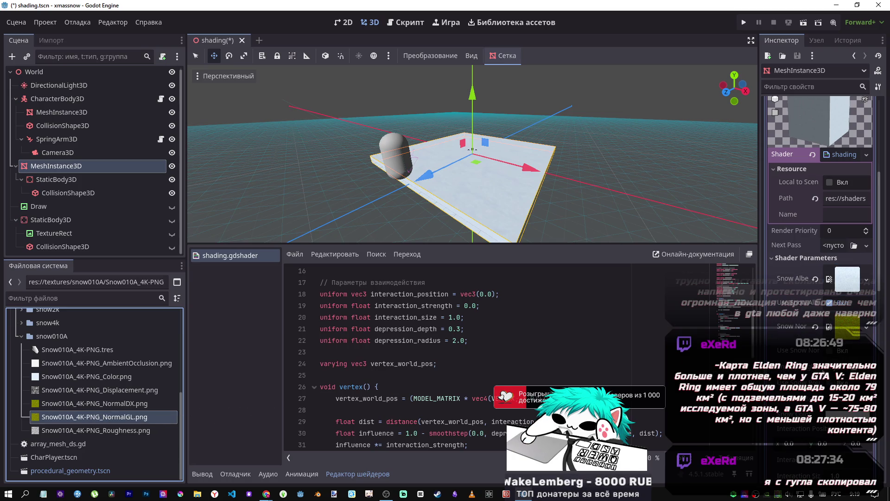
pyautogui.moveTo(90, 430)
pyautogui.mouseDown()
pyautogui.moveTo(438, 424)
pyautogui.moveTo(887, 376)
pyautogui.mouseUp()
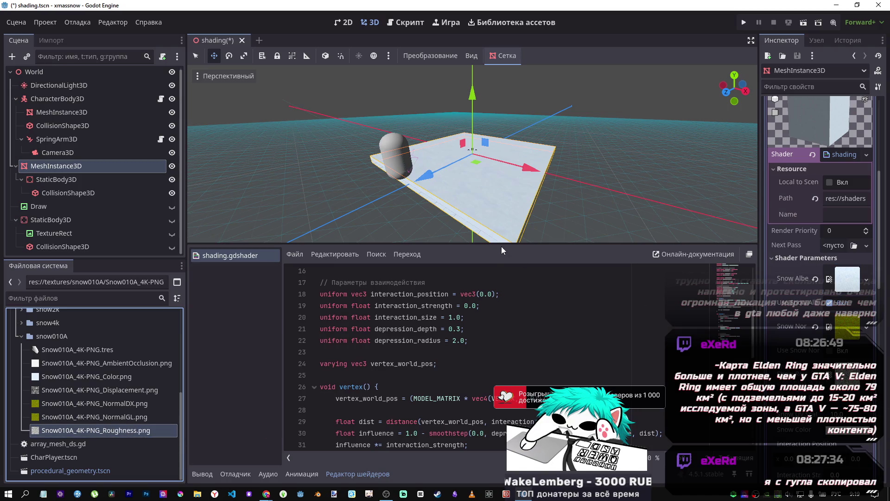
pyautogui.scroll(5, 483, 208)
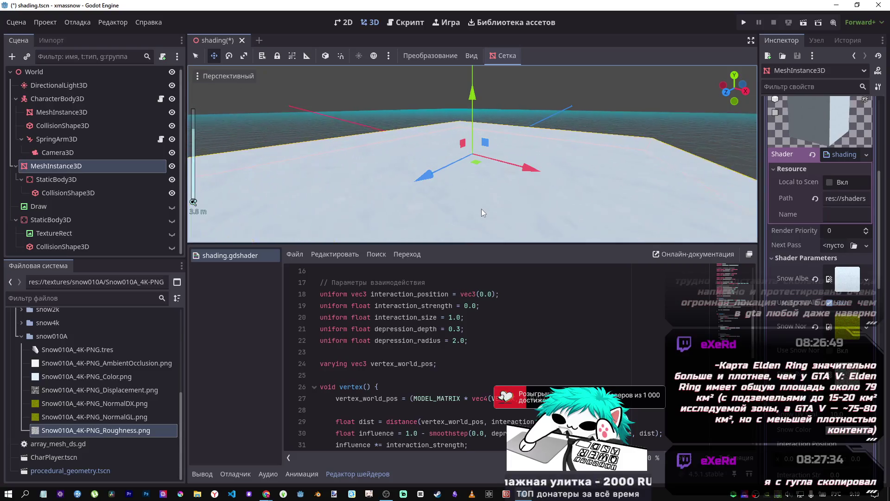
pyautogui.scroll(-8, 480, 210)
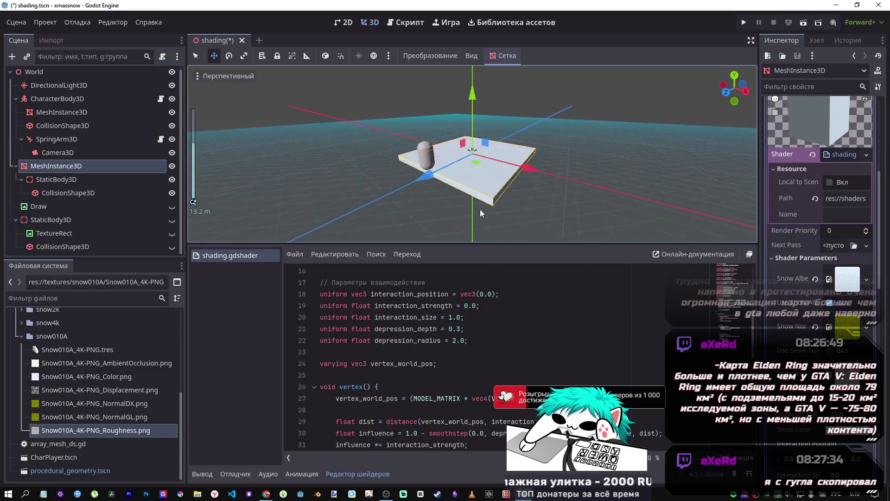
pyautogui.scroll(5, 546, 211)
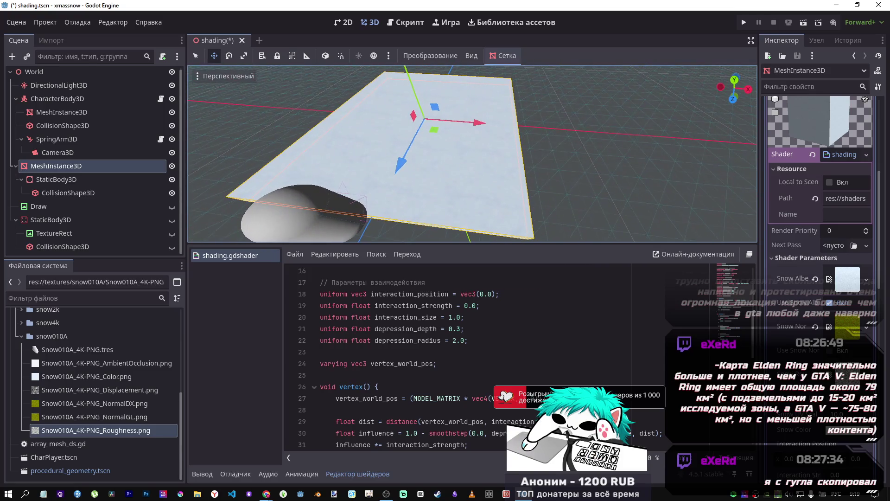
# - Enable Use Snow Normal and Use Snow Albedo so the plane shows textured snow
pyautogui.press('w')
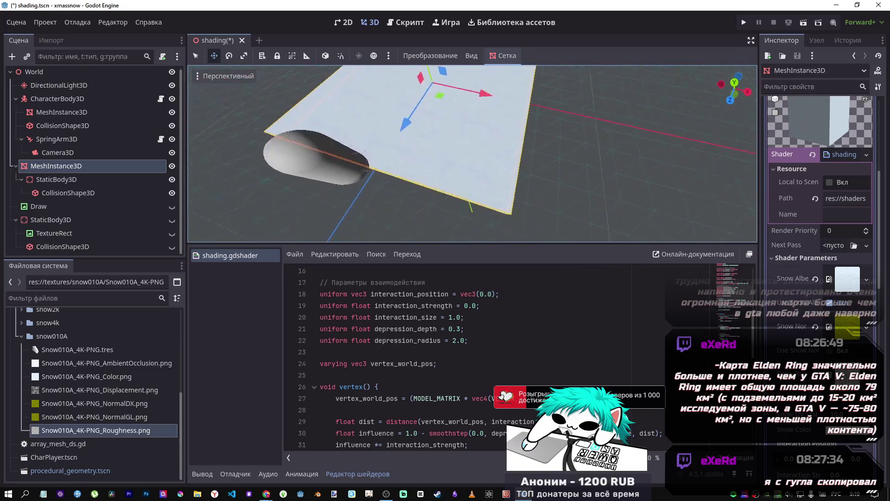
pyautogui.press('s')
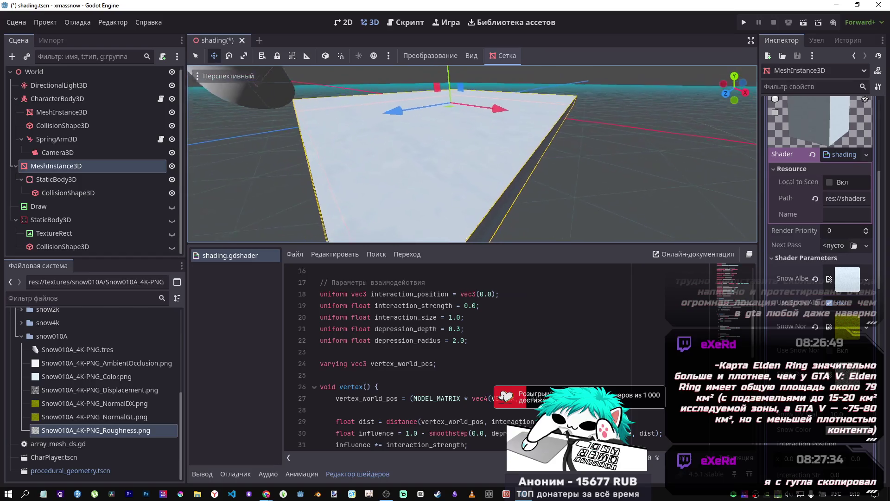
pyautogui.moveTo(851, 326)
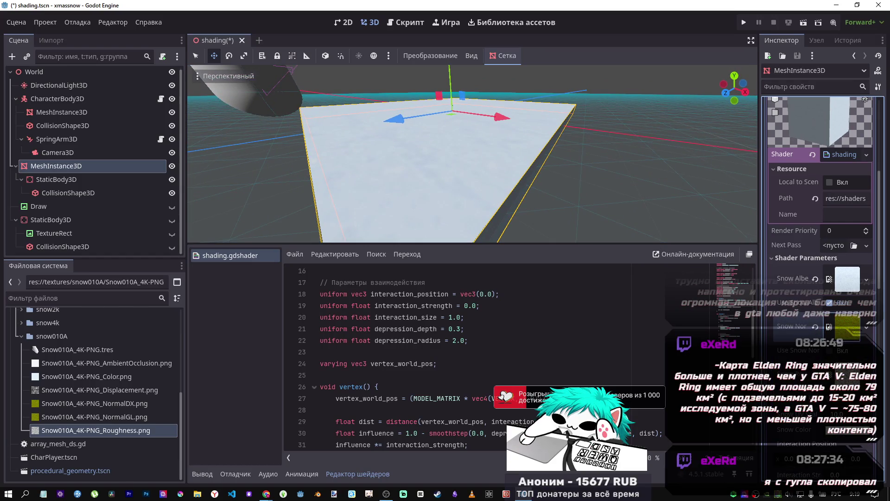
pyautogui.click(829, 351)
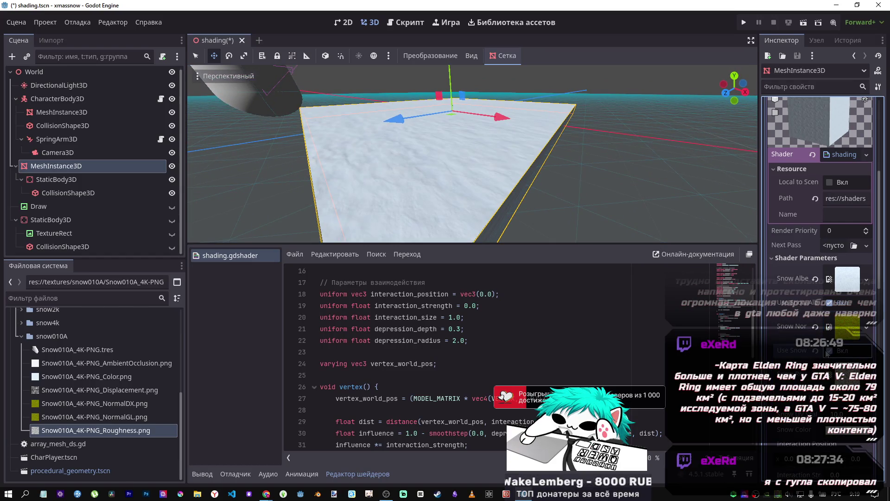
pyautogui.click(829, 351)
pyautogui.click(829, 302)
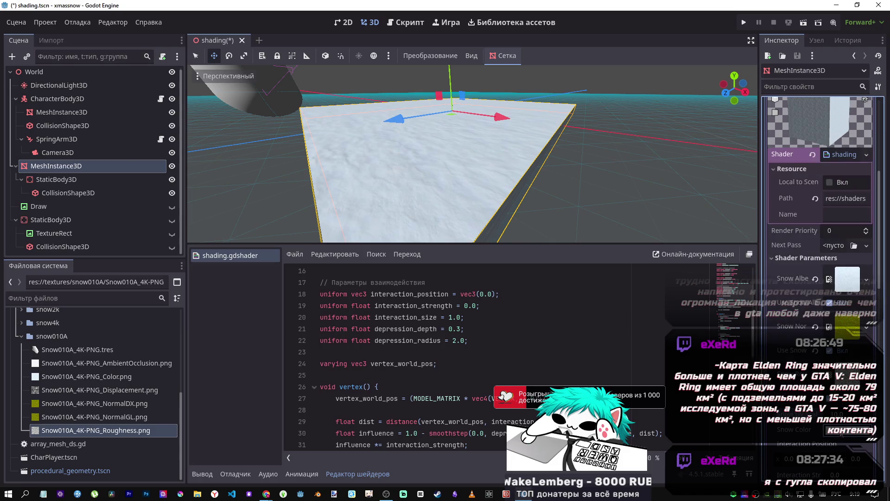
pyautogui.click(846, 279)
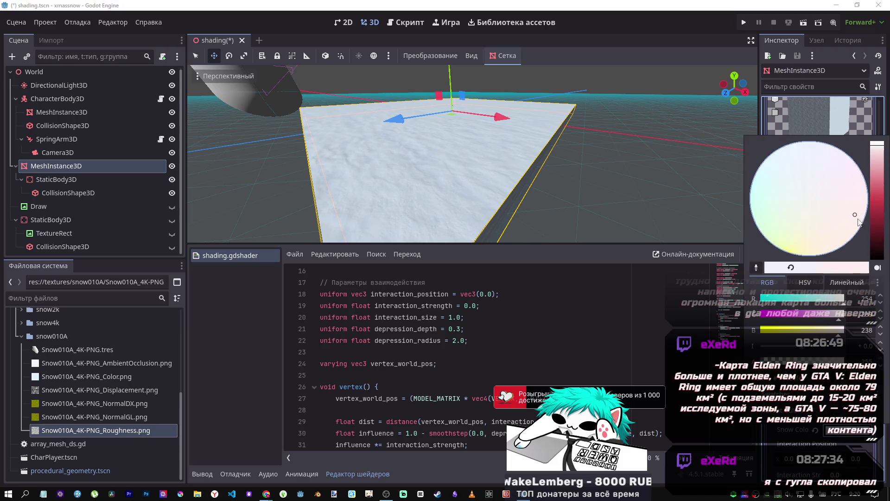
# - Raise the Interaction Strength shader parameter to 1.815
pyautogui.click(695, 263)
pyautogui.moveTo(830, 285)
pyautogui.mouseDown()
pyautogui.moveTo(874, 285)
pyautogui.moveTo(836, 285)
pyautogui.moveTo(851, 285)
pyautogui.mouseUp()
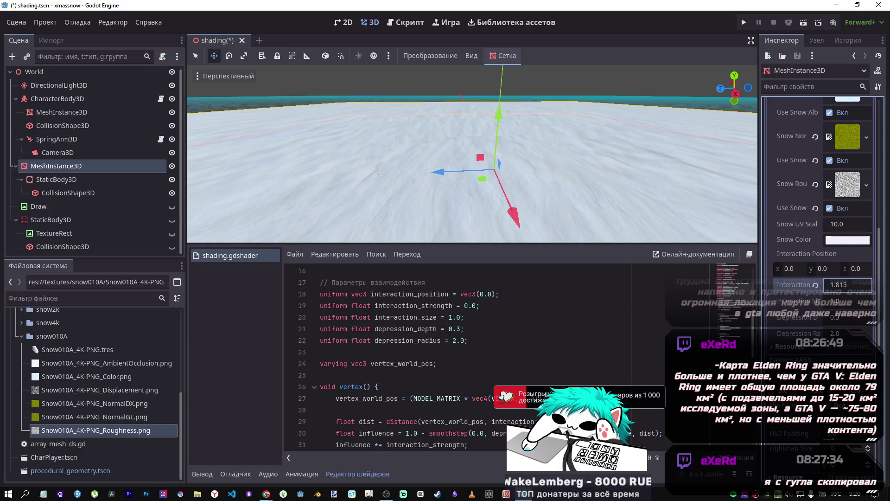
# - Orbit low over the snow and fine-tune Interaction Strength to about 1.305
pyautogui.scroll(-5, 585, 230)
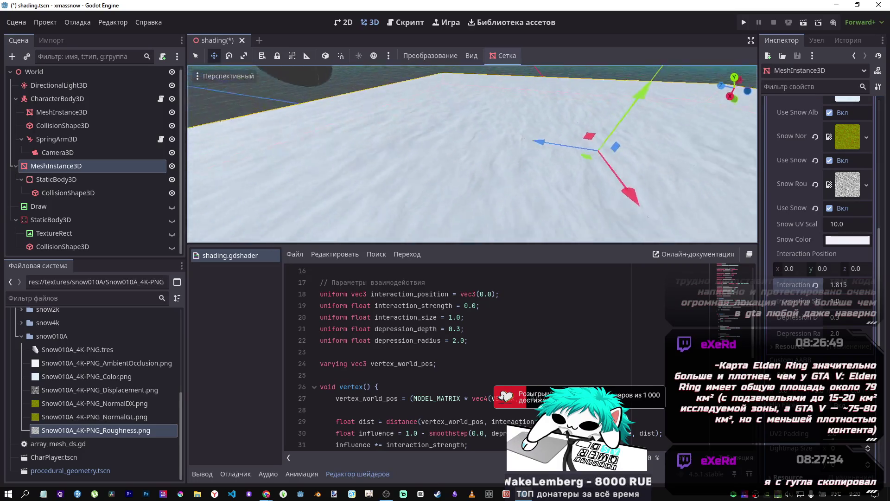
pyautogui.moveTo(473, 153); pyautogui.dragTo(584, 160)
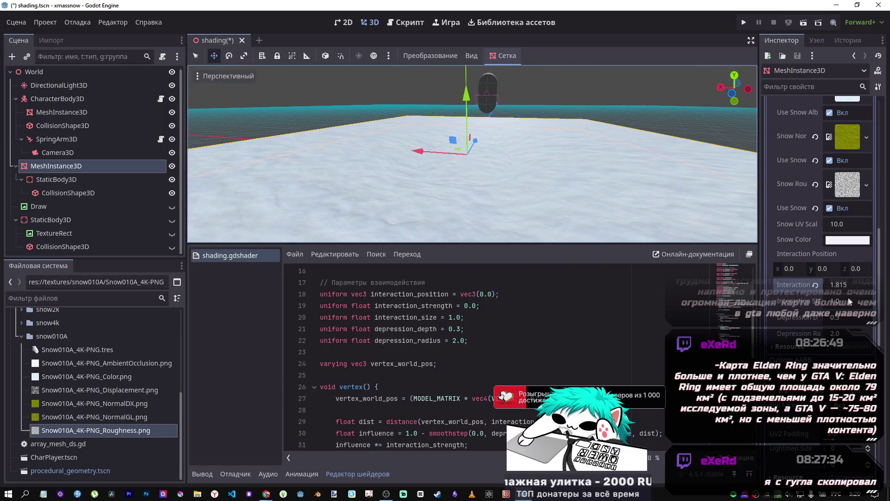
pyautogui.moveTo(836, 287)
pyautogui.mouseDown()
pyautogui.moveTo(862, 284)
pyautogui.moveTo(827, 284)
pyautogui.moveTo(837, 285)
pyautogui.mouseUp()
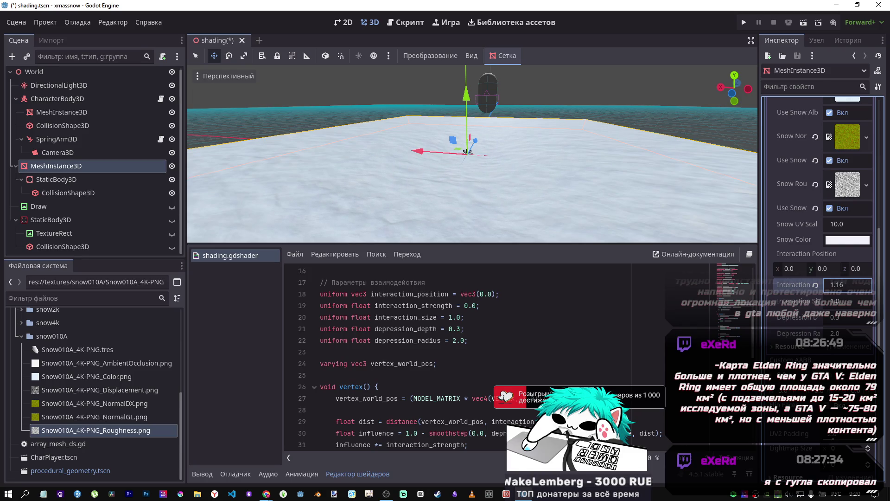
pyautogui.moveTo(837, 285); pyautogui.dragTo(838, 285)
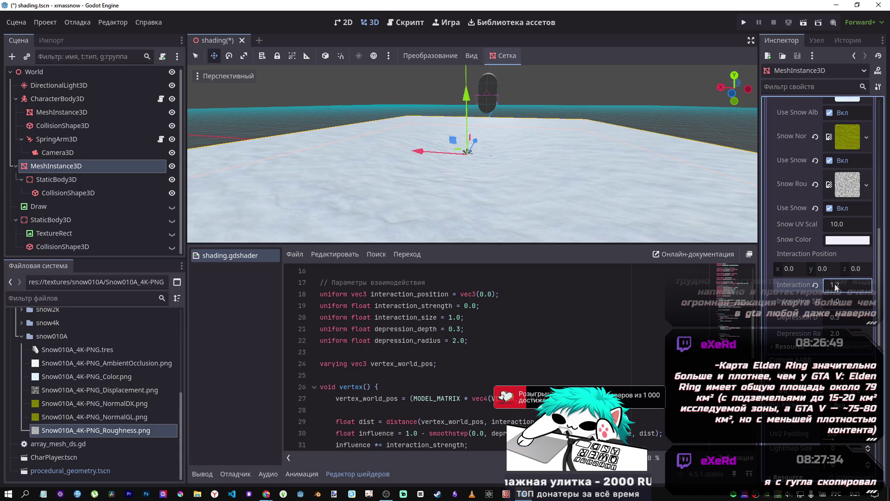
pyautogui.scroll(10, 808, 290)
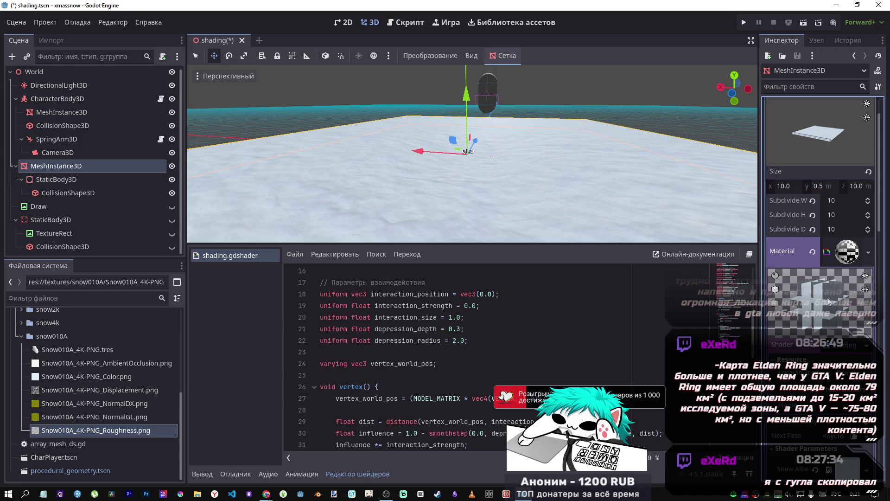
# - Confirm the ground is a 10×0.5×10 BoxMesh with 10 subdivisions, then re-expand its Shader Parameters
pyautogui.scroll(3, 828, 301)
pyautogui.click(835, 131)
pyautogui.click(851, 124)
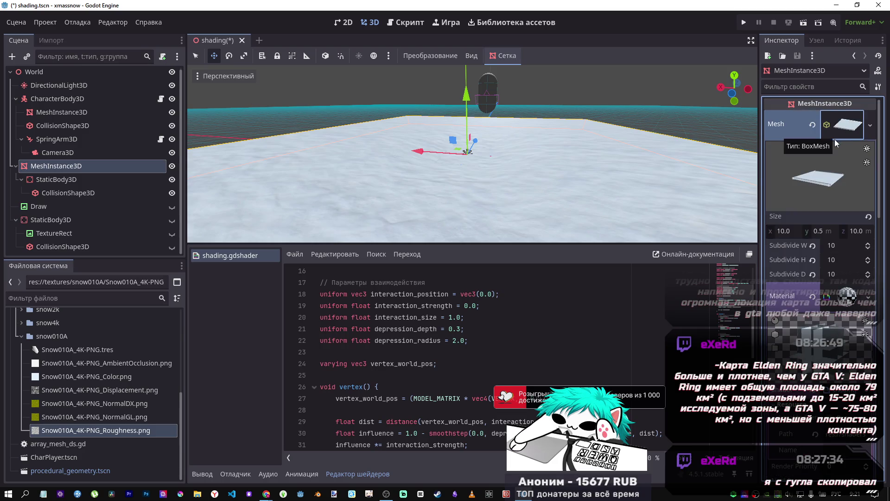
pyautogui.hotkey('shift', 'f')
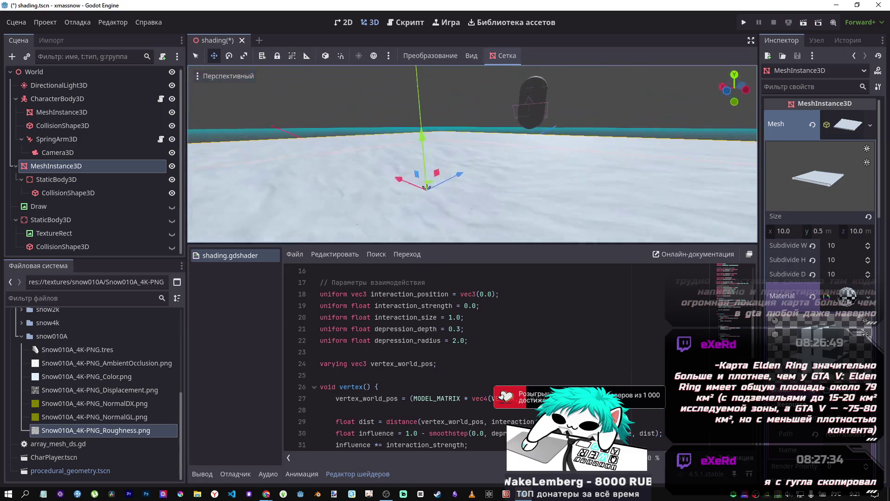
pyautogui.press('s')
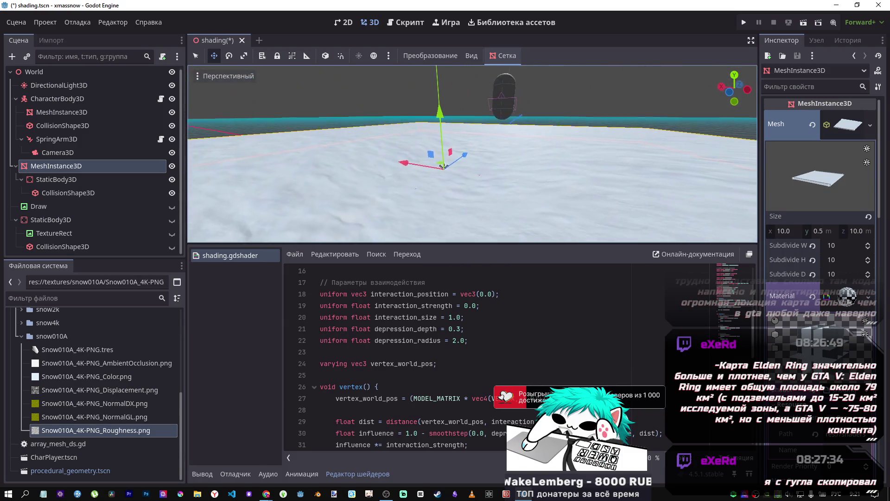
pyautogui.click(847, 296)
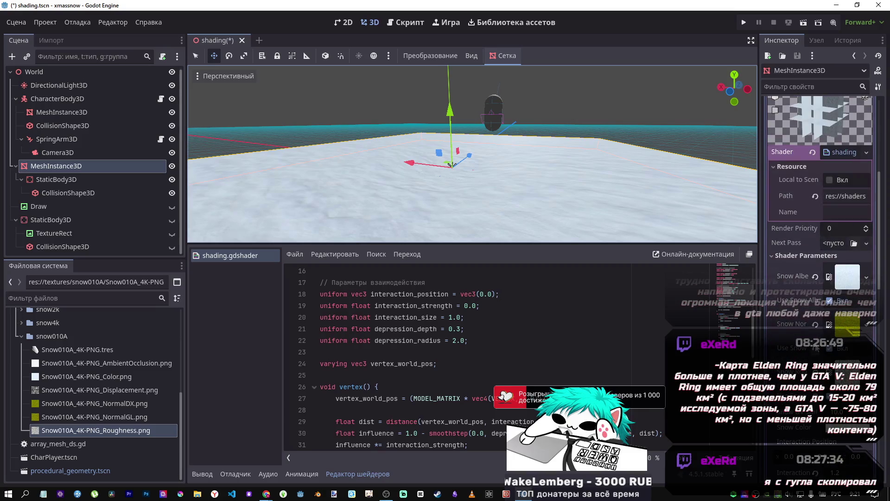
pyautogui.scroll(-5, 818, 297)
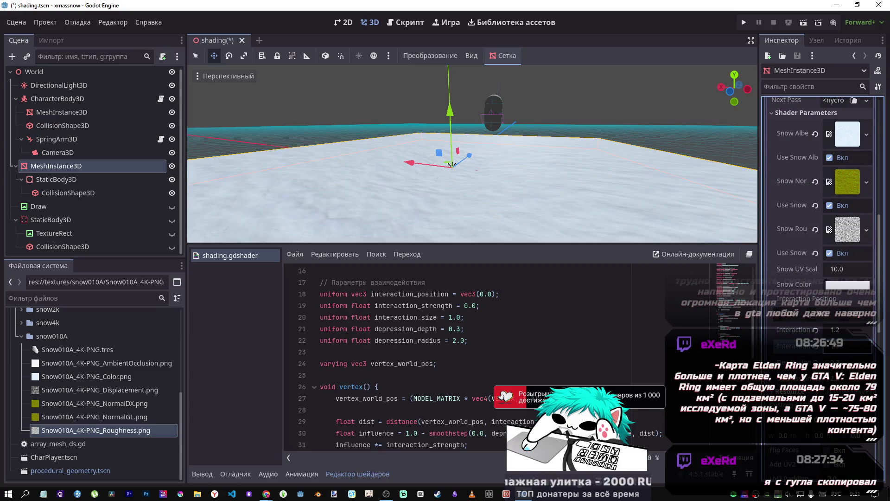
# - Revert Interaction Strength to 0.0 and widen the Inspector so parameter names read fully
pyautogui.moveTo(840, 346); pyautogui.dragTo(848, 345)
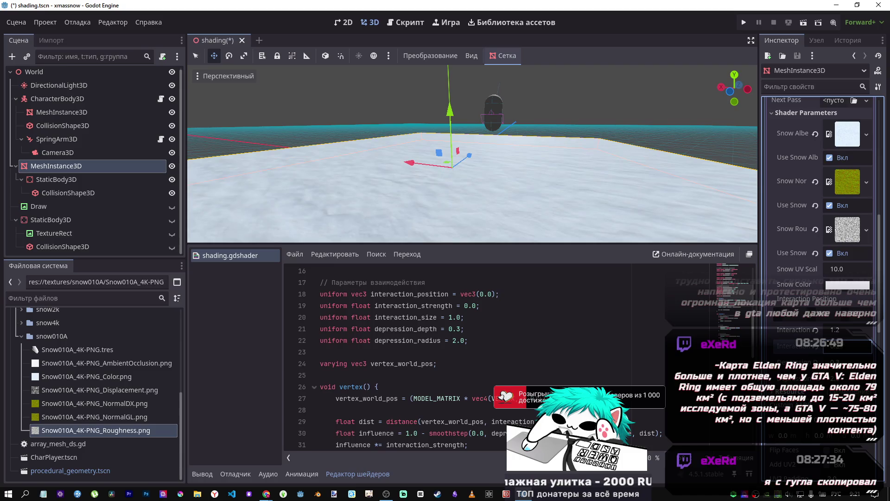
pyautogui.moveTo(840, 330)
pyautogui.mouseDown()
pyautogui.moveTo(853, 330)
pyautogui.moveTo(841, 332)
pyautogui.mouseUp()
pyautogui.click(814, 329)
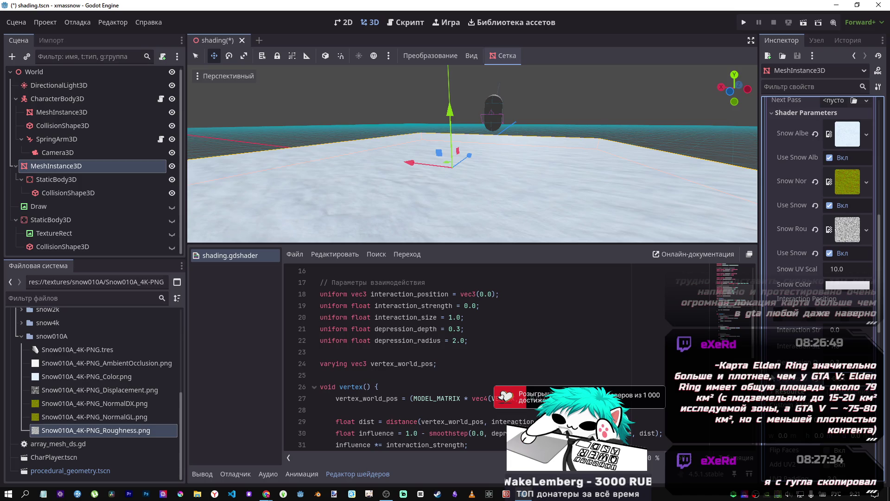
pyautogui.moveTo(759, 185); pyautogui.dragTo(710, 186)
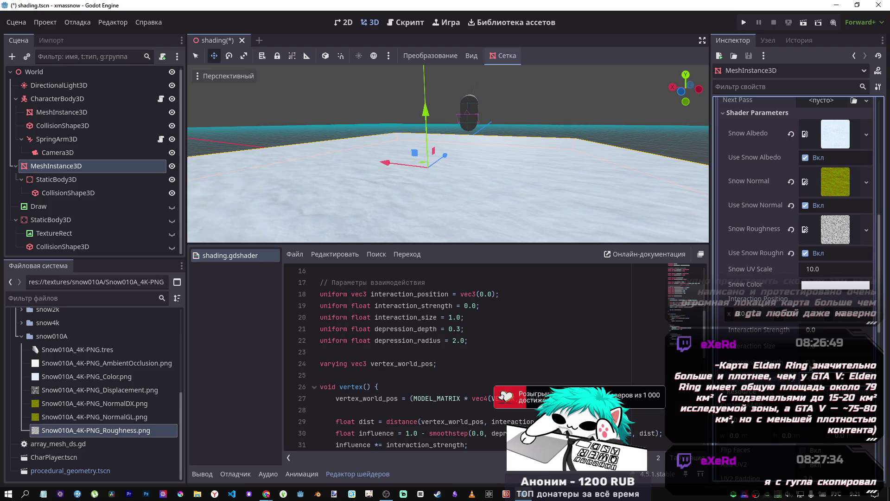
# - Adjust Interaction Size, then drag Interaction Strength to about 1.04 to deform the snow
pyautogui.moveTo(814, 349); pyautogui.dragTo(827, 332)
pyautogui.click(812, 347)
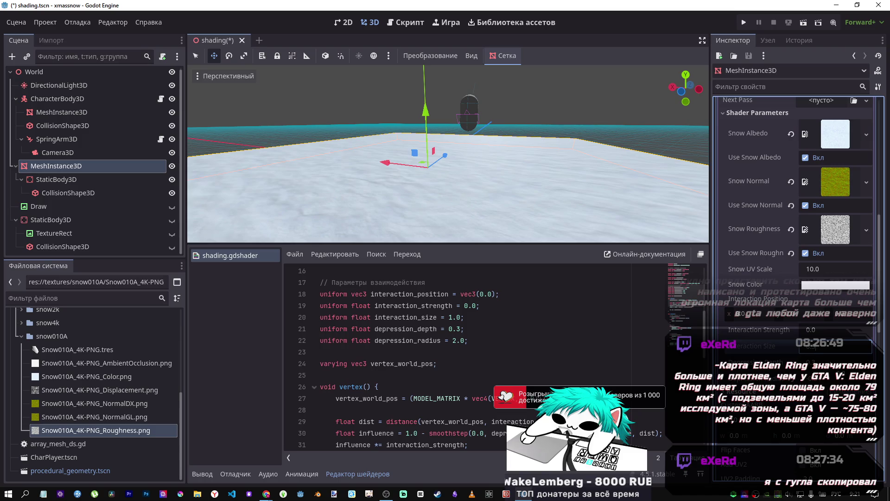
pyautogui.moveTo(825, 330)
pyautogui.mouseDown()
pyautogui.moveTo(840, 330)
pyautogui.moveTo(793, 330)
pyautogui.mouseUp()
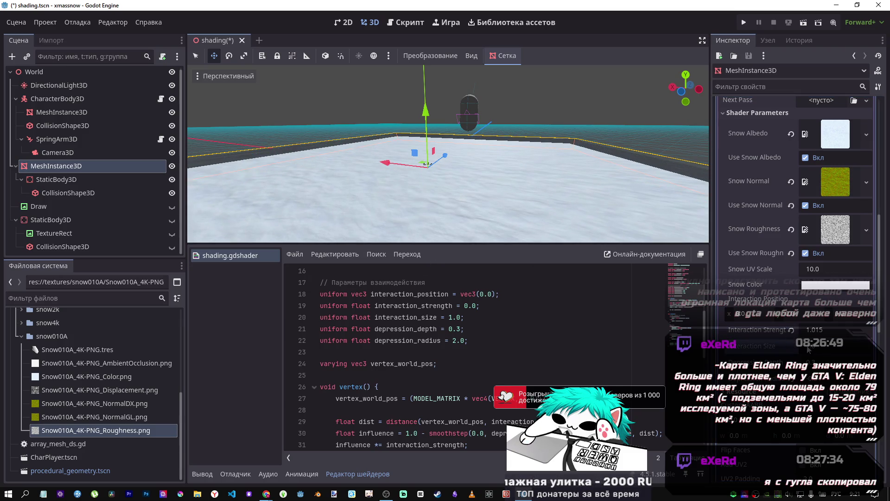
pyautogui.click(791, 330)
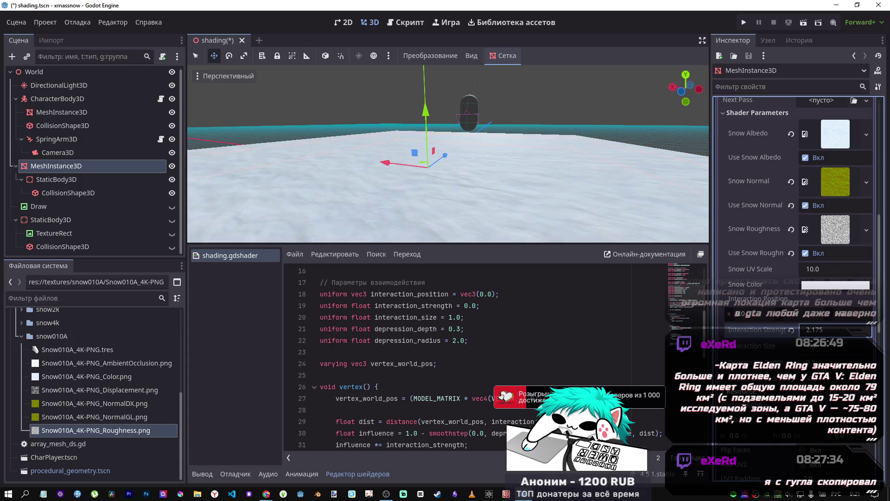
pyautogui.moveTo(830, 330); pyautogui.dragTo(825, 330)
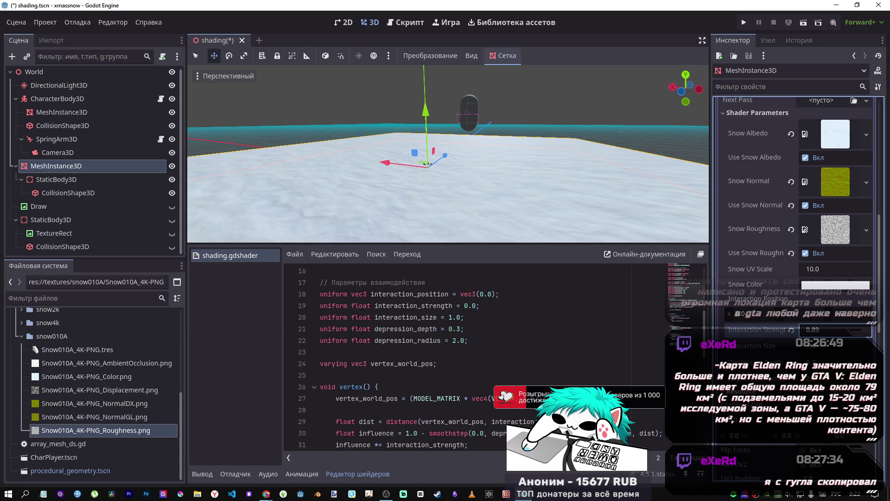
pyautogui.moveTo(825, 330); pyautogui.dragTo(830, 330)
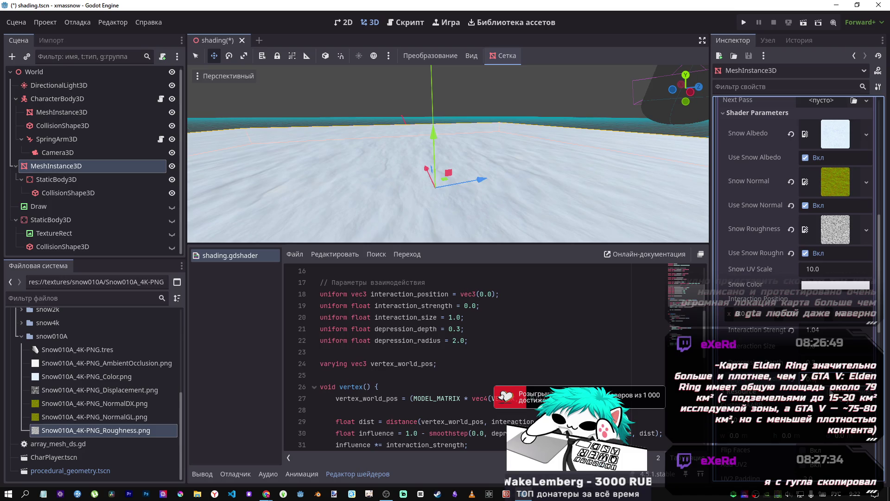
# - After trial drags and a reset, settle on Interaction Strength 0.98, Interaction Size 1.11, Depression Depth 0.2
pyautogui.moveTo(830, 330)
pyautogui.mouseDown()
pyautogui.moveTo(848, 330)
pyautogui.moveTo(835, 330)
pyautogui.mouseUp()
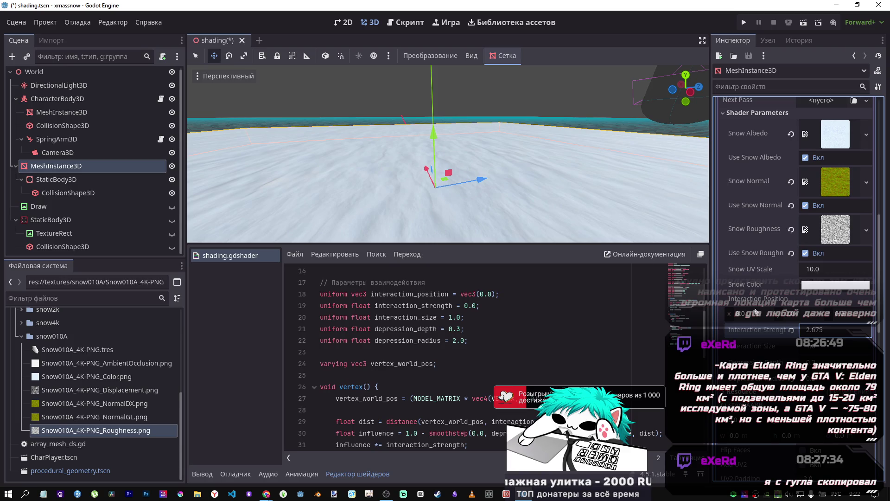
pyautogui.click(791, 330)
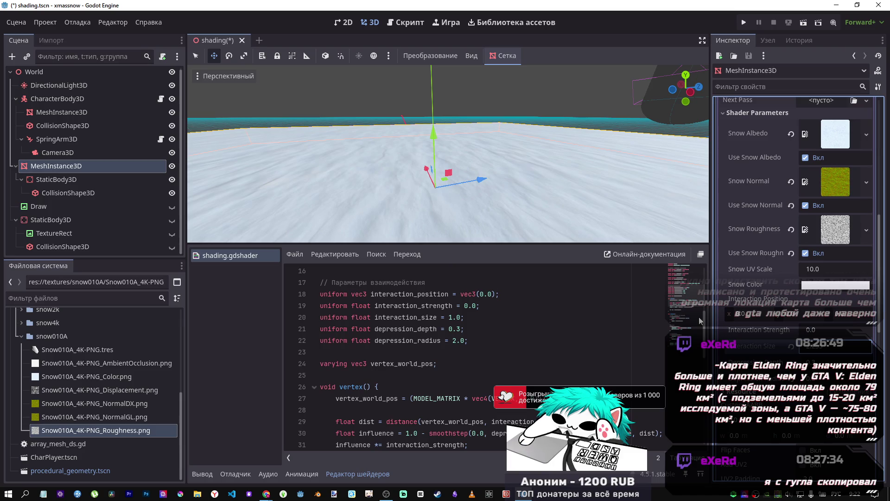
pyautogui.moveTo(829, 362); pyautogui.dragTo(849, 362)
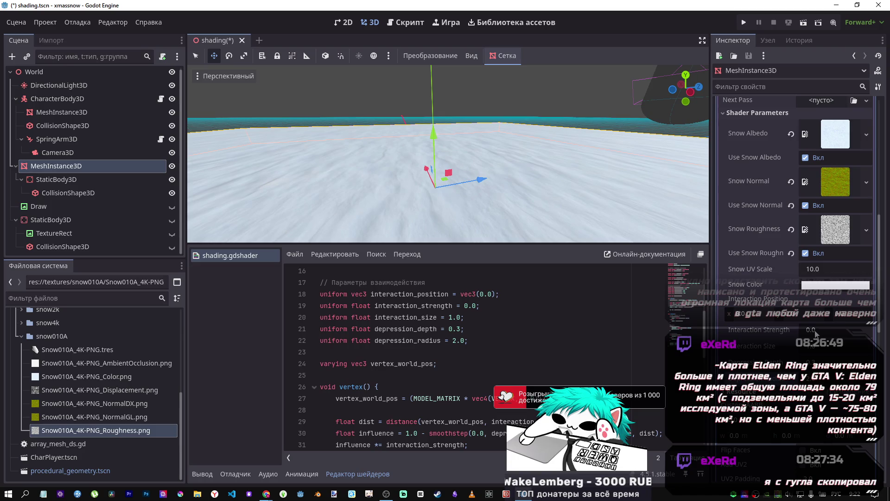
pyautogui.moveTo(811, 330); pyautogui.dragTo(834, 330)
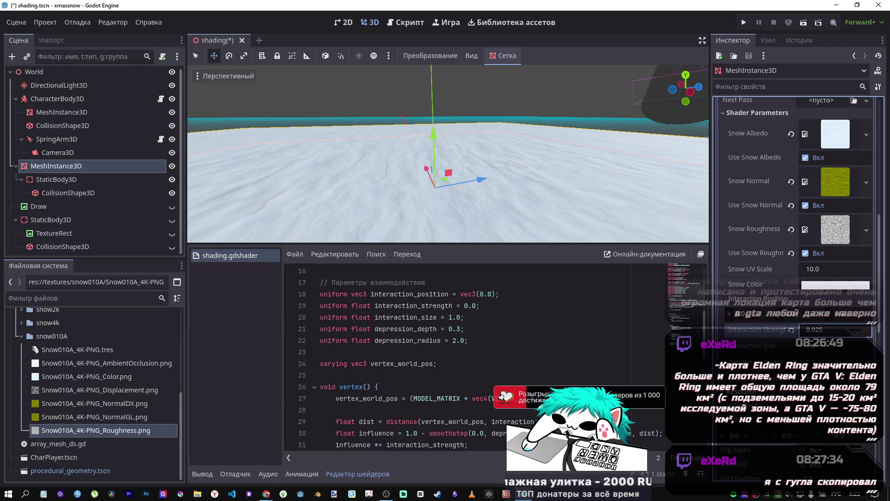
pyautogui.press('Tab')
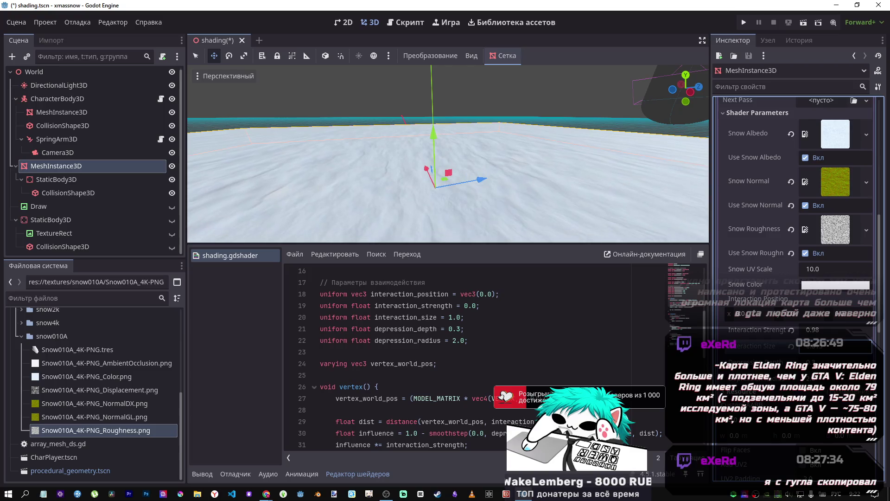
pyautogui.moveTo(829, 362); pyautogui.dragTo(849, 362)
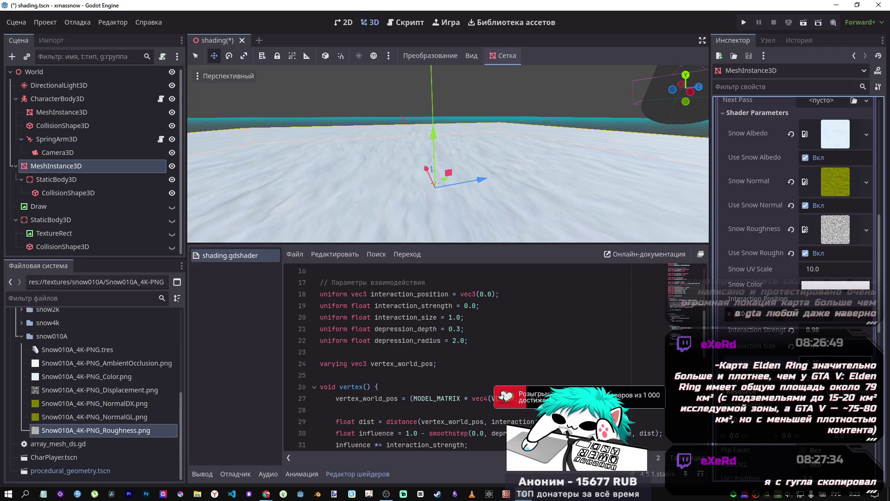
pyautogui.scroll(10, 779, 299)
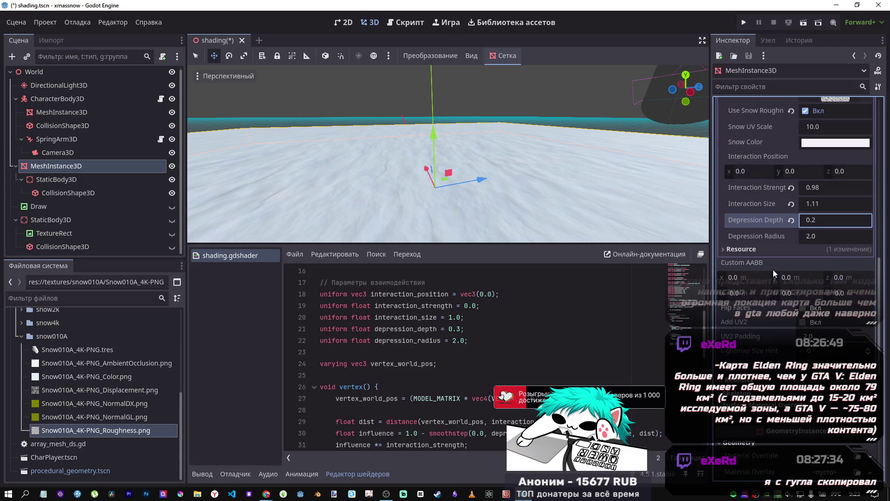
# - Replace the snow object's mesh with a new 2×2 m PlaneMesh
pyautogui.click(832, 124)
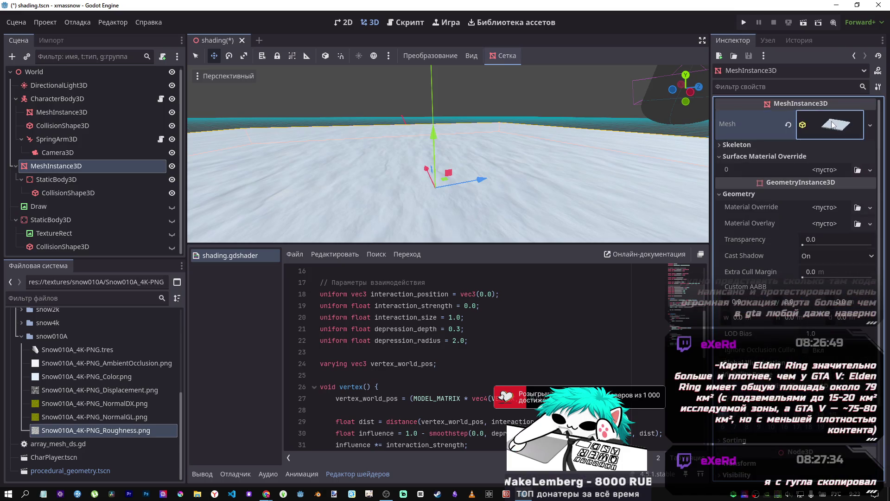
pyautogui.click(828, 129)
pyautogui.moveTo(788, 184); pyautogui.dragTo(800, 185)
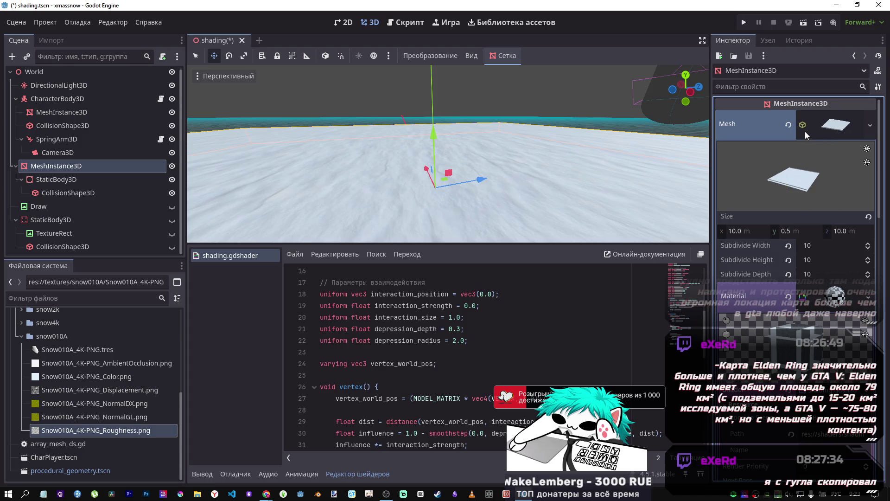
pyautogui.click(870, 125)
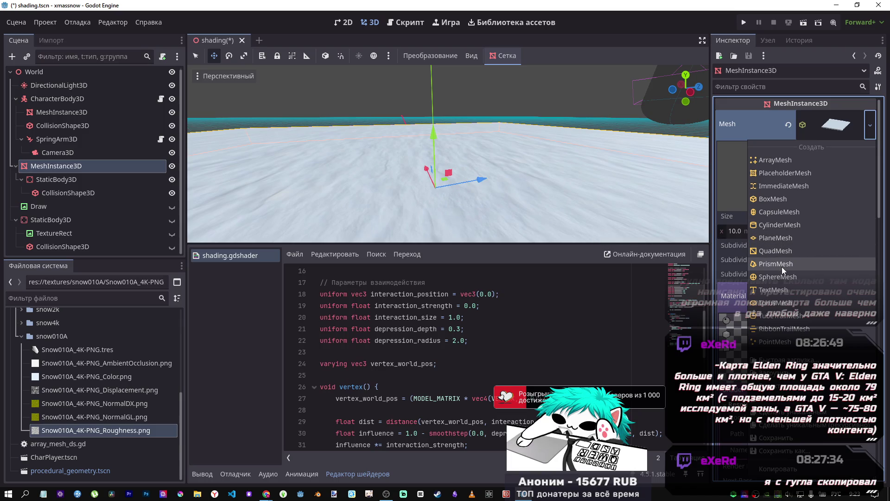
pyautogui.click(775, 237)
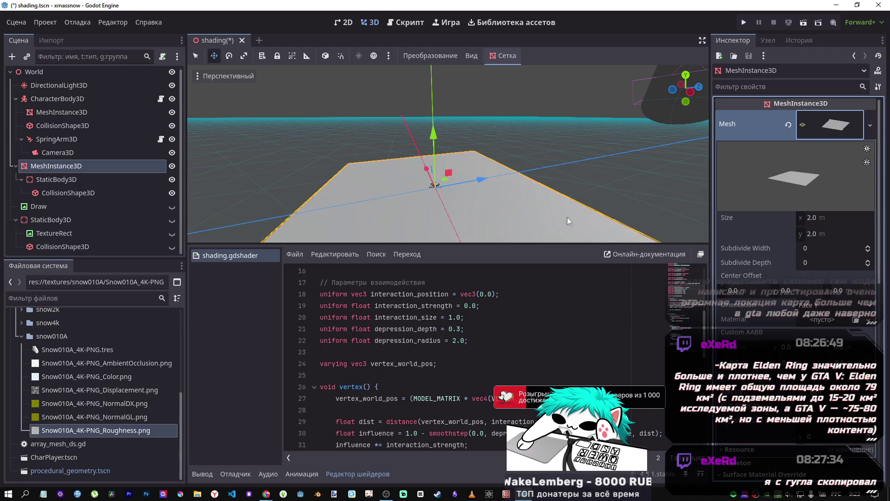
pyautogui.scroll(-3, 545, 189)
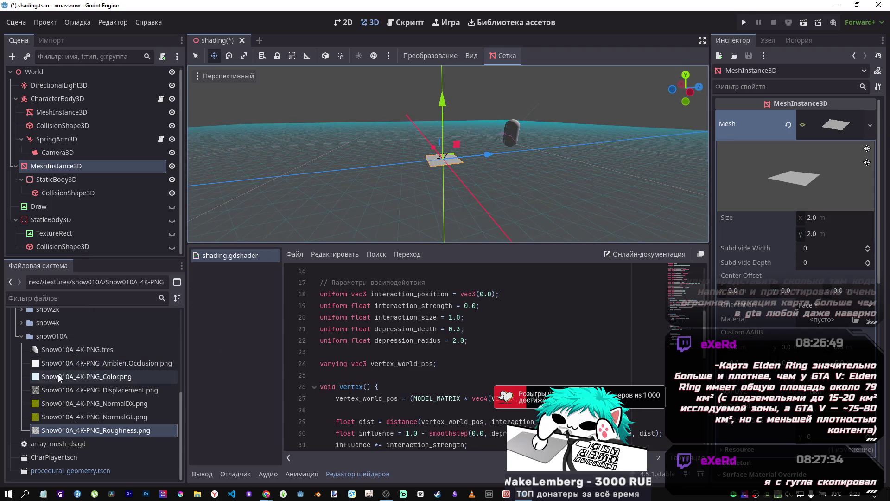
pyautogui.scroll(5, 45, 417)
# - Assign shading.gdshader as the plane's material and view the plane from above
pyautogui.click(51, 423)
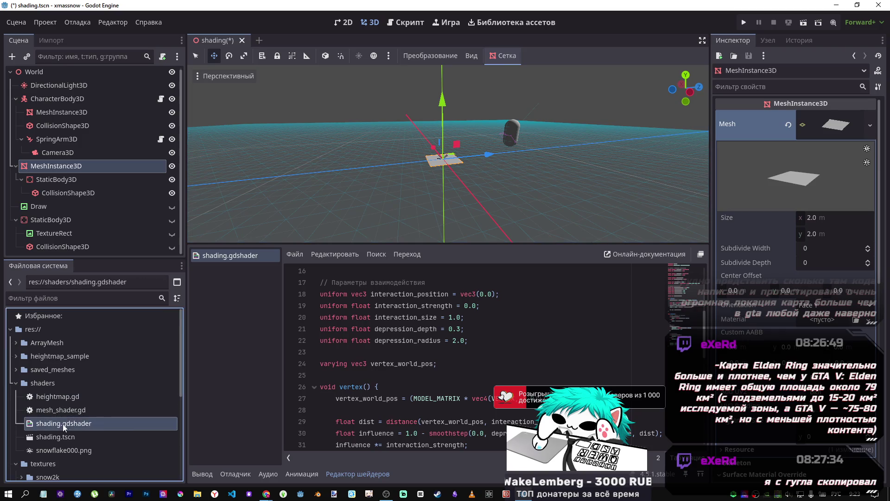
pyautogui.moveTo(815, 319); pyautogui.dragTo(814, 321)
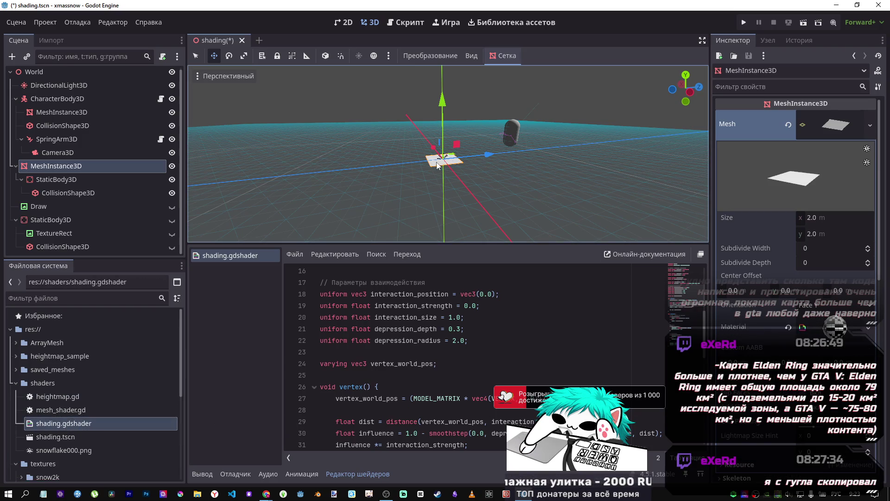
pyautogui.scroll(5, 436, 151)
pyautogui.scroll(-5, 435, 151)
pyautogui.moveTo(435, 150)
pyautogui.mouseDown()
pyautogui.moveTo(422, 131)
pyautogui.moveTo(398, 138)
pyautogui.mouseUp()
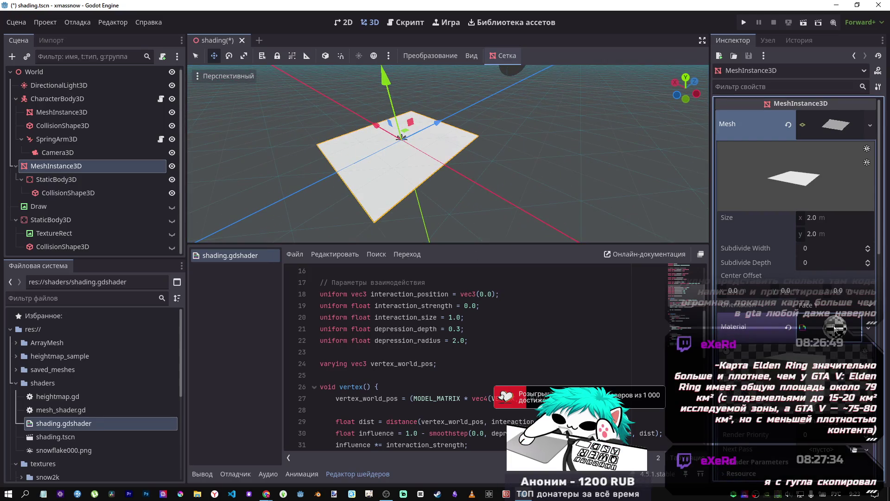
pyautogui.scroll(-3, 590, 215)
pyautogui.scroll(-3, 795, 232)
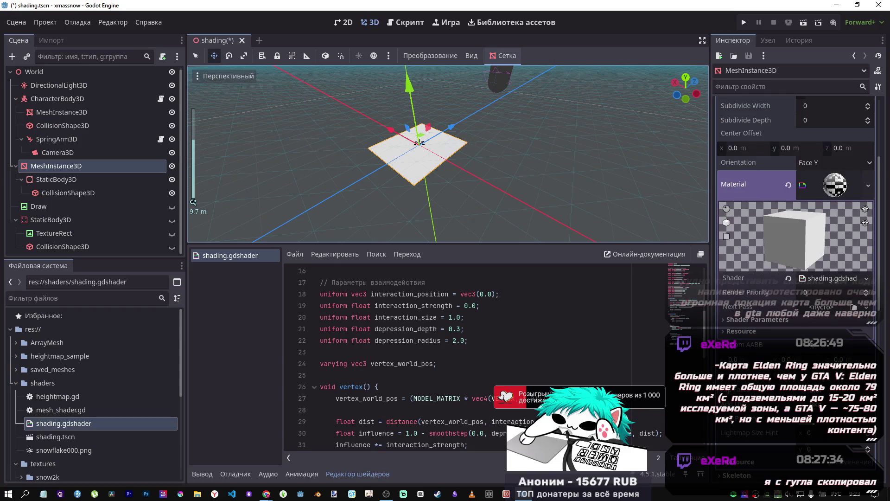
# - Set Snow010A_4K-PNG.tres as the plane material's next pass
pyautogui.click(817, 307)
pyautogui.click(807, 307)
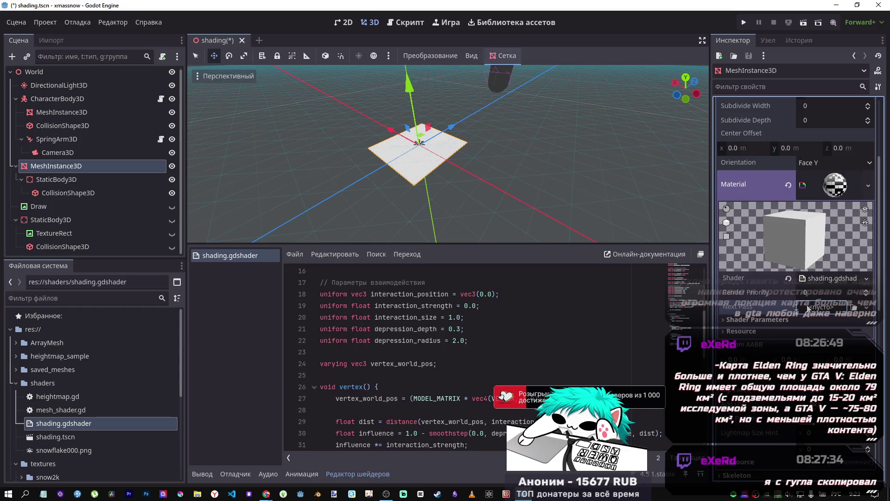
pyautogui.scroll(2, 822, 295)
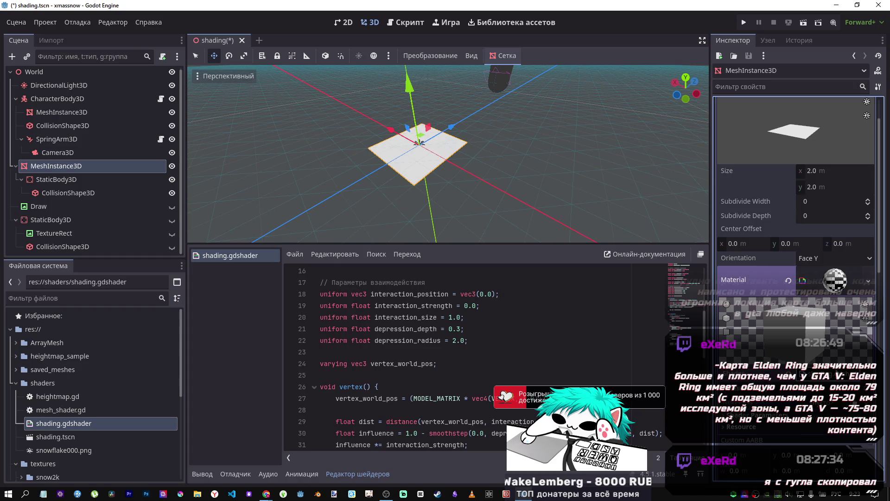
pyautogui.click(834, 279)
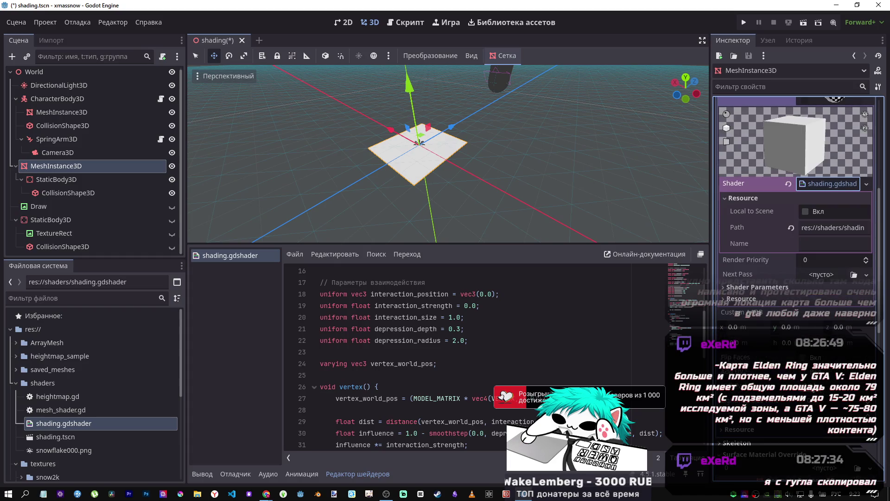
pyautogui.click(786, 285)
pyautogui.scroll(-1, 785, 285)
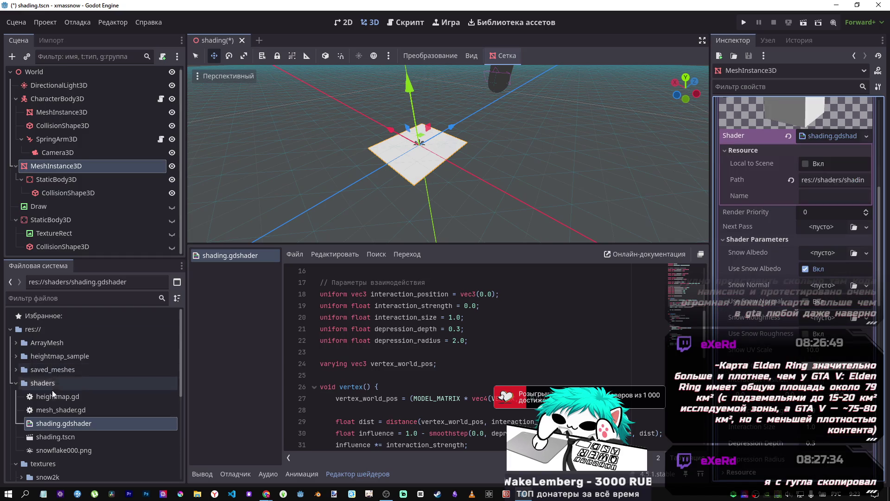
pyautogui.scroll(-3, 52, 399)
pyautogui.click(87, 411)
pyautogui.moveTo(835, 317)
pyautogui.mouseDown()
pyautogui.moveTo(817, 231)
pyautogui.moveTo(39, 417)
pyautogui.moveTo(60, 408)
pyautogui.moveTo(72, 422)
pyautogui.mouseUp()
pyautogui.scroll(-3, 73, 410)
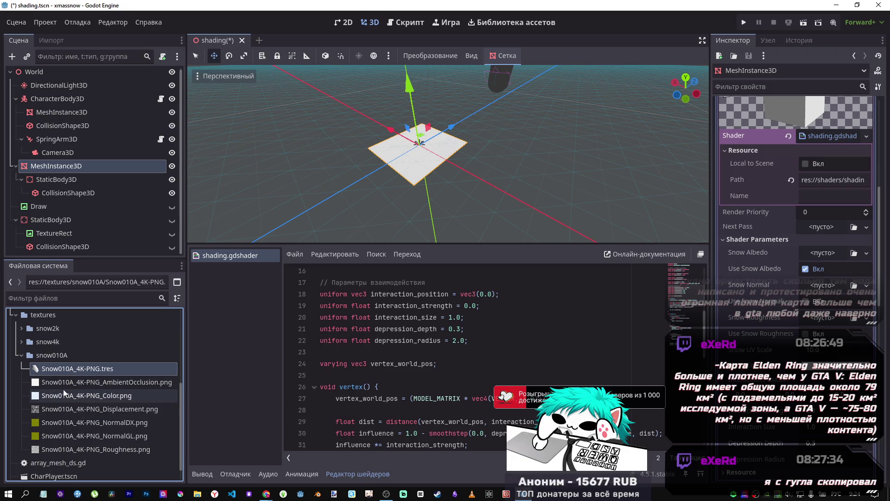
pyautogui.moveTo(51, 369); pyautogui.dragTo(823, 228)
# - Drag the shader's Interaction Strength back down to 0.0
pyautogui.scroll(3, 447, 153)
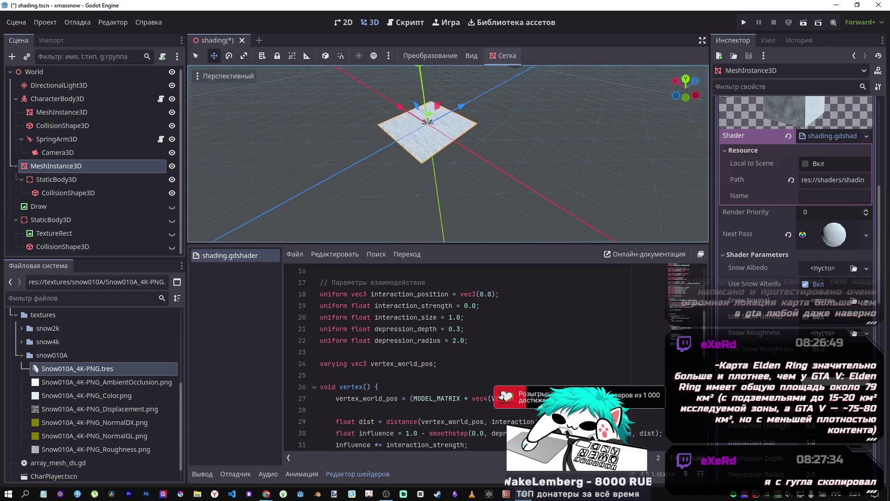
pyautogui.scroll(5, 447, 176)
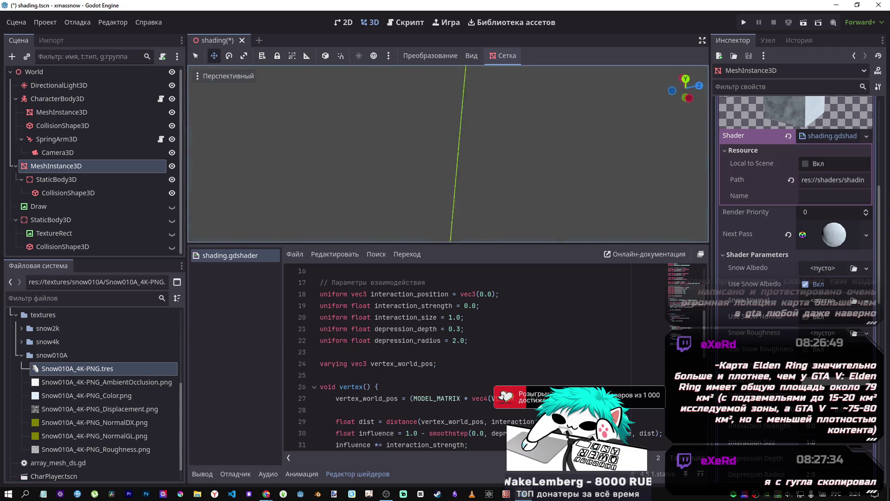
pyautogui.scroll(-5, 447, 153)
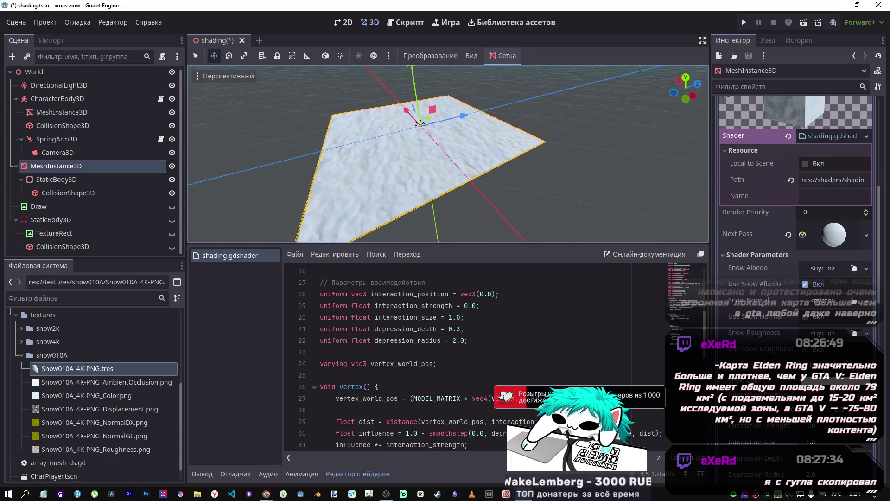
pyautogui.scroll(-3, 447, 153)
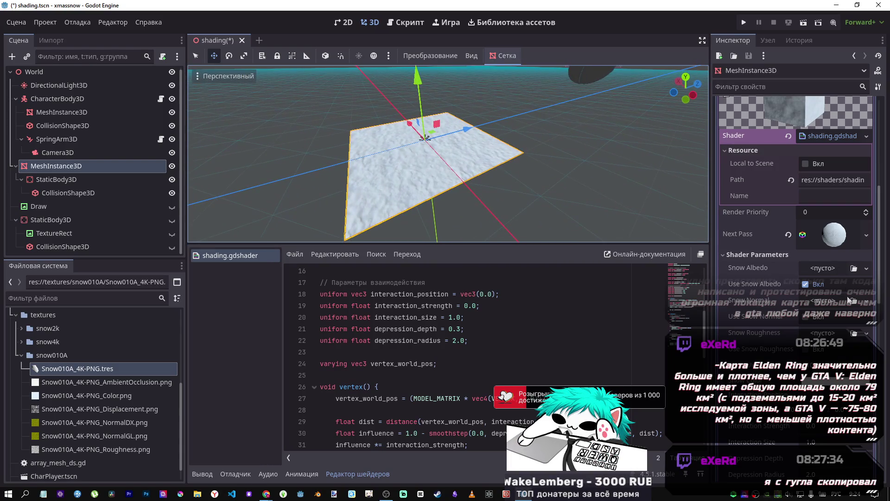
pyautogui.scroll(-5, 779, 318)
pyautogui.scroll(5, 777, 302)
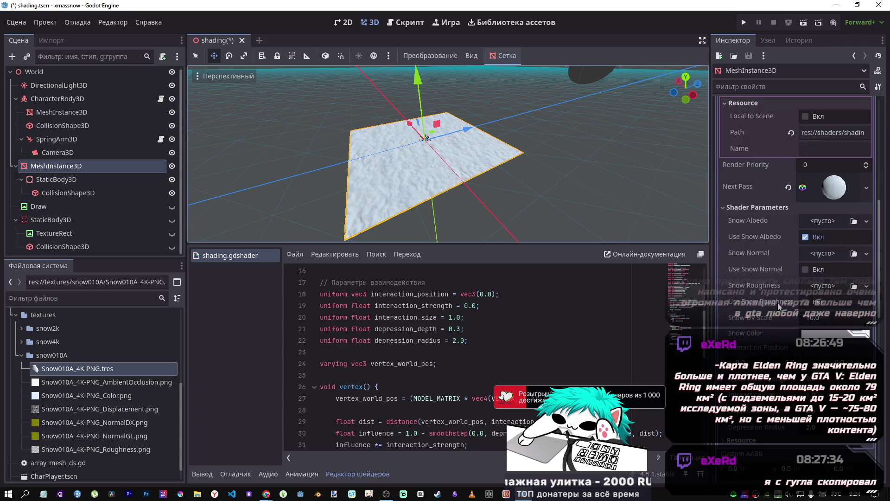
pyautogui.scroll(-5, 777, 296)
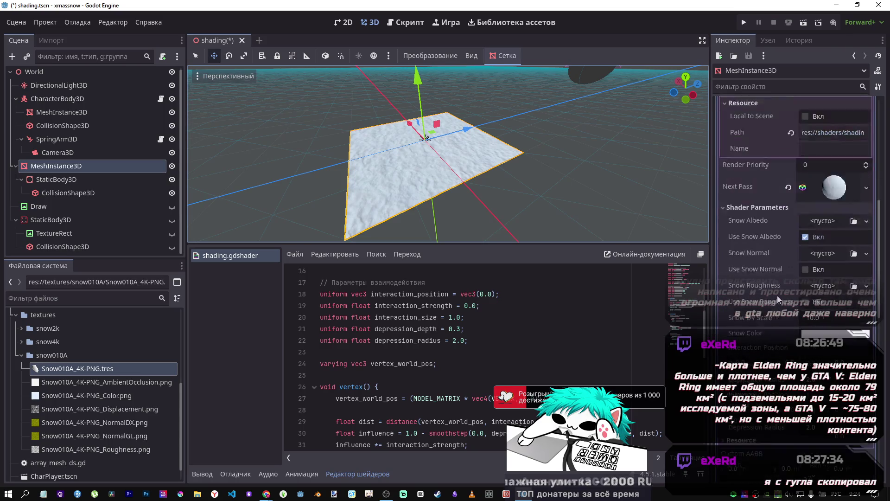
pyautogui.moveTo(816, 283); pyautogui.dragTo(869, 307)
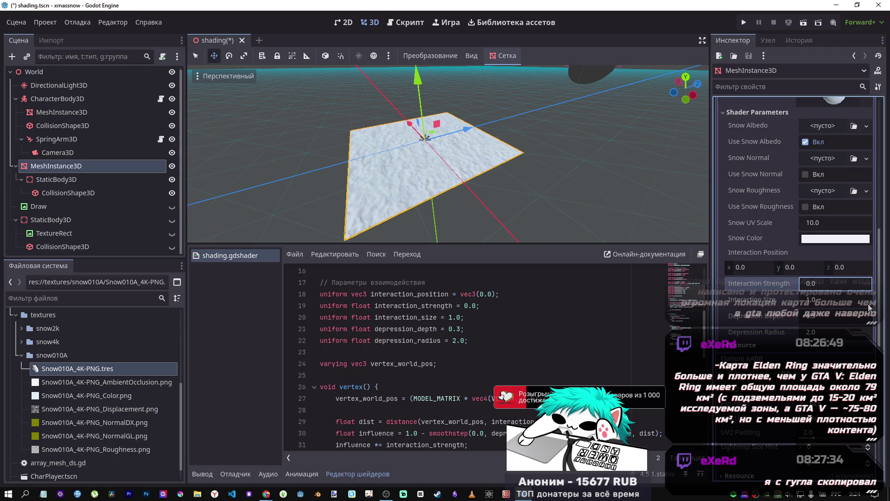
pyautogui.scroll(5, 773, 331)
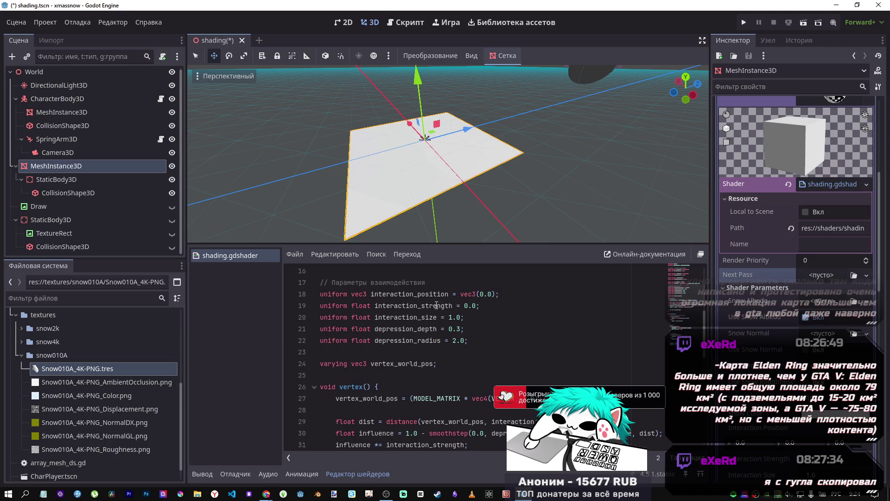
# - Assign the Snow010A colour, normal and roughness textures to the Snow Albedo, Normal and Roughness slots
pyautogui.moveTo(64, 394)
pyautogui.mouseDown()
pyautogui.moveTo(463, 324)
pyautogui.moveTo(812, 306)
pyautogui.mouseUp()
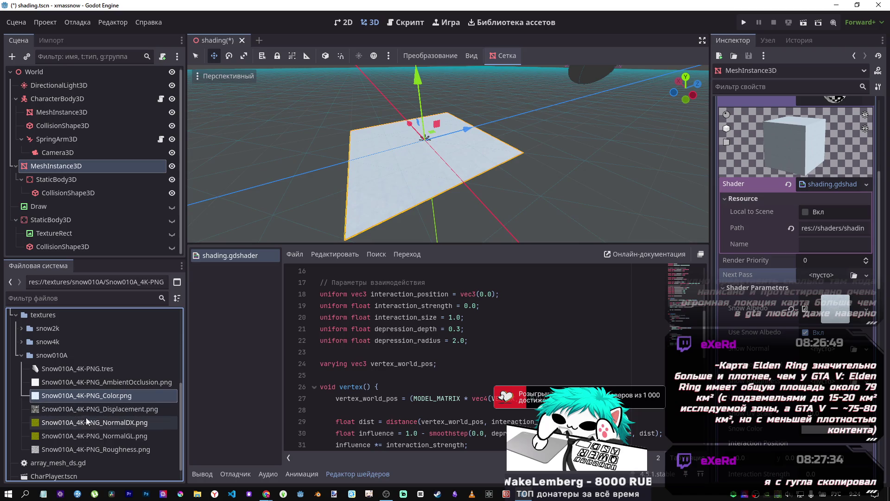
pyautogui.moveTo(89, 421); pyautogui.dragTo(812, 355)
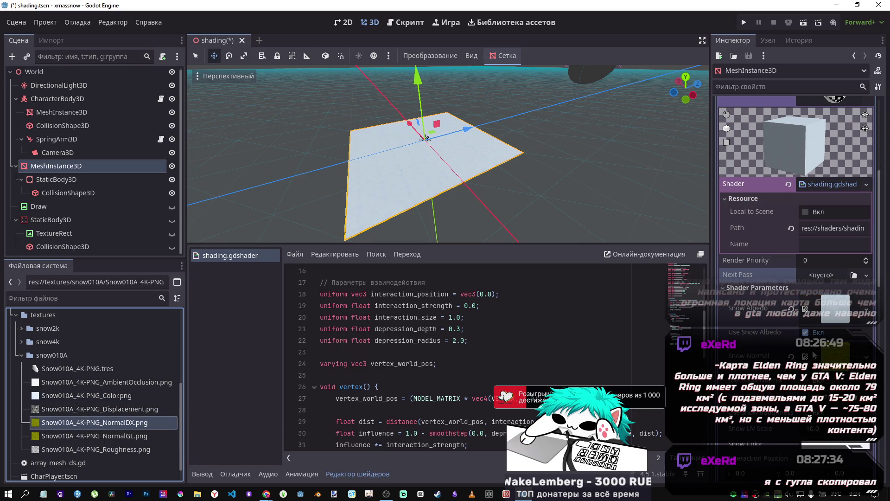
pyautogui.click(93, 451)
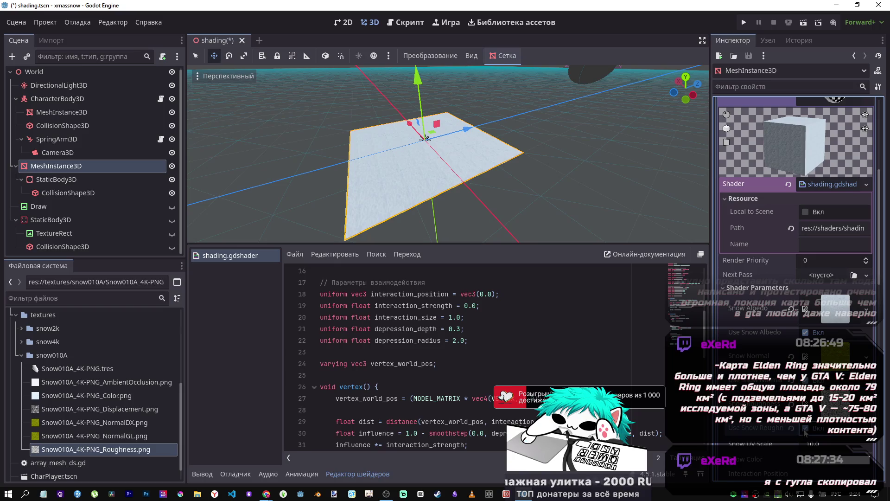
pyautogui.moveTo(424, 138)
pyautogui.mouseDown()
pyautogui.moveTo(547, 155)
pyautogui.moveTo(430, 76)
pyautogui.moveTo(424, 164)
pyautogui.moveTo(428, 75)
pyautogui.moveTo(438, 125)
pyautogui.moveTo(407, 127)
pyautogui.moveTo(433, 123)
pyautogui.moveTo(437, 134)
pyautogui.mouseUp()
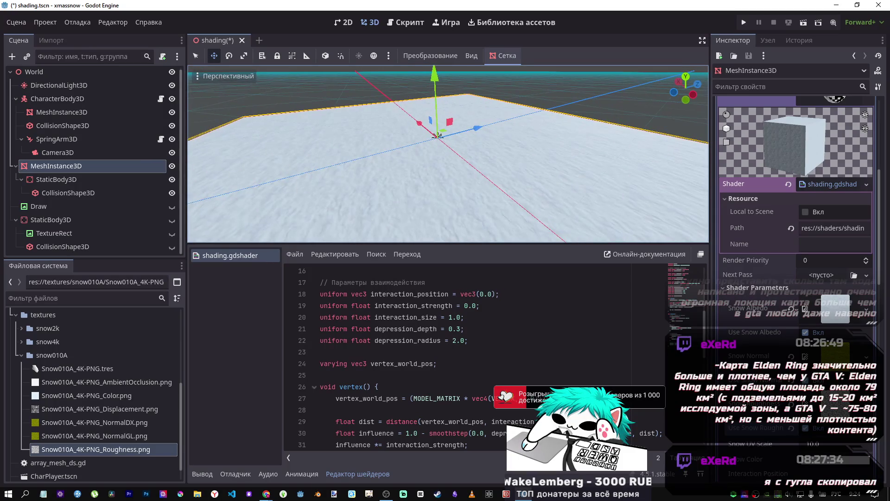
pyautogui.scroll(-5, 760, 189)
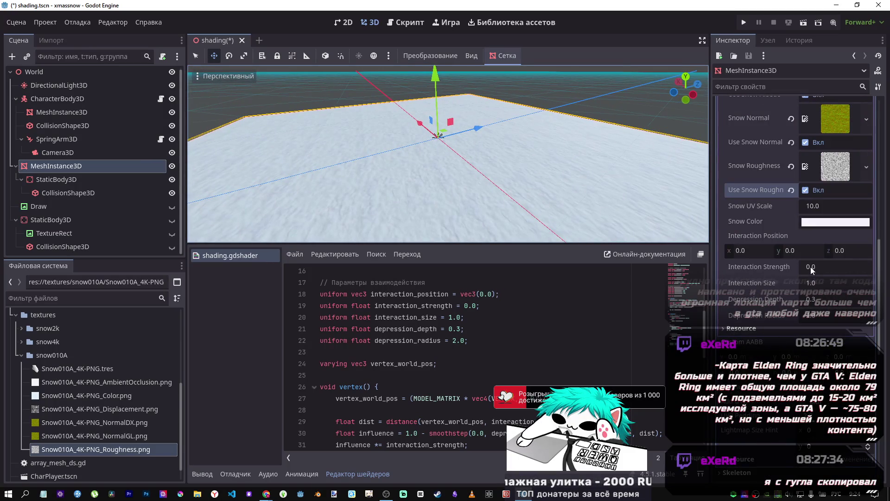
# - Test Interaction Size, reset Depression Depth to 0.3 and raise Interaction Strength to 0.275
pyautogui.click(812, 318)
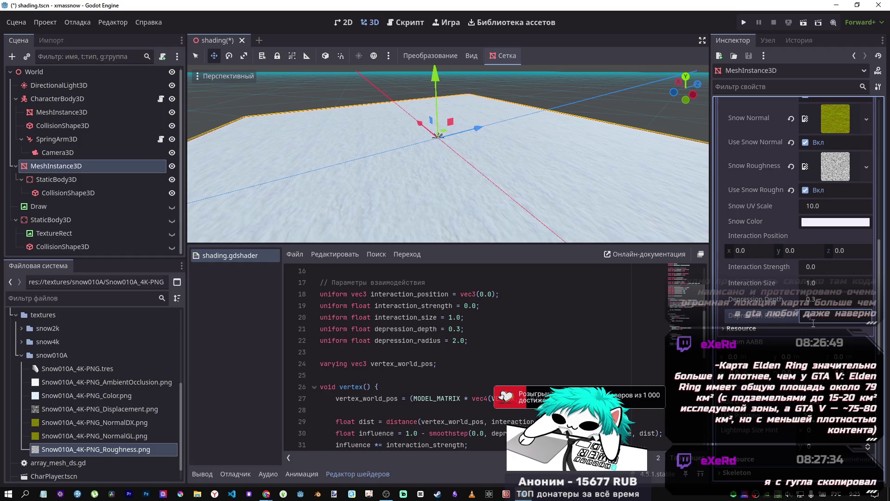
pyautogui.moveTo(815, 286)
pyautogui.mouseDown()
pyautogui.moveTo(834, 282)
pyautogui.moveTo(816, 299)
pyautogui.mouseUp()
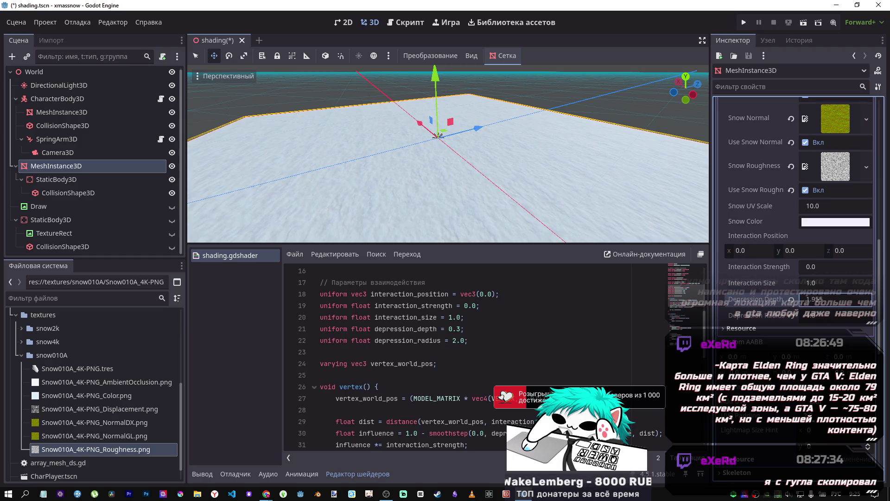
pyautogui.click(790, 299)
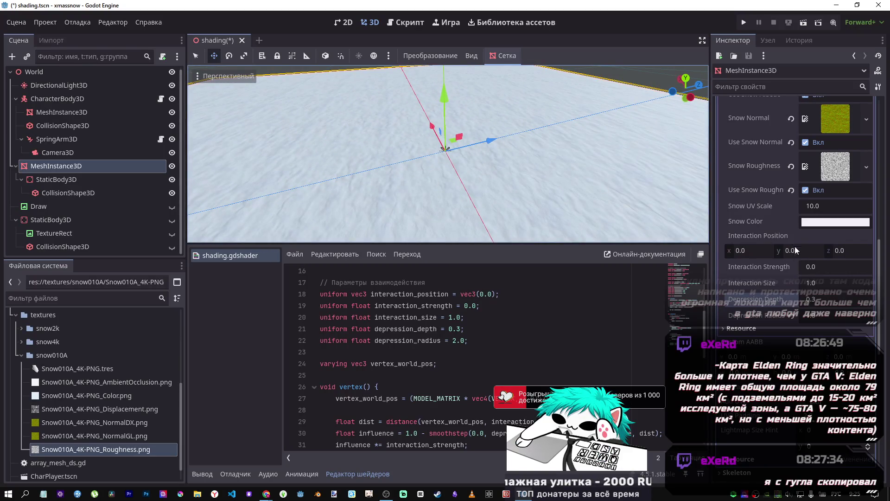
pyautogui.moveTo(811, 266); pyautogui.dragTo(829, 266)
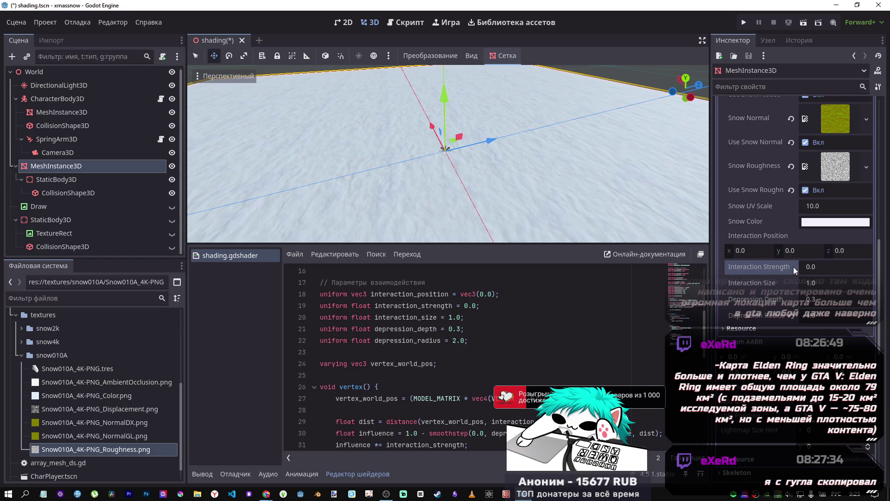
pyautogui.scroll(2, 791, 267)
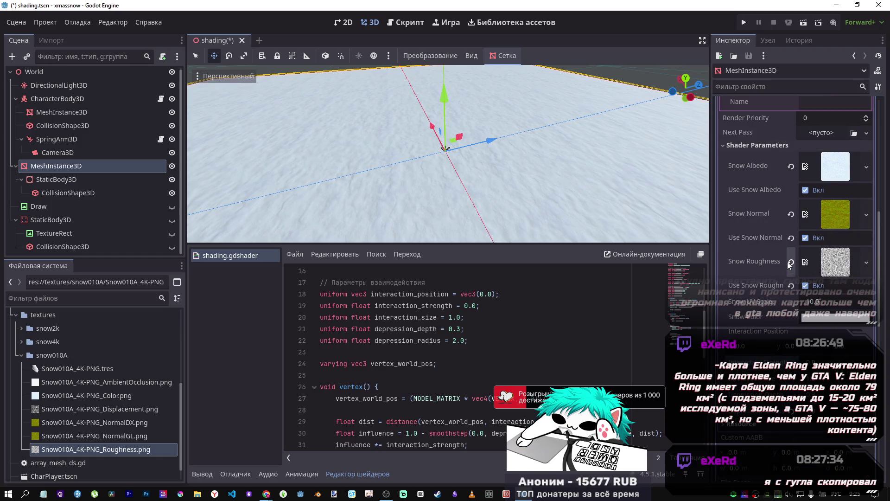
# - Turn off Use Snow Roughness and save shading.tscn
pyautogui.click(806, 286)
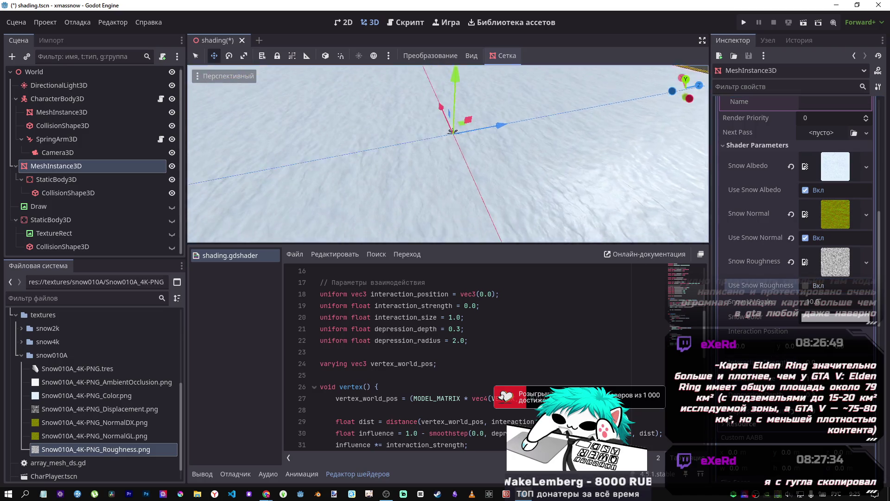
pyautogui.scroll(-3, 448, 154)
pyautogui.scroll(3, 448, 153)
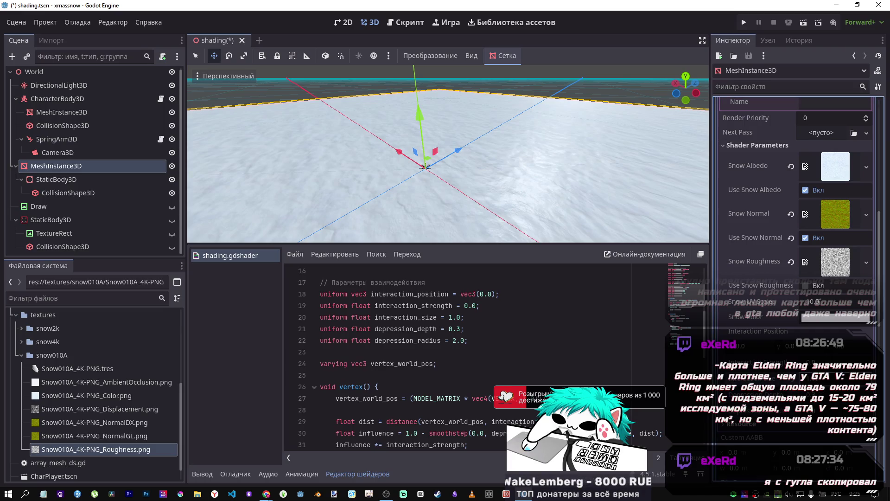
pyautogui.hotkey('ctrl', 's')
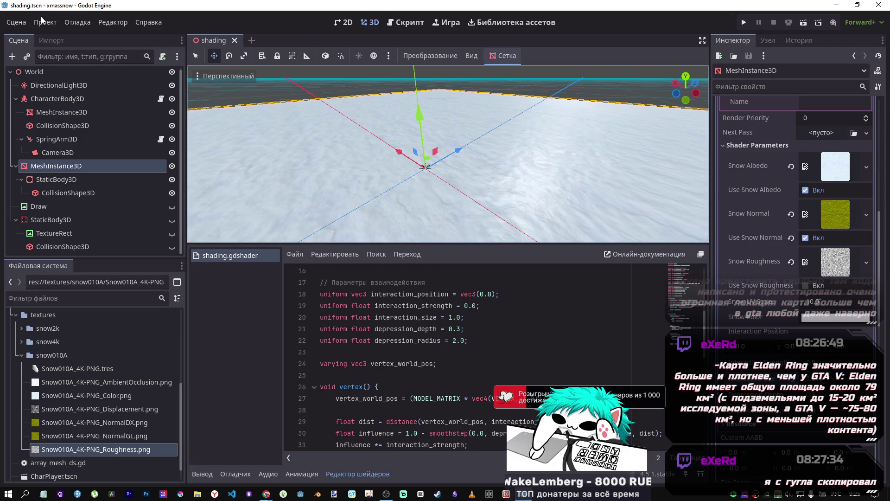
# - Reload the current project and expand the snow shader's parameters
pyautogui.click(43, 21)
pyautogui.click(119, 159)
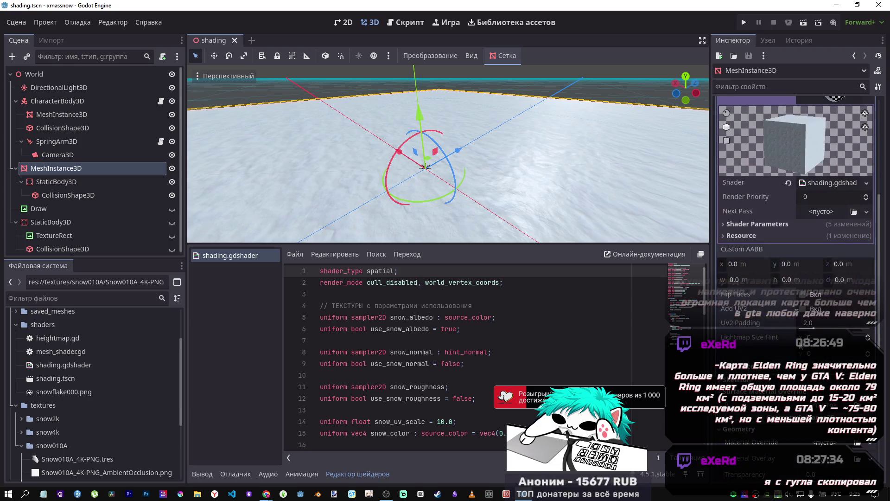
pyautogui.click(786, 224)
pyautogui.scroll(-5, 786, 296)
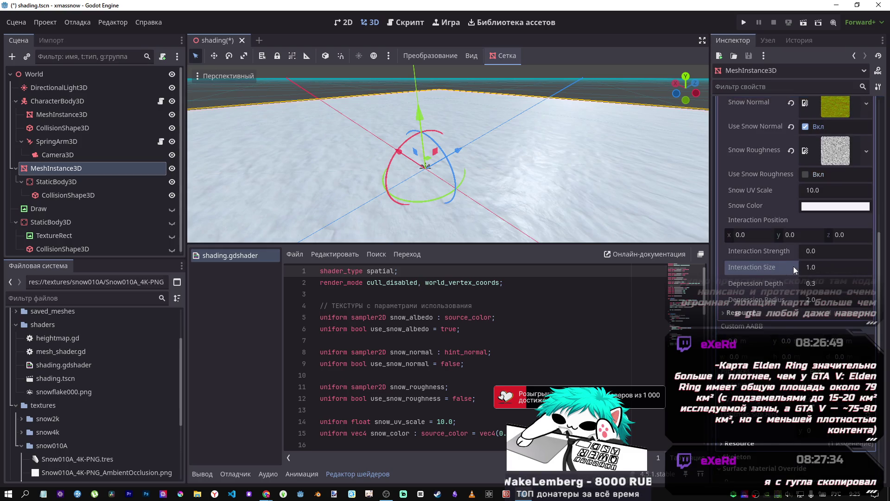
# - Try Interaction Strength values and a Depression Radius of 1.0, then restore Radius to 2.0
pyautogui.moveTo(815, 250); pyautogui.dragTo(839, 251)
pyautogui.click(792, 251)
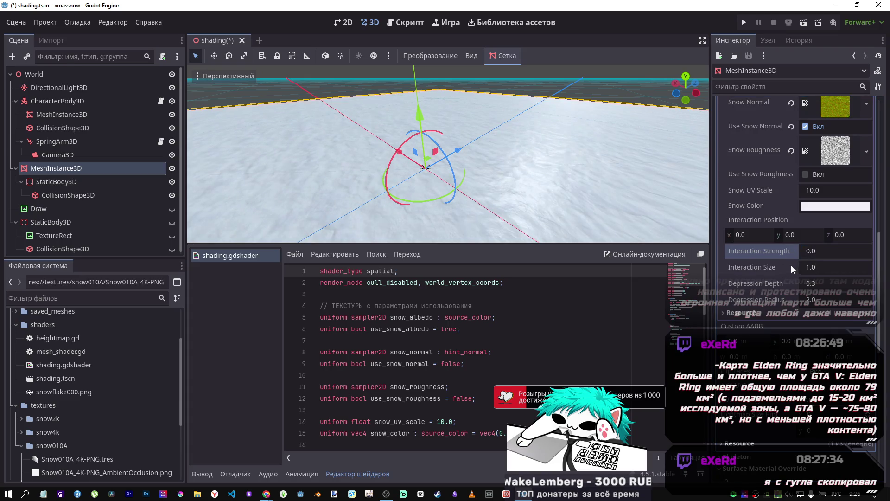
pyautogui.click(810, 299)
pyautogui.write('1')
pyautogui.press('Return')
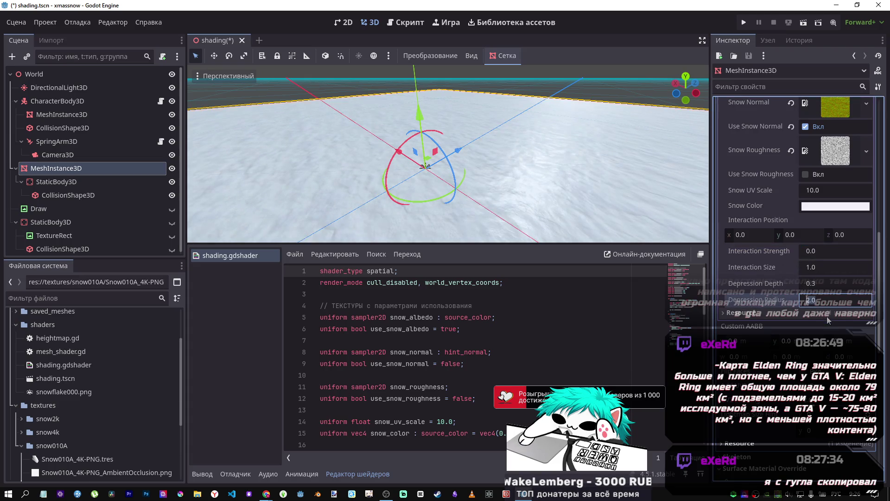
pyautogui.moveTo(811, 256); pyautogui.dragTo(844, 251)
pyautogui.click(790, 300)
# - Shrink Interaction Size to 0.7 and frame the view on the snow mesh
pyautogui.moveTo(633, 242); pyautogui.dragTo(656, 221)
pyautogui.click(818, 288)
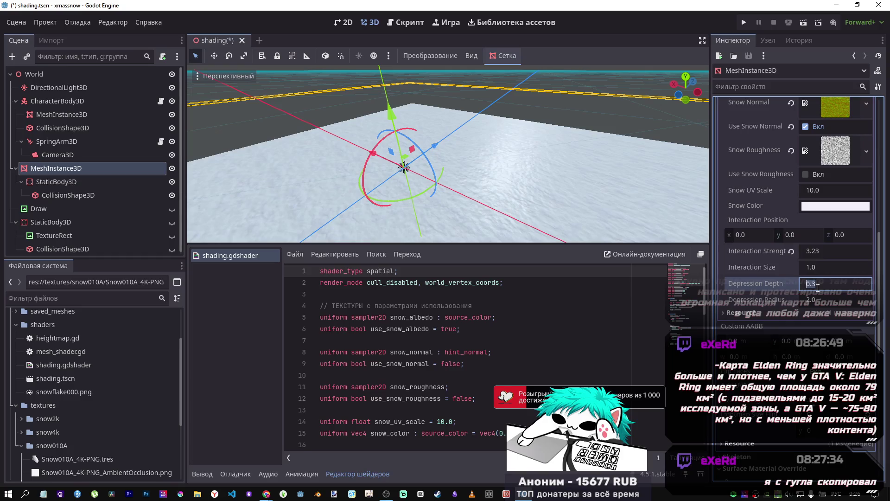
pyautogui.moveTo(825, 271)
pyautogui.mouseDown()
pyautogui.moveTo(797, 271)
pyautogui.moveTo(834, 267)
pyautogui.moveTo(824, 266)
pyautogui.moveTo(827, 251)
pyautogui.moveTo(837, 251)
pyautogui.mouseUp()
pyautogui.press('f')
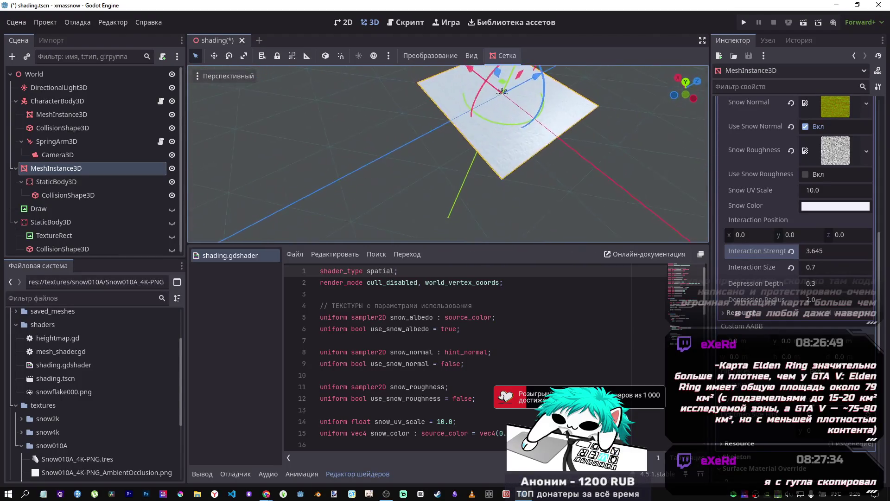
pyautogui.moveTo(440, 114)
pyautogui.mouseDown()
pyautogui.moveTo(422, 121)
pyautogui.moveTo(445, 130)
pyautogui.moveTo(432, 164)
pyautogui.mouseUp()
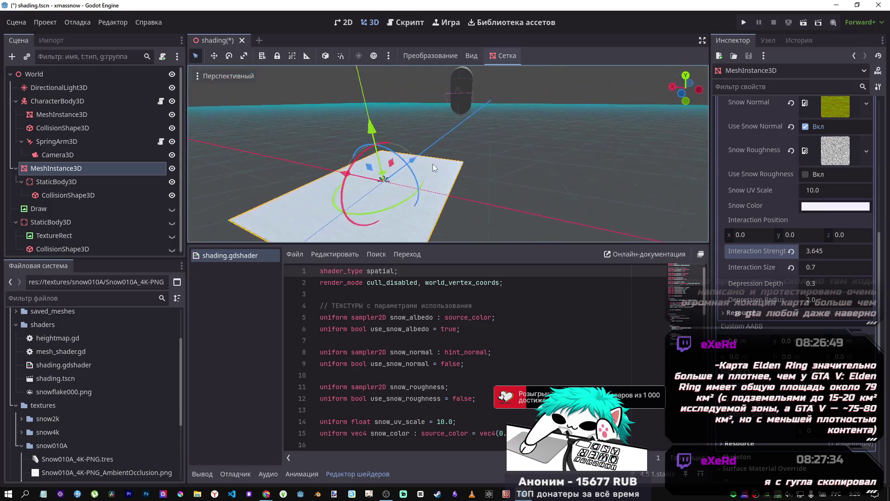
pyautogui.scroll(10, 780, 257)
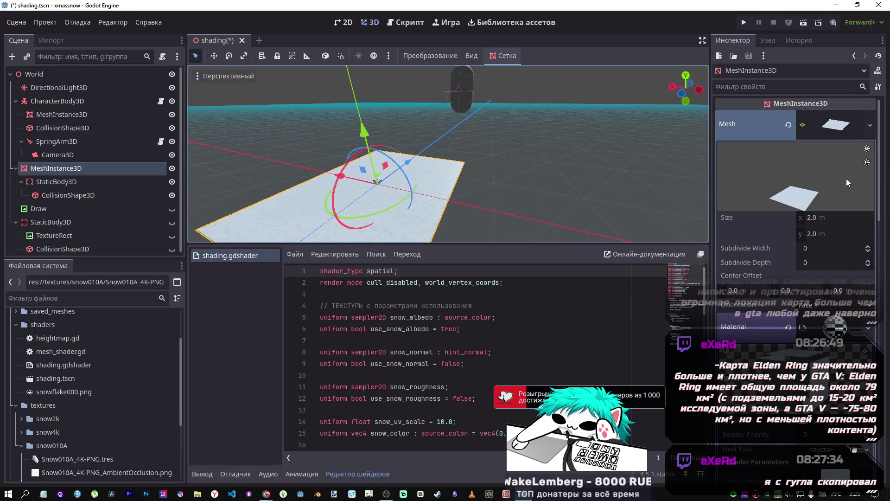
# - Set the PlaneMesh Subdivide Width and Subdivide Depth to 100 each, then frame the mesh
pyautogui.click(839, 135)
pyautogui.click(839, 134)
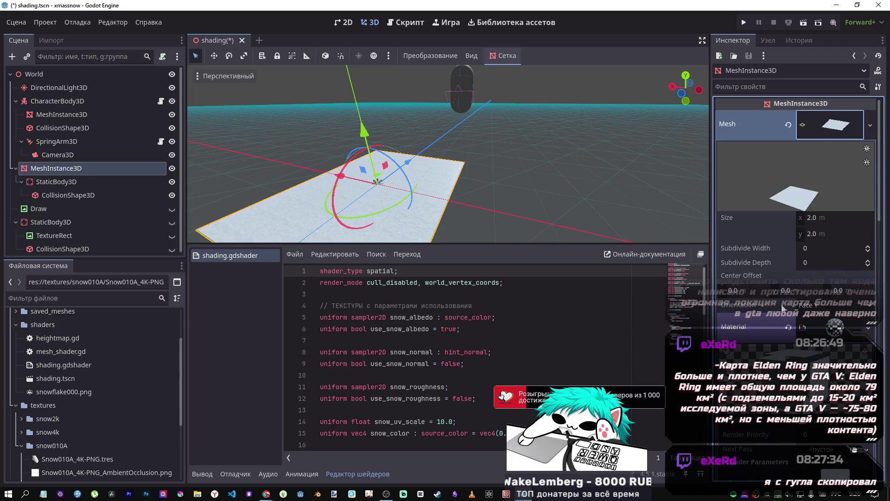
pyautogui.click(819, 246)
pyautogui.write('100')
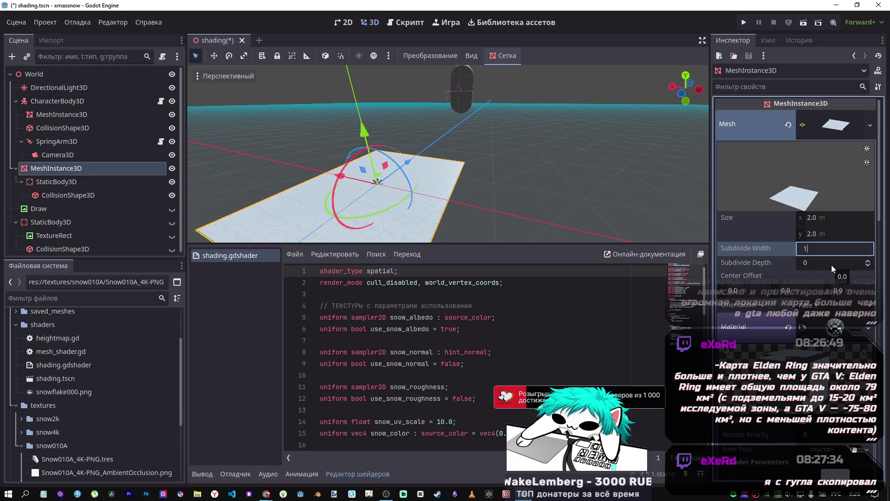
pyautogui.press('Return')
pyautogui.click(829, 264)
pyautogui.write('100')
pyautogui.press('Return')
pyautogui.moveTo(445, 153)
pyautogui.mouseDown()
pyautogui.moveTo(417, 139)
pyautogui.moveTo(403, 176)
pyautogui.mouseUp()
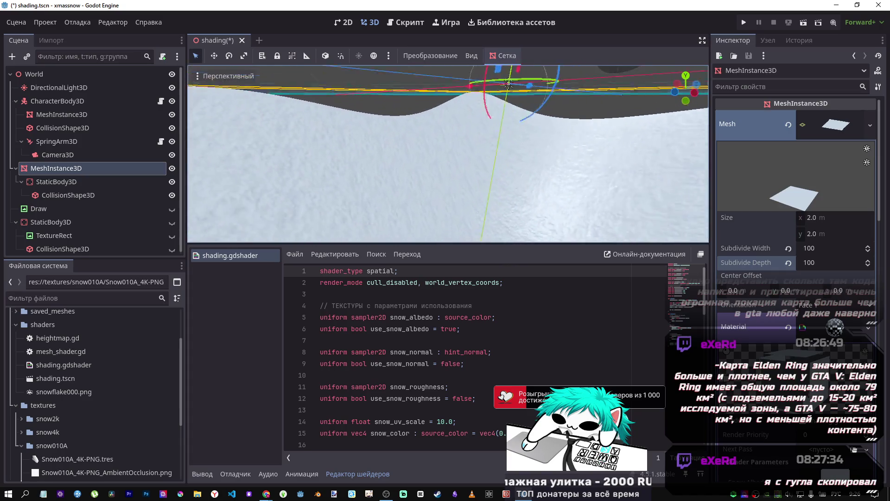
pyautogui.press('f')
pyautogui.scroll(3, 471, 184)
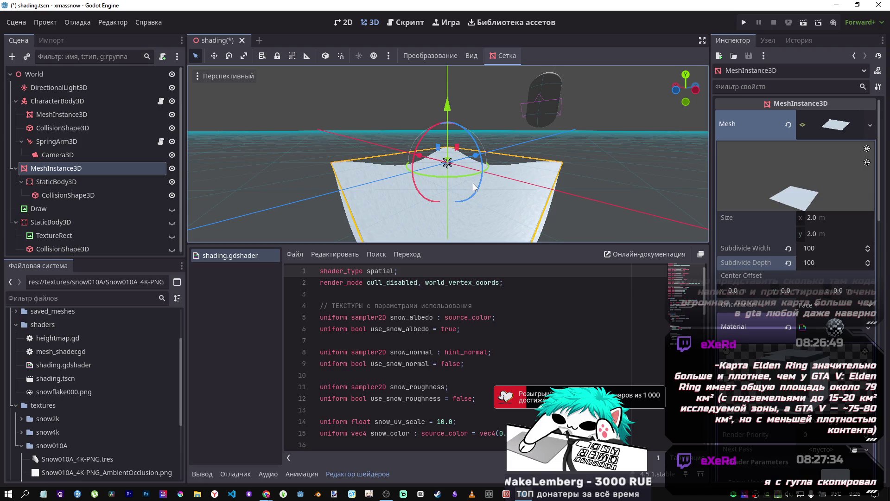
pyautogui.scroll(-10, 816, 229)
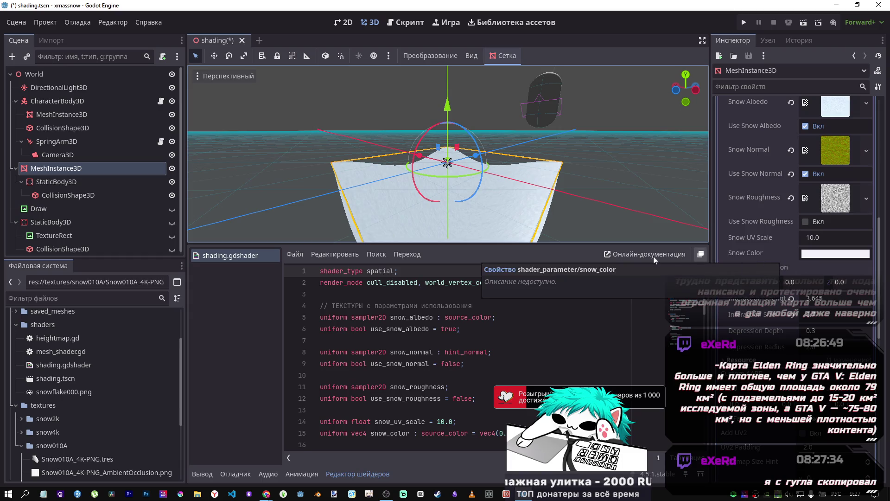
# - Lower Interaction Strength, set Depression Radius to 1.0 and raise Depression Depth to 2.275
pyautogui.moveTo(533, 204); pyautogui.dragTo(544, 198)
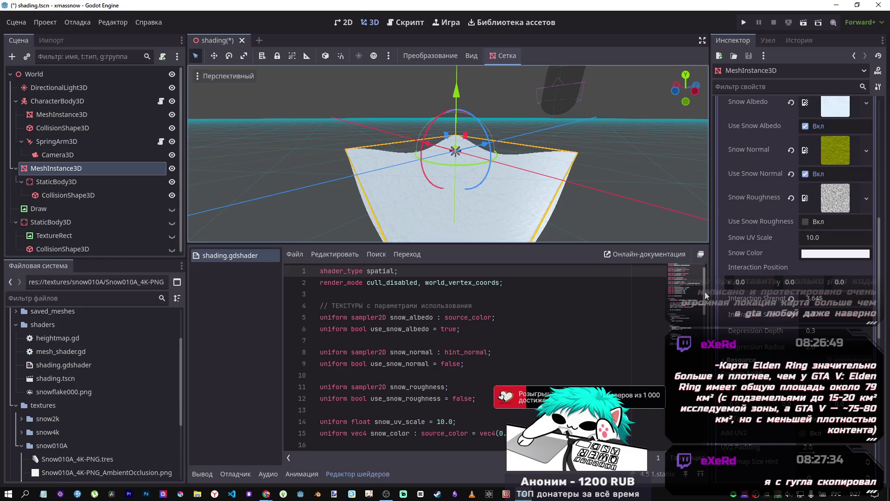
pyautogui.moveTo(456, 90); pyautogui.dragTo(455, 59)
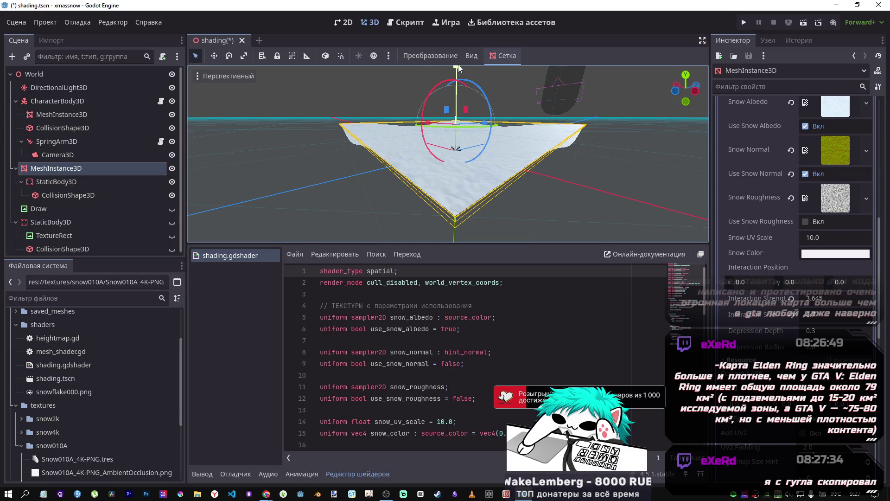
pyautogui.hotkey('ctrl', 'z')
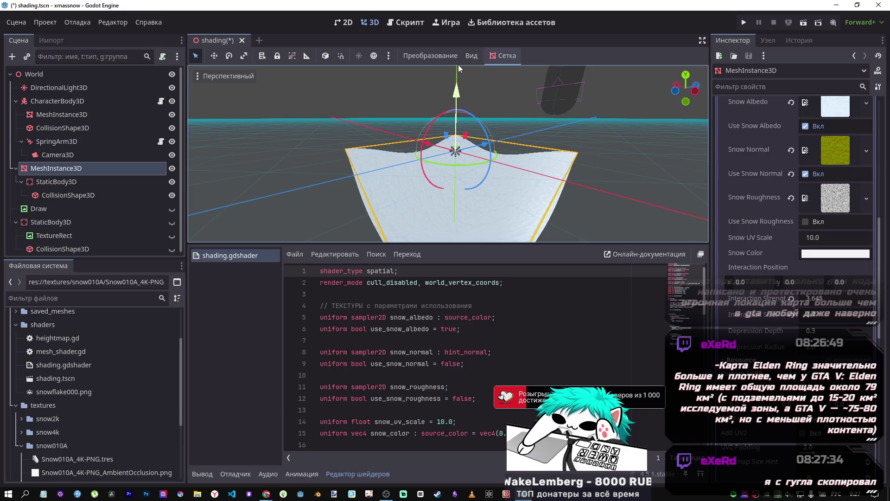
pyautogui.moveTo(823, 307)
pyautogui.mouseDown()
pyautogui.moveTo(788, 308)
pyautogui.moveTo(817, 298)
pyautogui.mouseUp()
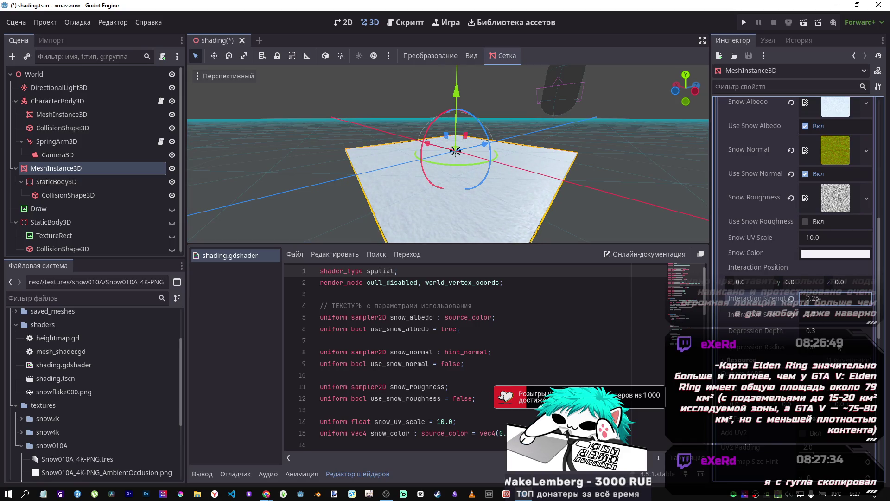
pyautogui.click(790, 317)
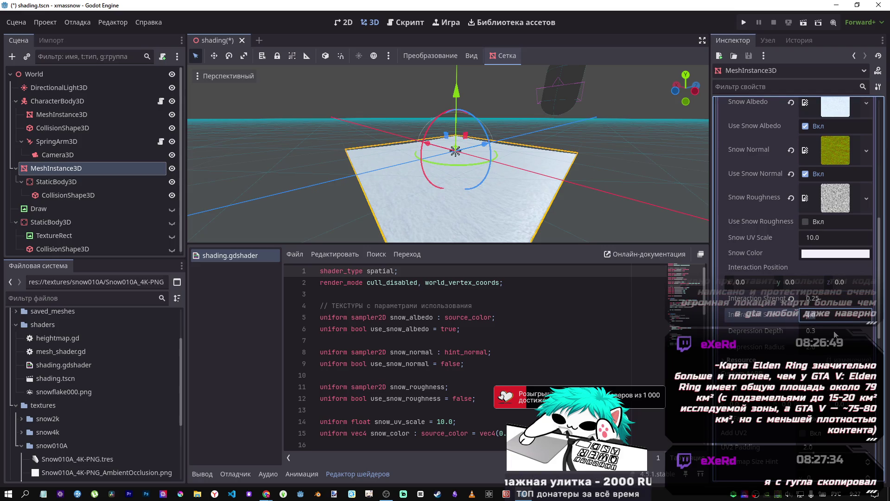
pyautogui.click(816, 347)
pyautogui.moveTo(815, 346); pyautogui.dragTo(807, 347)
pyautogui.click(805, 331)
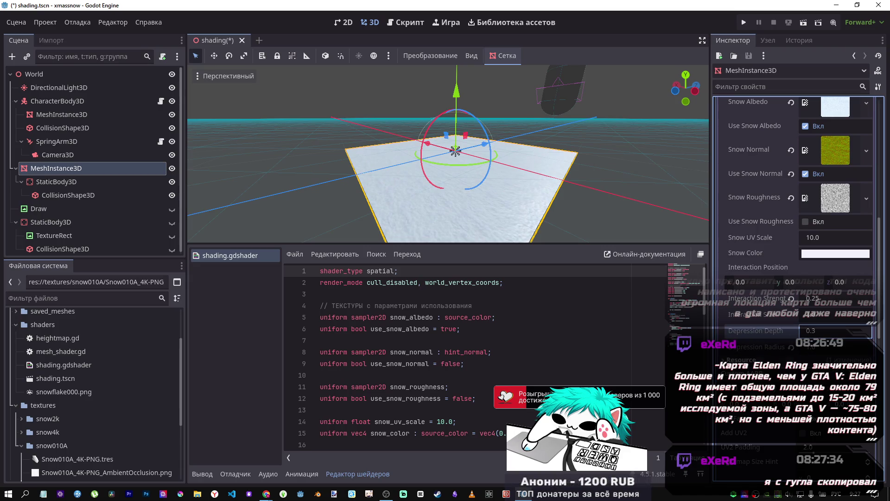
pyautogui.moveTo(816, 331); pyautogui.dragTo(811, 330)
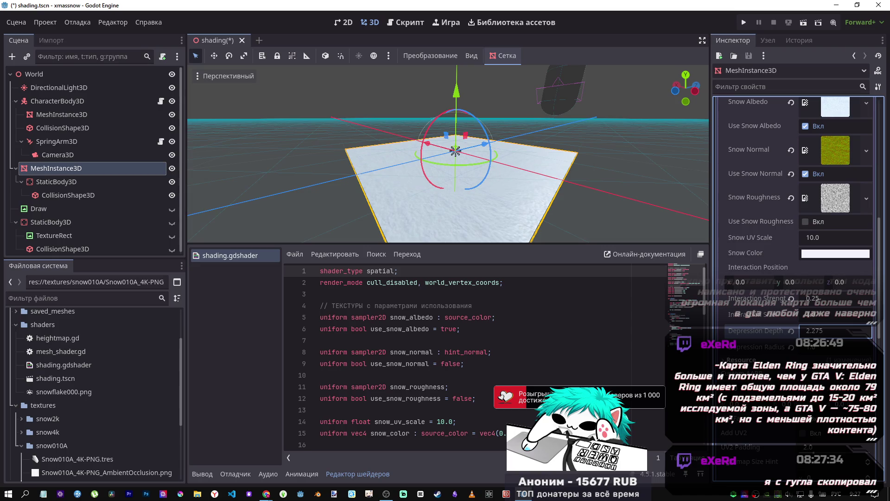
pyautogui.moveTo(575, 196)
pyautogui.mouseDown()
pyautogui.moveTo(576, 139)
pyautogui.moveTo(576, 178)
pyautogui.mouseUp()
pyautogui.scroll(-2, 448, 153)
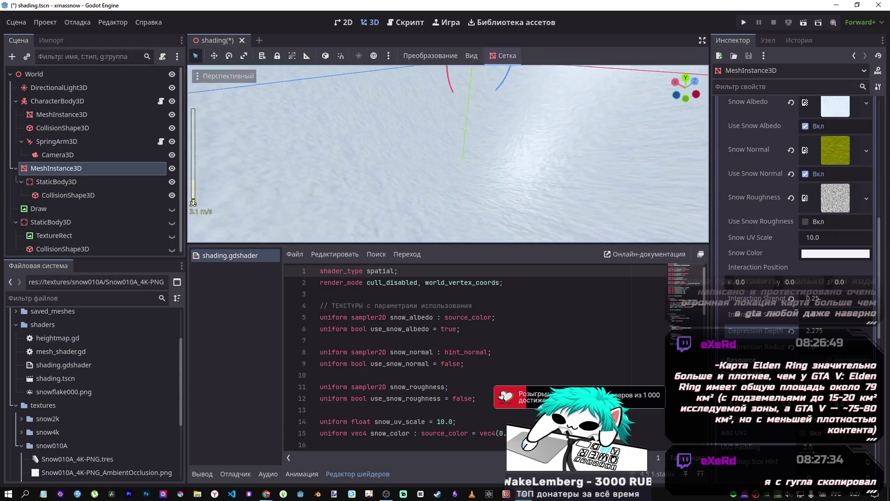
# - Set Depression Depth to 1.0 and enable Use Snow Roughness
pyautogui.press('f')
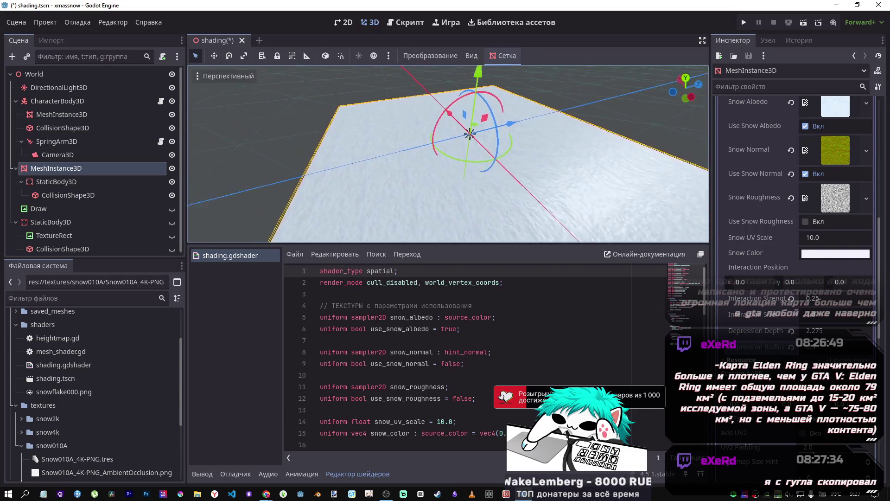
pyautogui.click(819, 331)
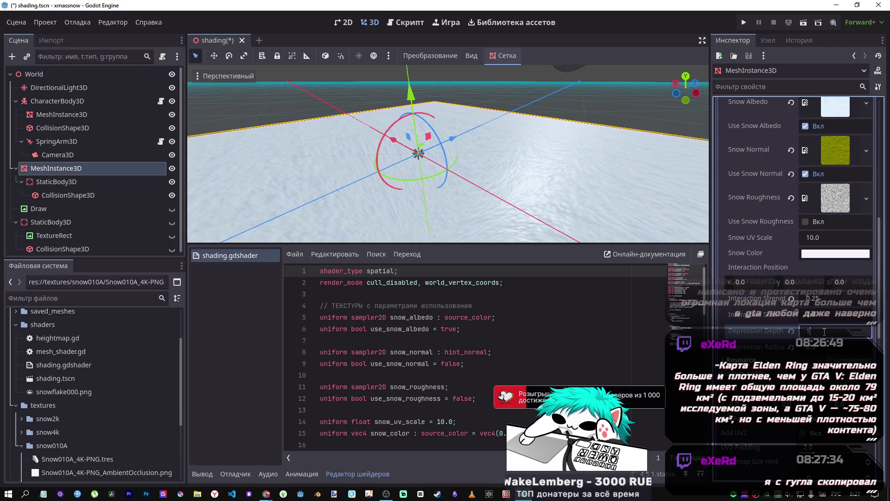
pyautogui.press('Return')
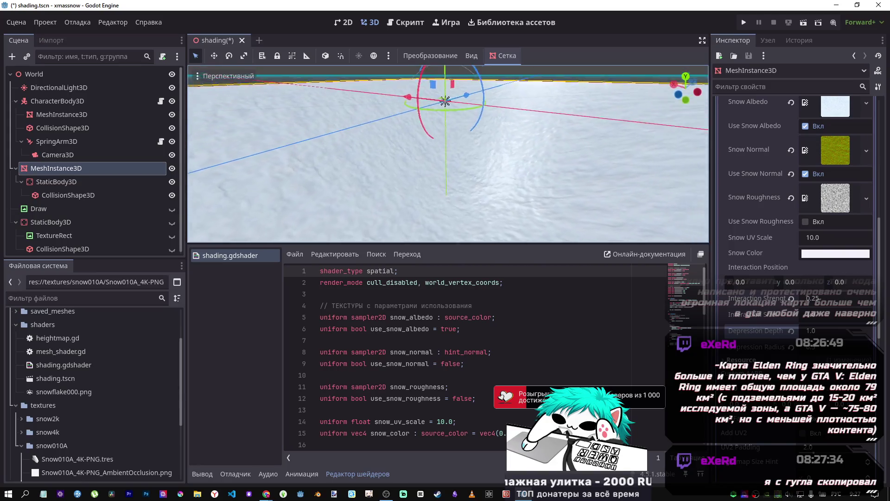
pyautogui.click(805, 222)
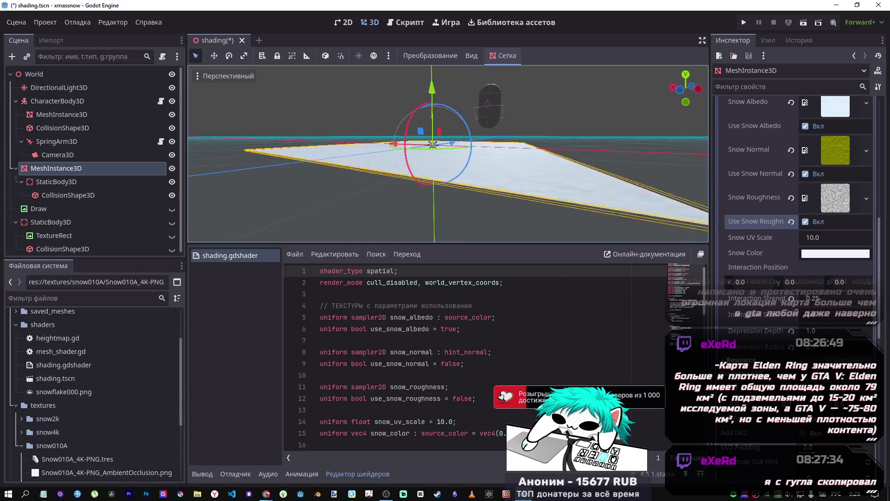
# - Try Interaction Strength 0.44, then revert Strength, Depression Depth and Radius to defaults
pyautogui.scroll(-5, 438, 141)
pyautogui.scroll(-3, 414, 184)
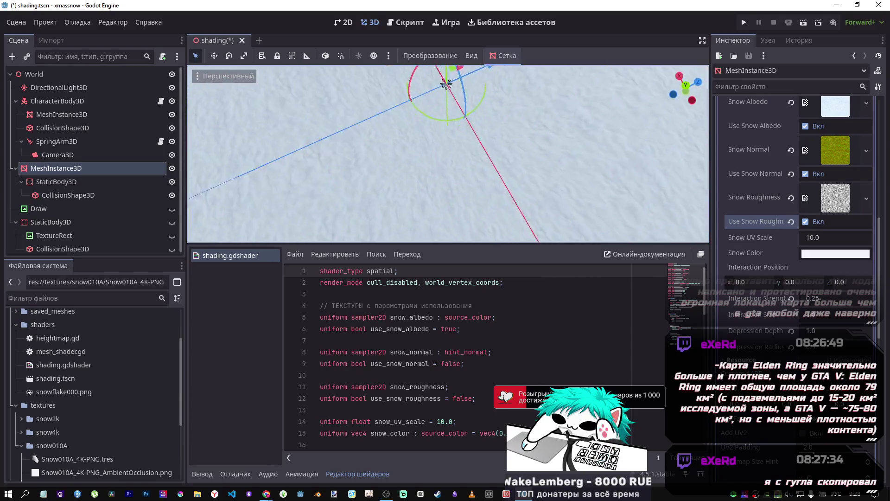
pyautogui.rightClick(480, 180)
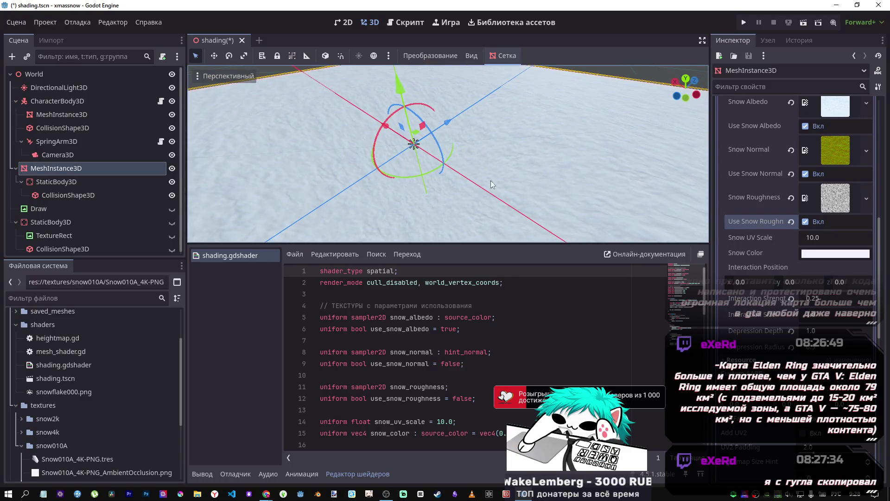
pyautogui.click(812, 301)
pyautogui.moveTo(812, 303)
pyautogui.mouseDown()
pyautogui.moveTo(795, 304)
pyautogui.moveTo(827, 299)
pyautogui.mouseUp()
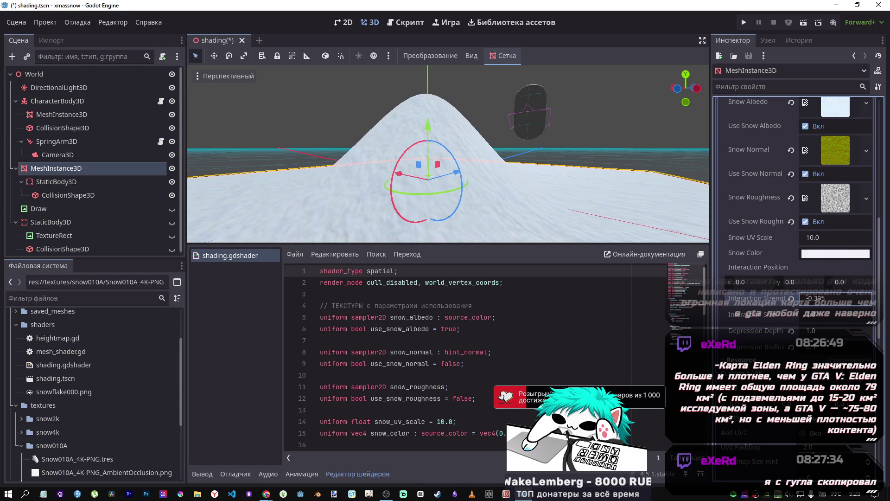
pyautogui.write('0.44')
pyautogui.press('Return')
pyautogui.click(791, 298)
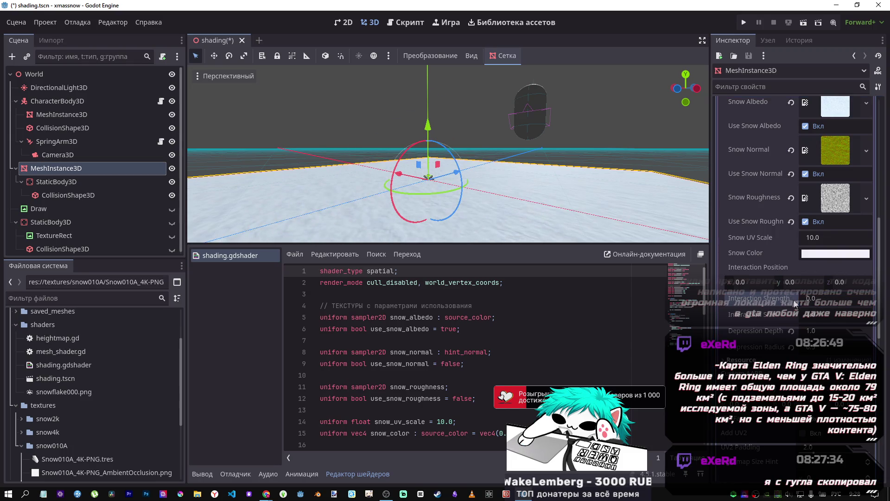
pyautogui.click(791, 331)
pyautogui.click(793, 347)
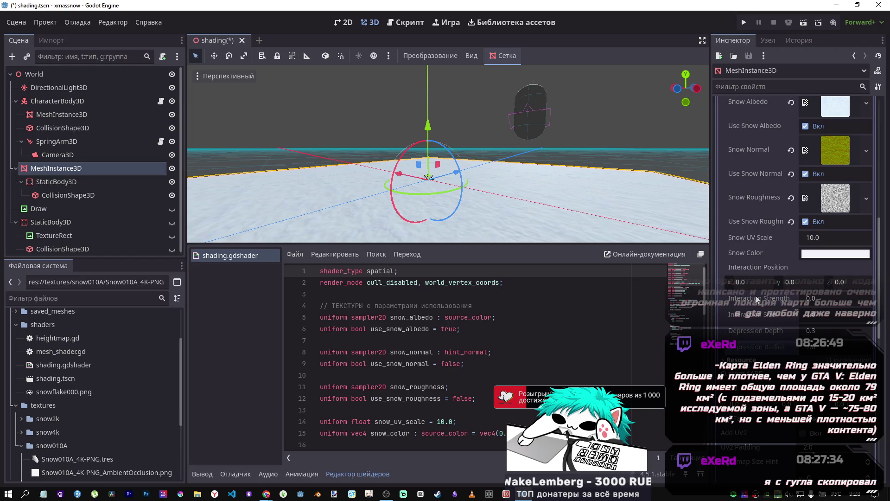
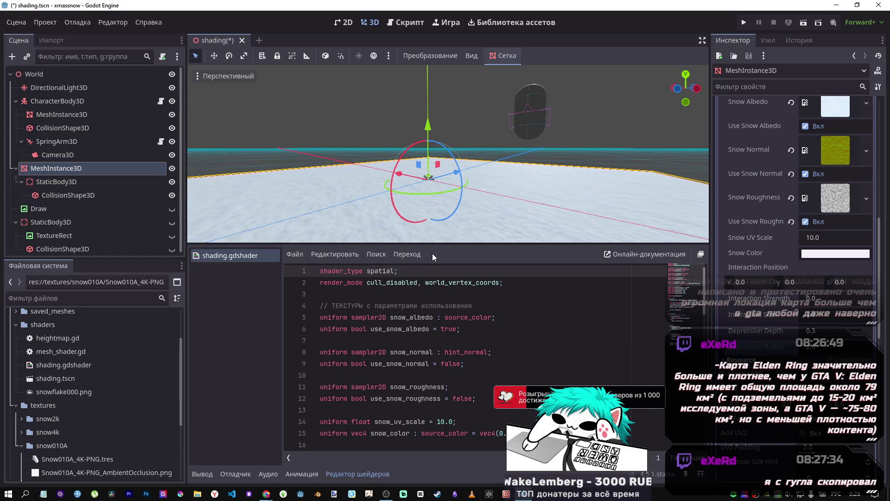
# - Look down at the snow ground and set Snow UV Scale to 100
pyautogui.moveTo(500, 186)
pyautogui.mouseDown()
pyautogui.moveTo(500, 232)
pyautogui.moveTo(500, 180)
pyautogui.moveTo(499, 231)
pyautogui.moveTo(561, 232)
pyautogui.mouseUp()
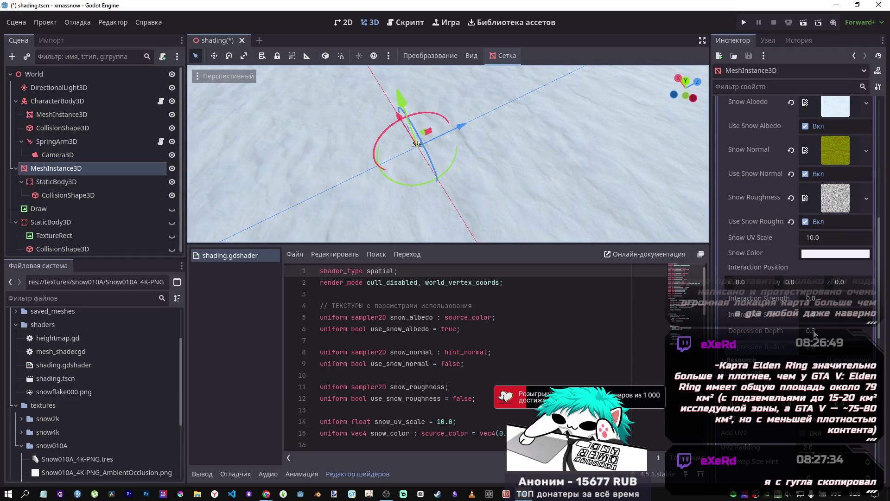
pyautogui.scroll(2, 767, 305)
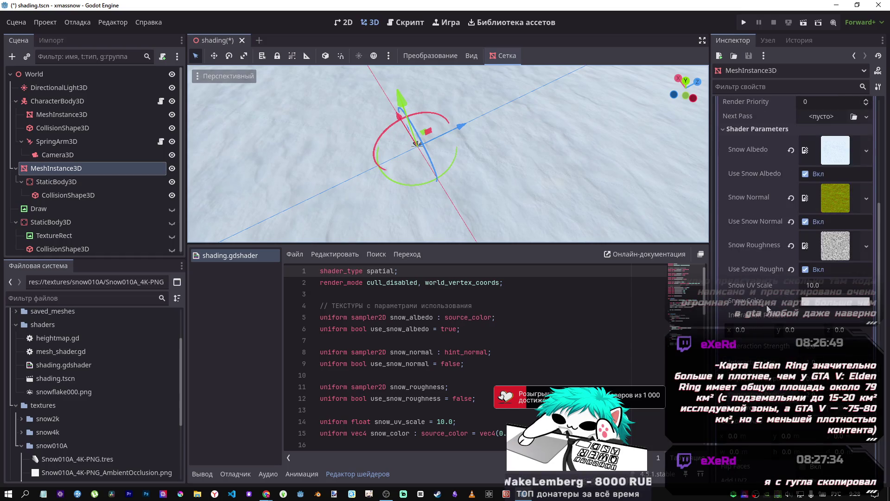
pyautogui.click(823, 285)
pyautogui.write('0')
pyautogui.press('Return')
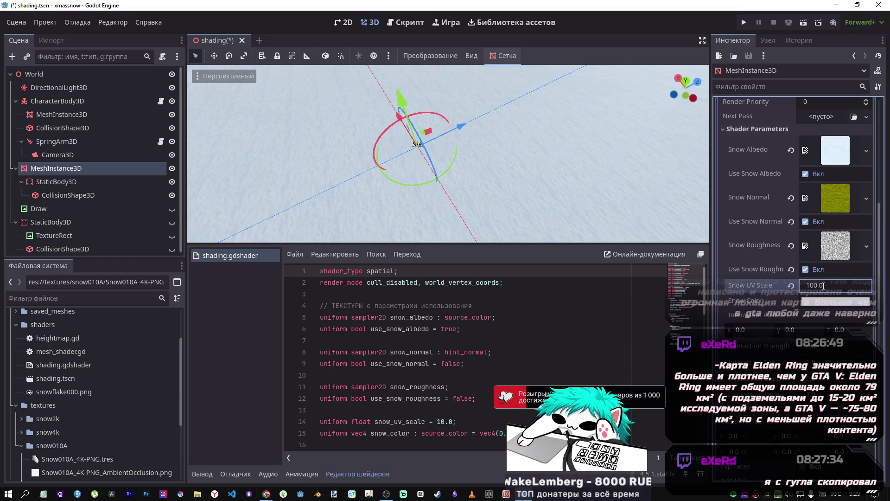
# - Fly the camera to check the tiling, then lower Snow UV Scale to 50
pyautogui.rightClick(317, 193)
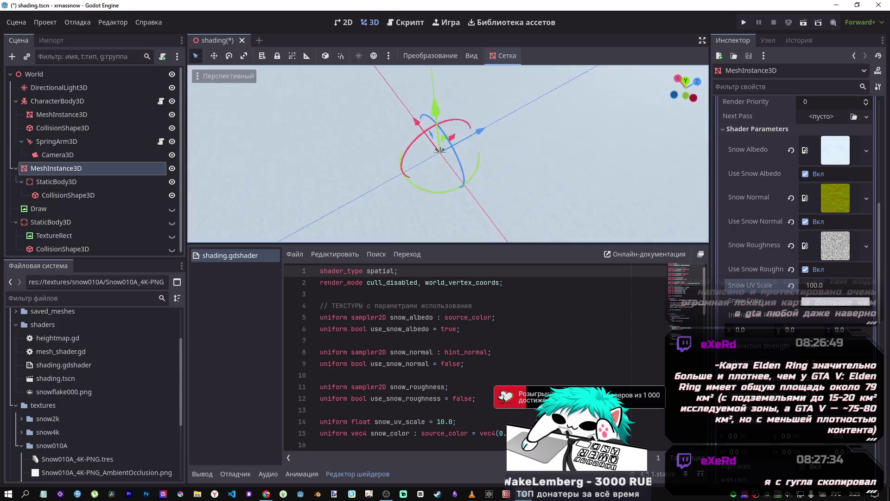
pyautogui.scroll(-10, 488, 160)
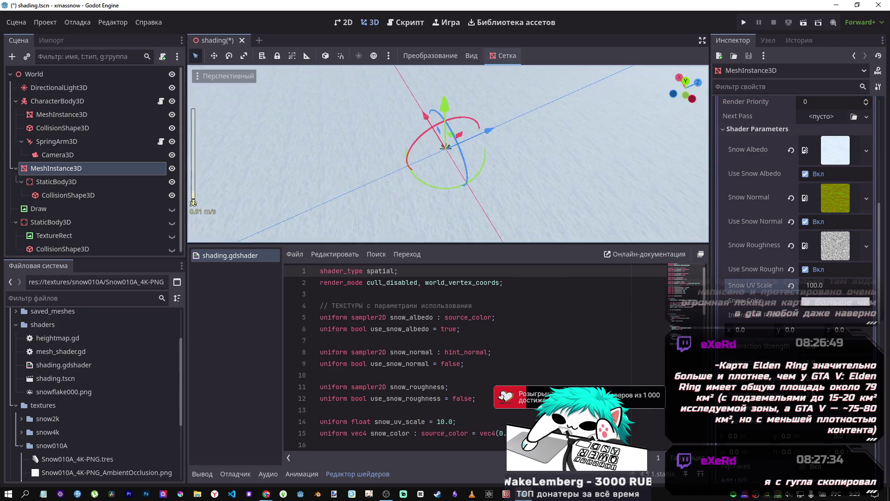
pyautogui.press('w')
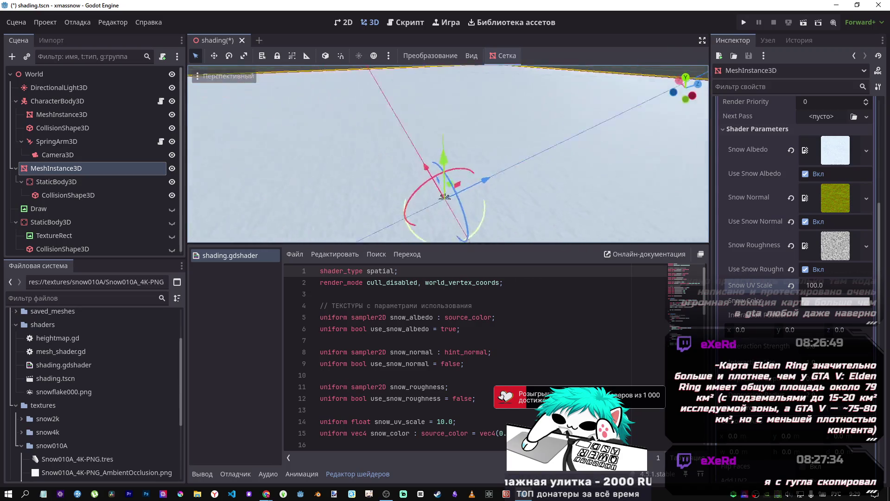
pyautogui.moveTo(473, 200); pyautogui.dragTo(432, 163)
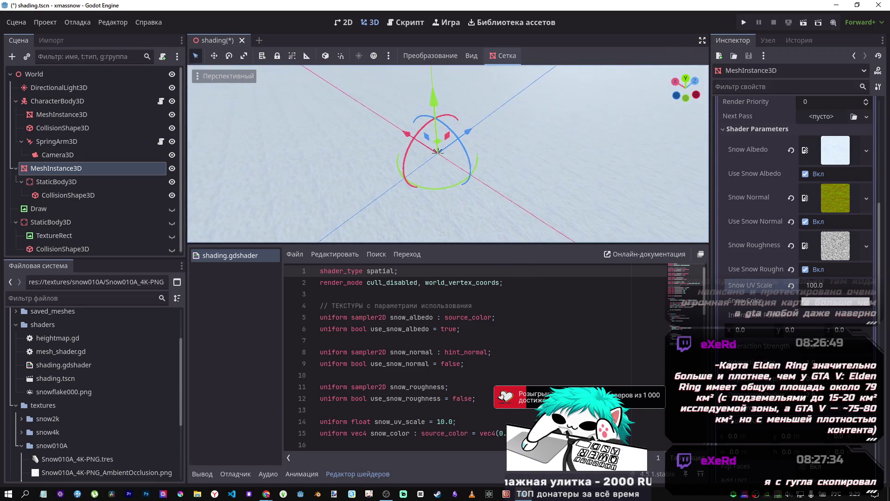
pyautogui.click(818, 286)
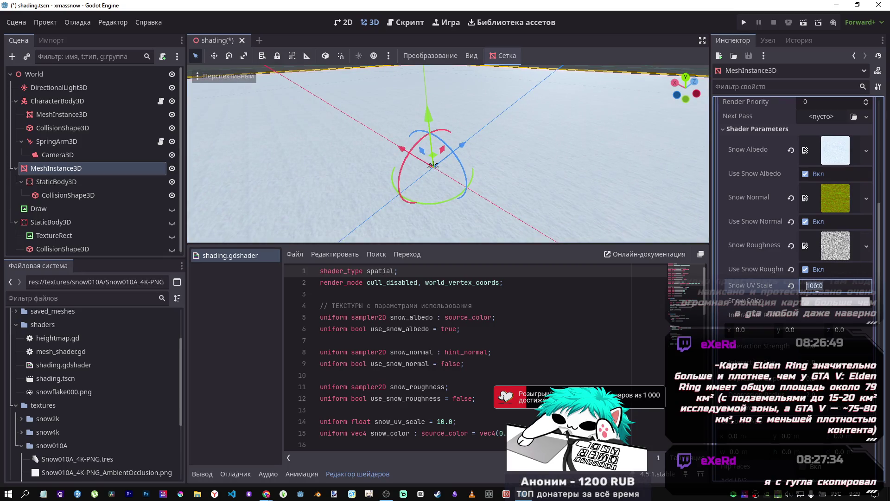
pyautogui.write('50')
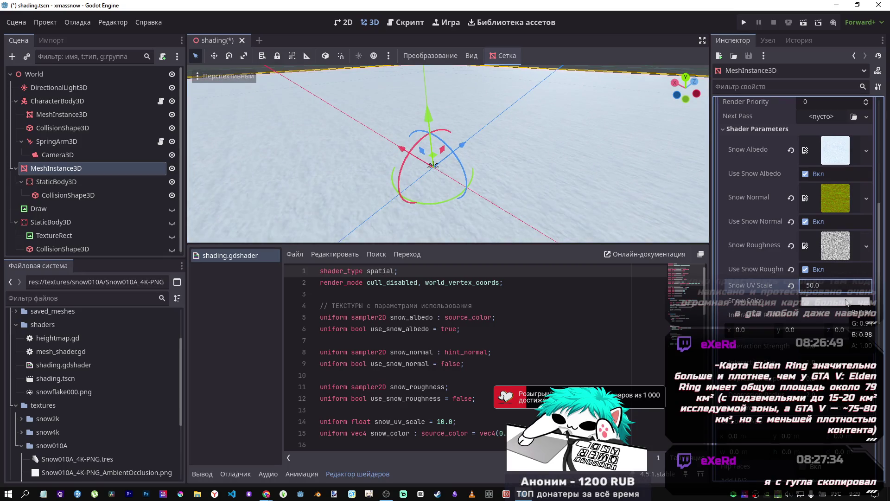
pyautogui.press('Return')
pyautogui.moveTo(433, 164)
pyautogui.mouseDown()
pyautogui.moveTo(508, 199)
pyautogui.moveTo(397, 169)
pyautogui.moveTo(453, 99)
pyautogui.moveTo(501, 200)
pyautogui.mouseUp()
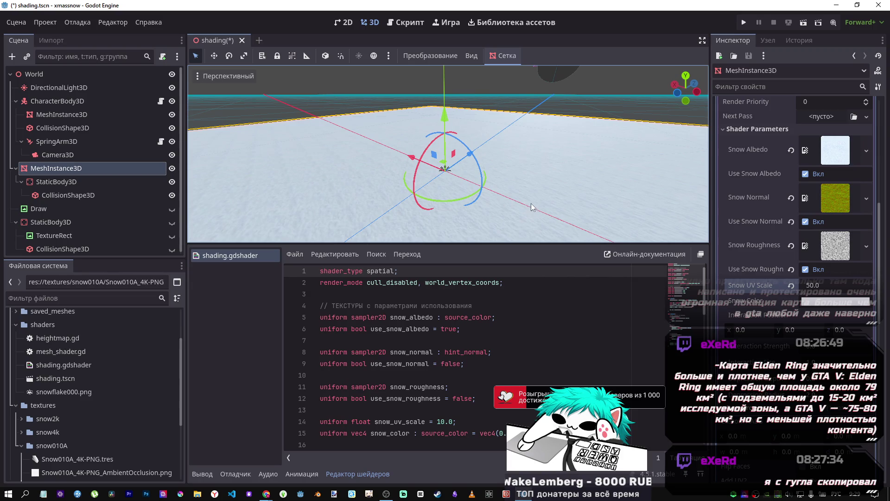
# - Replace the ground's plane mesh with a new BoxMesh subdivided 100 in width and height
pyautogui.scroll(15, 788, 199)
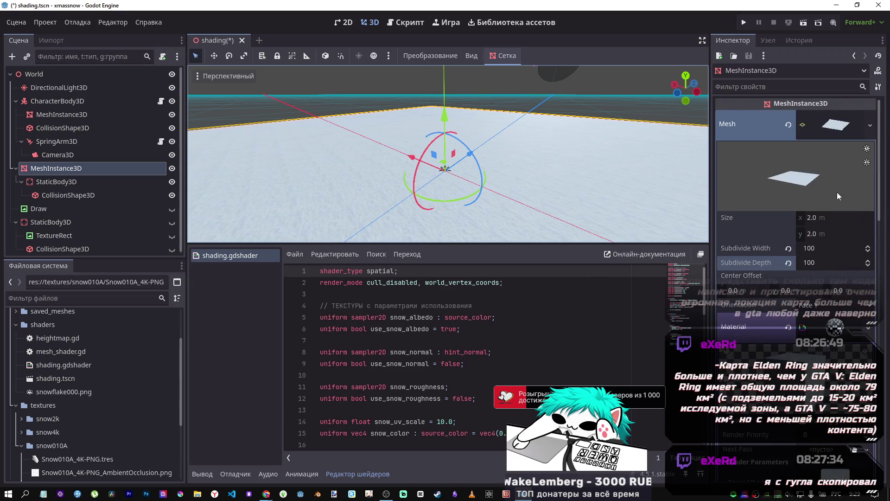
pyautogui.hotkey('ctrl', 'z')
pyautogui.click(818, 117)
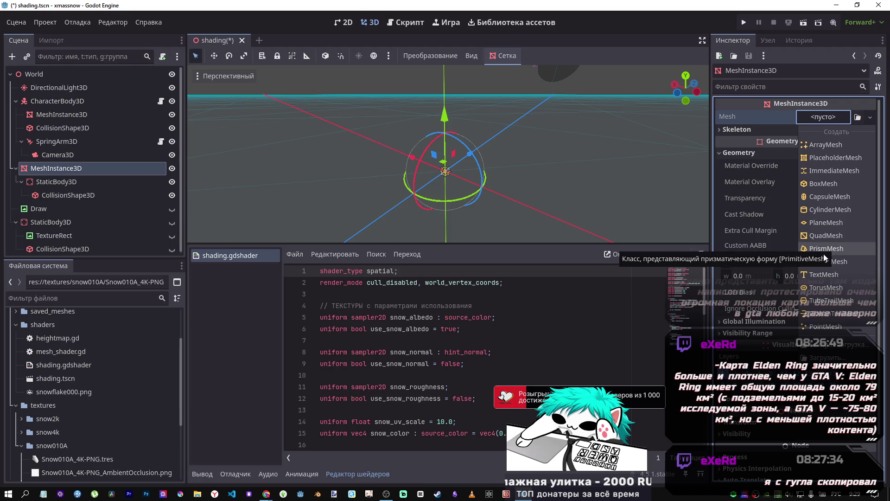
pyautogui.click(832, 185)
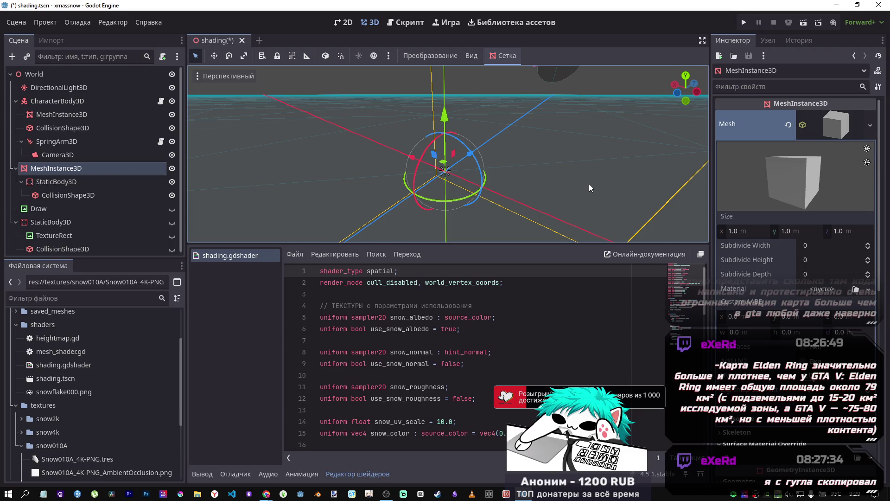
pyautogui.click(822, 248)
pyautogui.write('100')
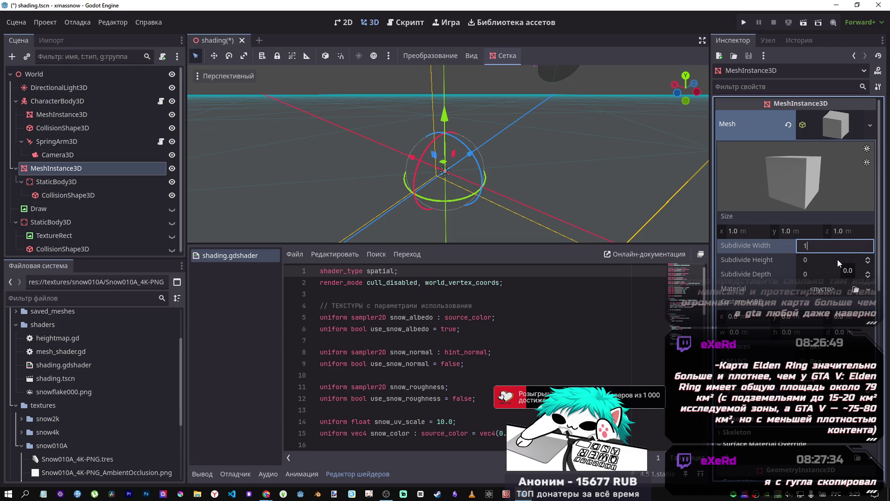
pyautogui.click(837, 259)
pyautogui.write('100')
pyautogui.press('Return')
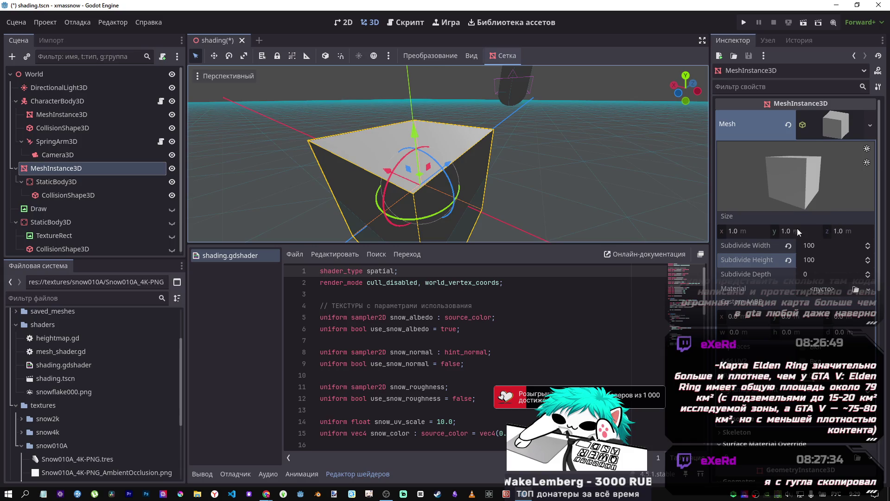
# - Set the box's X and Z size to 10 m
pyautogui.click(743, 232)
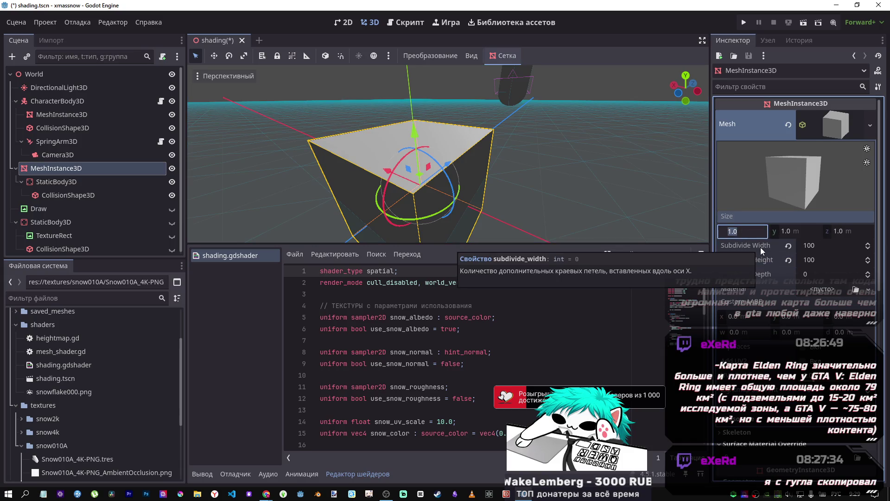
pyautogui.write('10')
pyautogui.press('Tab')
pyautogui.press('Tab')
pyautogui.write('10')
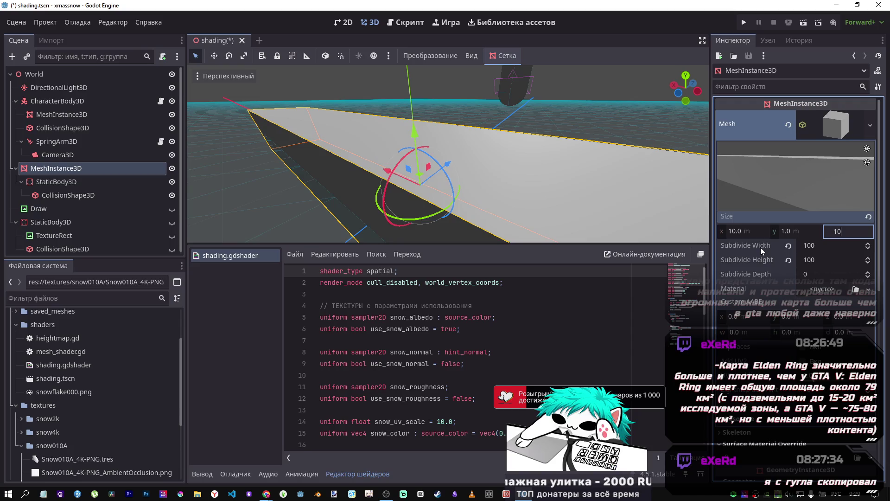
pyautogui.press('Return')
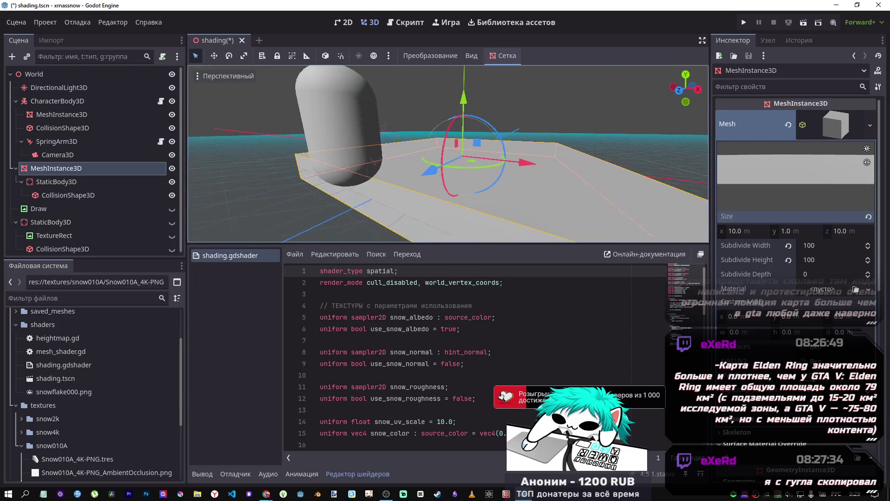
# - Apply shading.gdshader as the box's material and expand its Shader Parameters
pyautogui.scroll(2, 109, 354)
pyautogui.scroll(-2, 77, 371)
pyautogui.moveTo(69, 360)
pyautogui.mouseDown()
pyautogui.moveTo(109, 364)
pyautogui.moveTo(804, 291)
pyautogui.mouseUp()
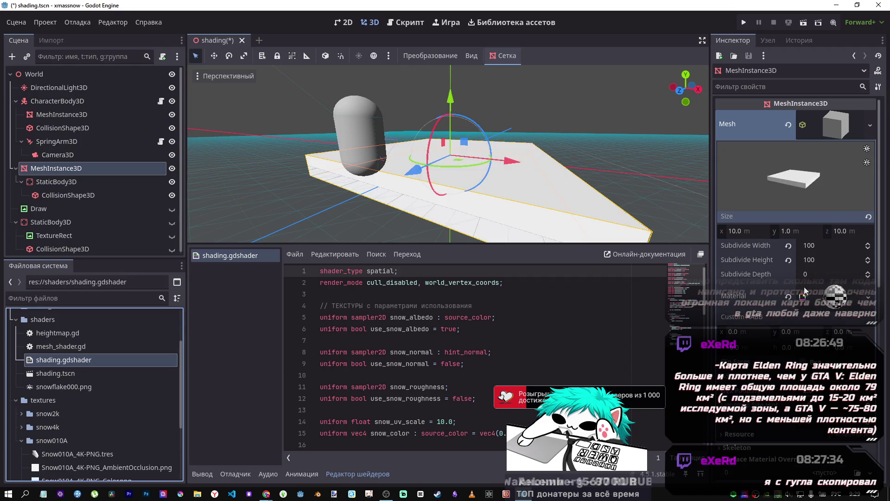
pyautogui.click(834, 299)
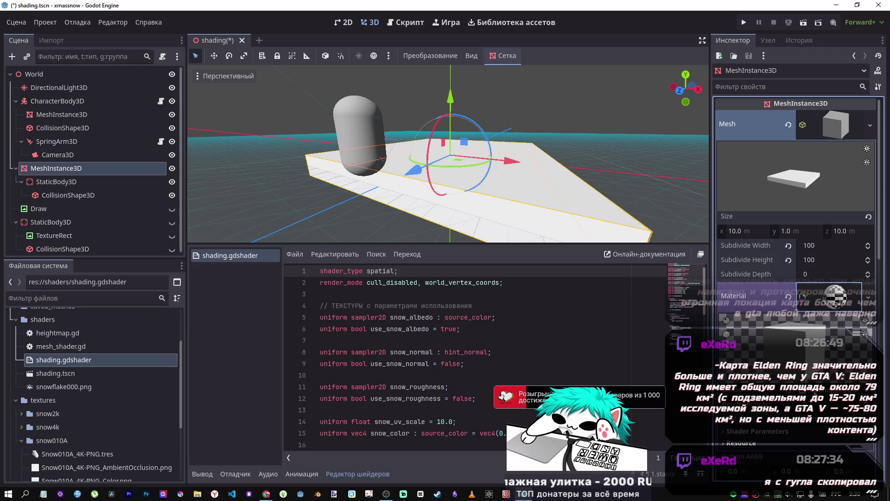
pyautogui.click(783, 432)
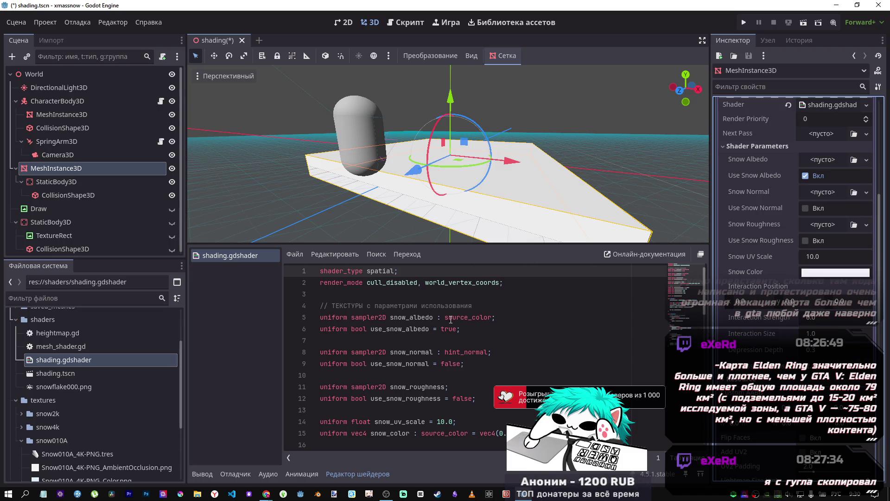
# - Review the shader code, selecting the snow_albedo declaration and its source_color hint on line 5
pyautogui.moveTo(320, 317); pyautogui.dragTo(438, 318)
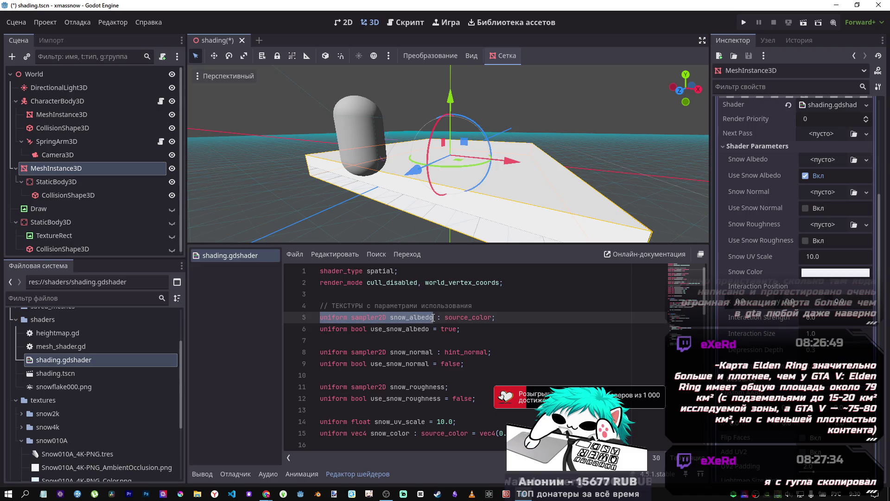
pyautogui.click(433, 317)
pyautogui.moveTo(446, 317)
pyautogui.mouseDown()
pyautogui.moveTo(504, 316)
pyautogui.moveTo(492, 316)
pyautogui.mouseUp()
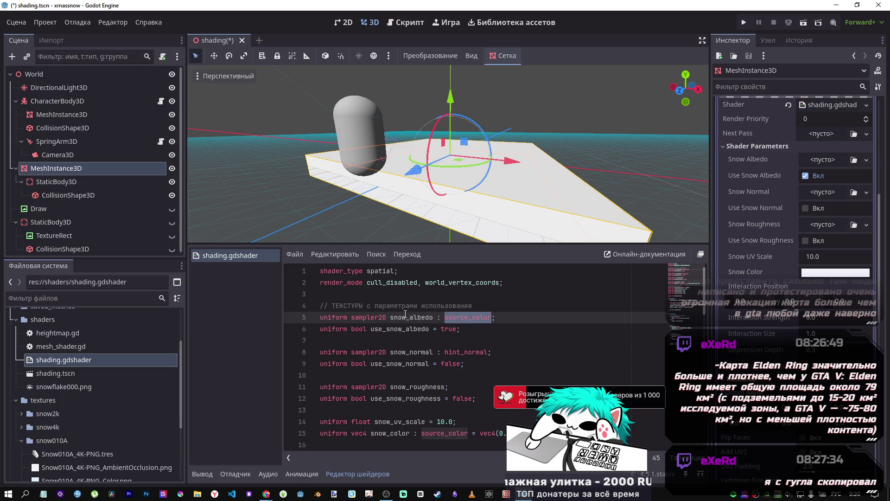
pyautogui.scroll(-1, 438, 321)
pyautogui.moveTo(460, 294); pyautogui.dragTo(280, 289)
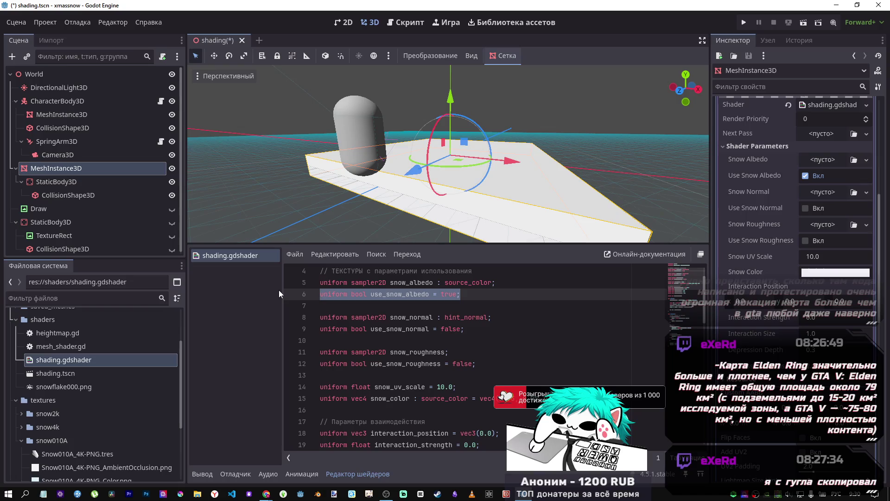
pyautogui.scroll(3, 780, 281)
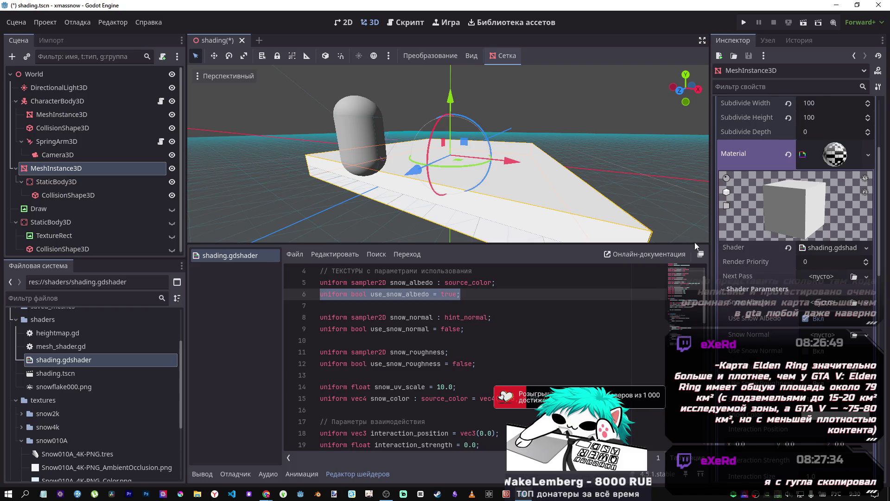
pyautogui.scroll(-1, 797, 271)
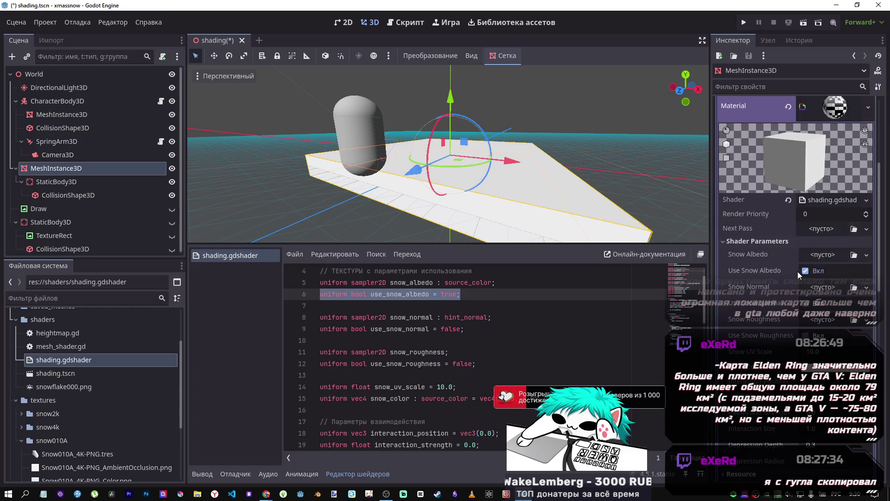
pyautogui.scroll(-3, 774, 273)
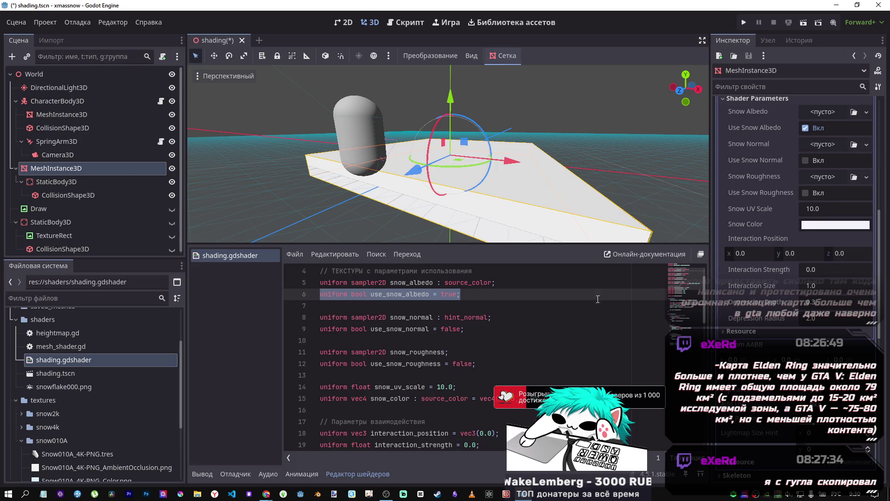
pyautogui.scroll(-1, 472, 361)
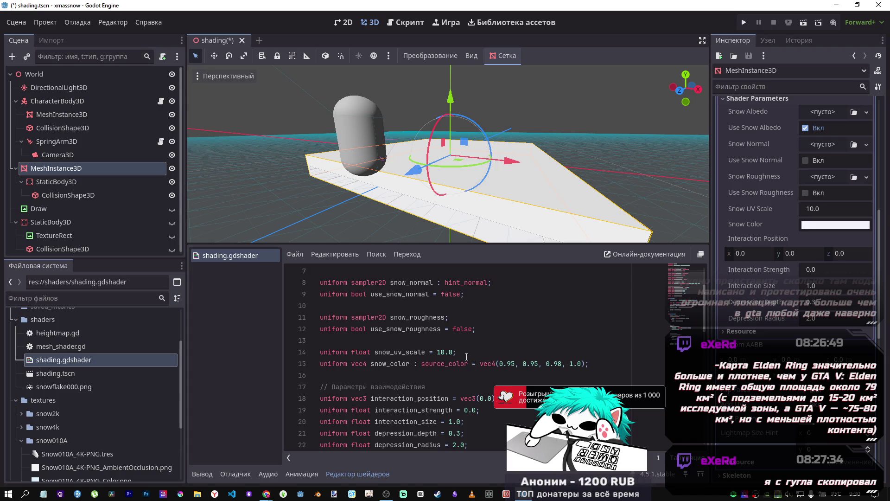
pyautogui.scroll(3, 761, 277)
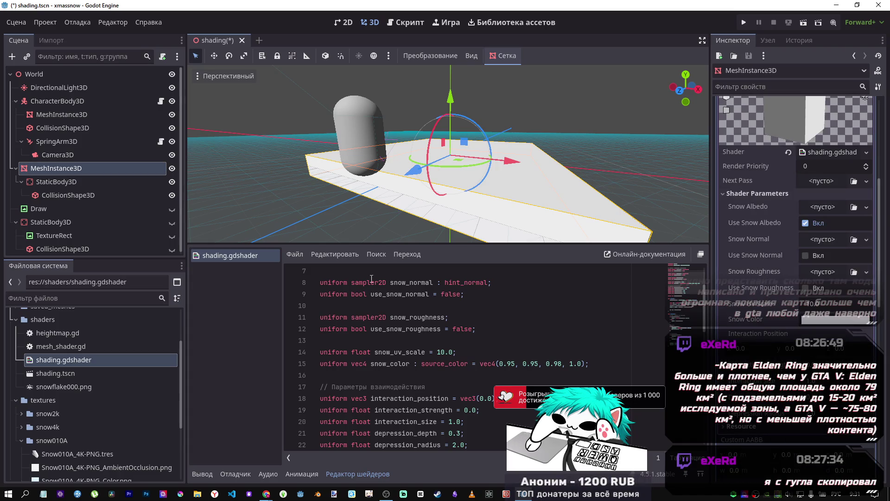
pyautogui.scroll(-3, 74, 393)
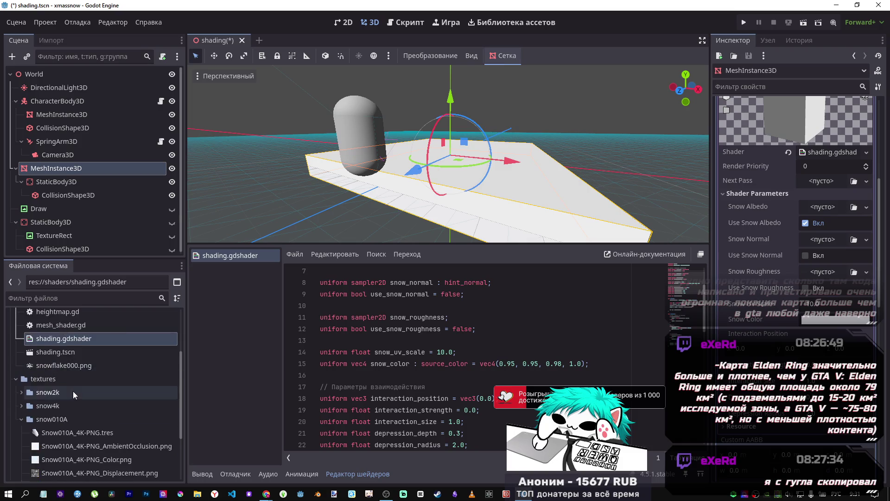
# - Assign the snow albedo, NormalGL.png normal and Roughness.png textures to the shader parameters
pyautogui.scroll(-3, 77, 410)
pyautogui.moveTo(130, 393)
pyautogui.mouseDown()
pyautogui.moveTo(489, 320)
pyautogui.moveTo(822, 207)
pyautogui.mouseUp()
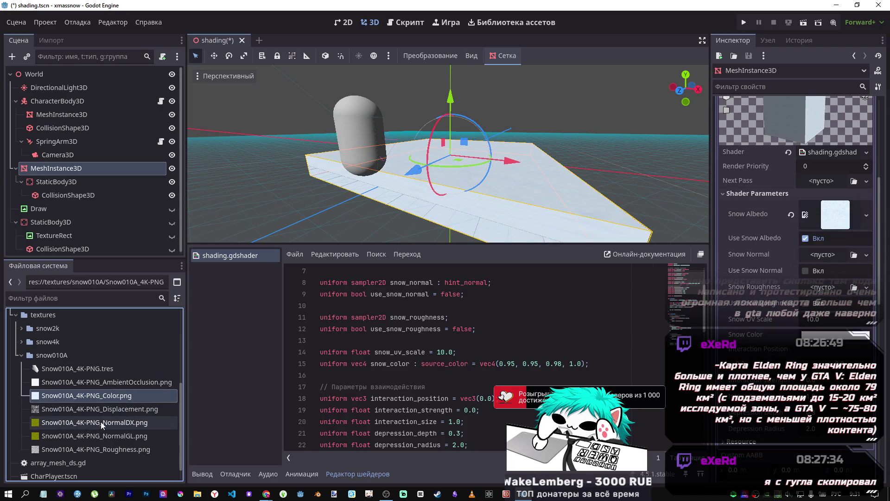
pyautogui.moveTo(125, 435); pyautogui.dragTo(820, 259)
pyautogui.moveTo(79, 448)
pyautogui.mouseDown()
pyautogui.moveTo(217, 444)
pyautogui.moveTo(825, 357)
pyautogui.moveTo(822, 310)
pyautogui.mouseUp()
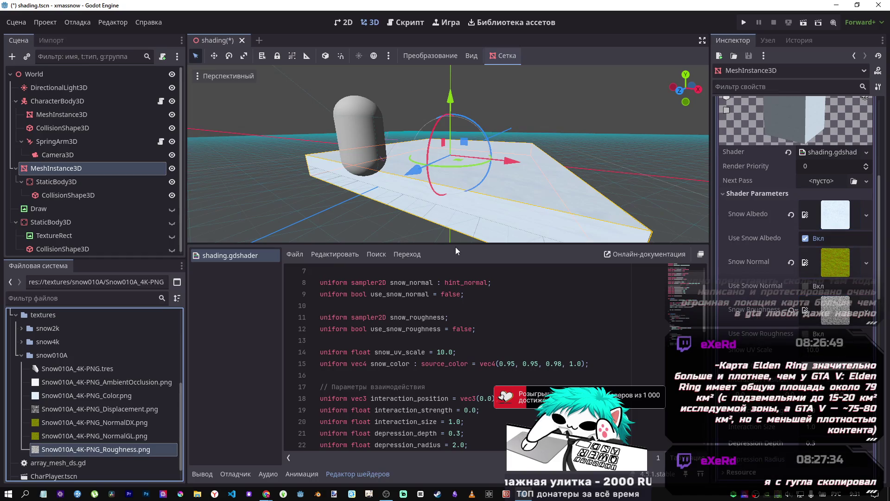
pyautogui.moveTo(502, 198); pyautogui.dragTo(449, 200)
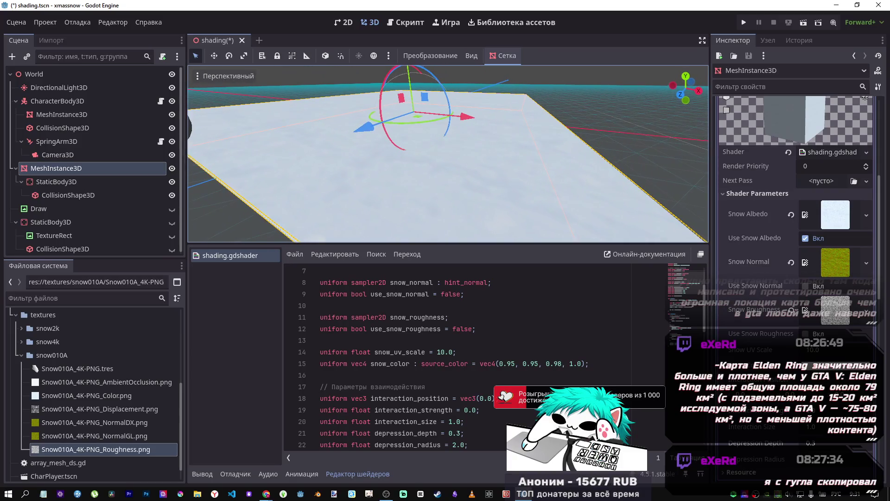
# - Enable Use Snow Normal and Use Snow Roughness, then adjust Interaction Size and Depression Radius
pyautogui.click(805, 286)
pyautogui.click(805, 334)
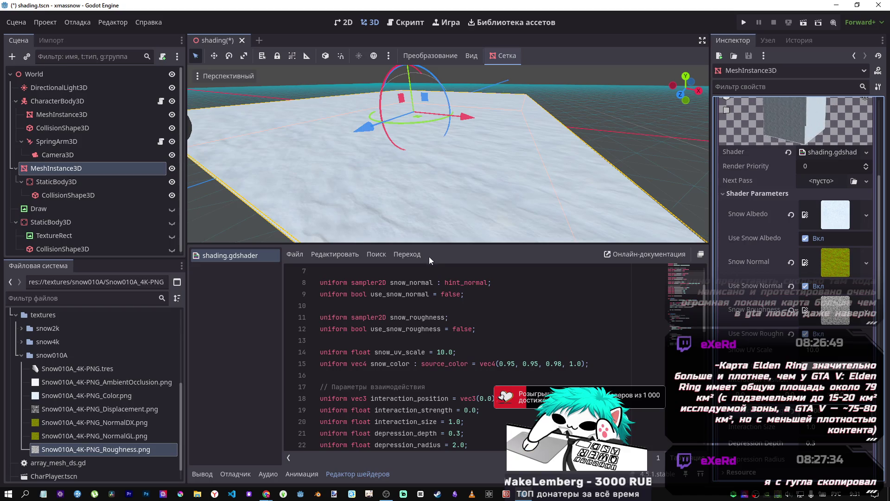
pyautogui.moveTo(811, 426)
pyautogui.mouseDown()
pyautogui.moveTo(834, 427)
pyautogui.moveTo(793, 427)
pyautogui.mouseUp()
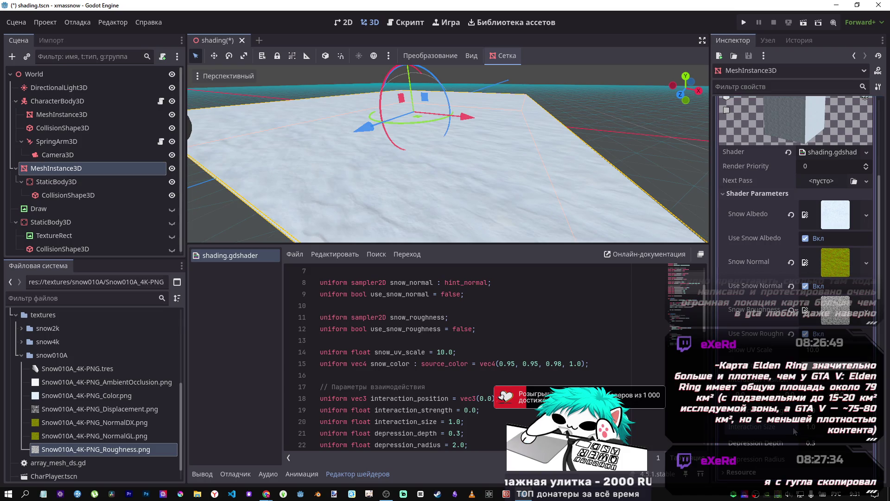
pyautogui.write('0')
pyautogui.write('5')
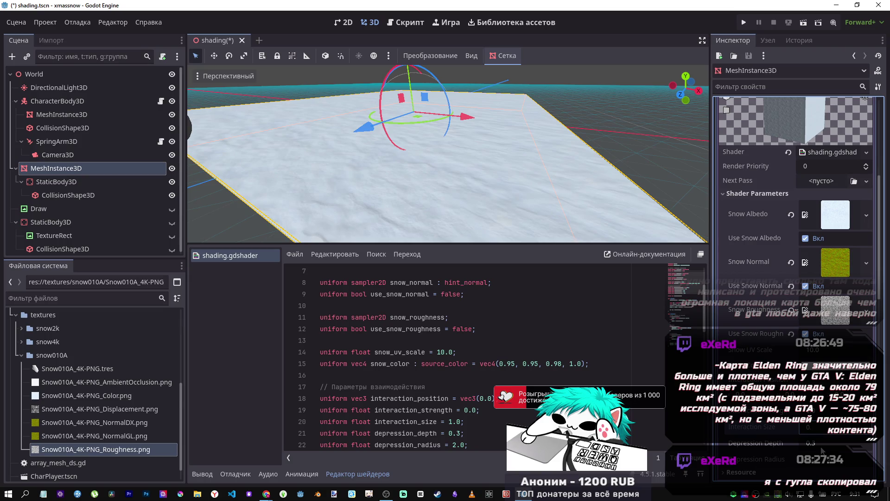
pyautogui.write('1')
pyautogui.click(815, 464)
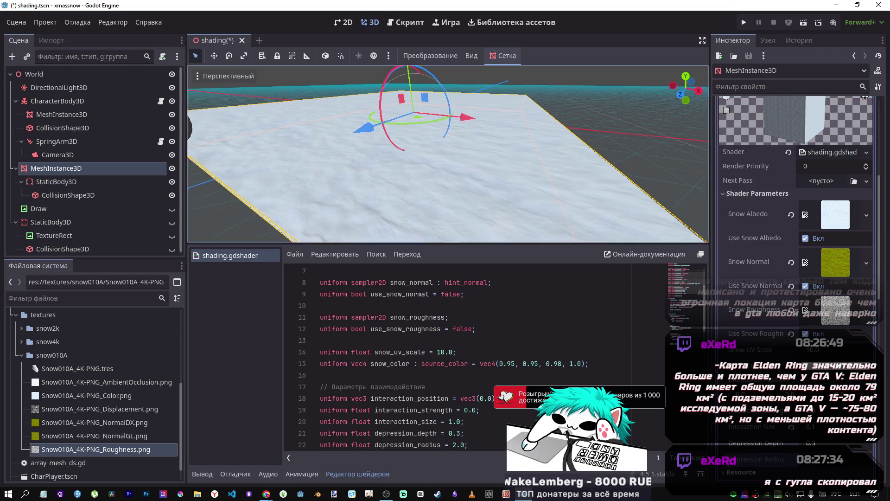
pyautogui.scroll(5, 448, 153)
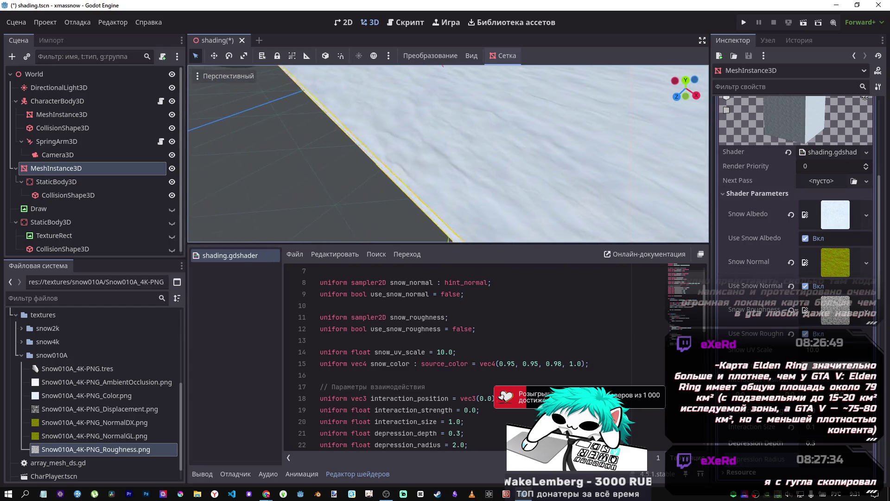
# - Raise Interaction Size to 0.5 and Depression Depth to about 1.165 to deepen the dent
pyautogui.scroll(-8, 682, 172)
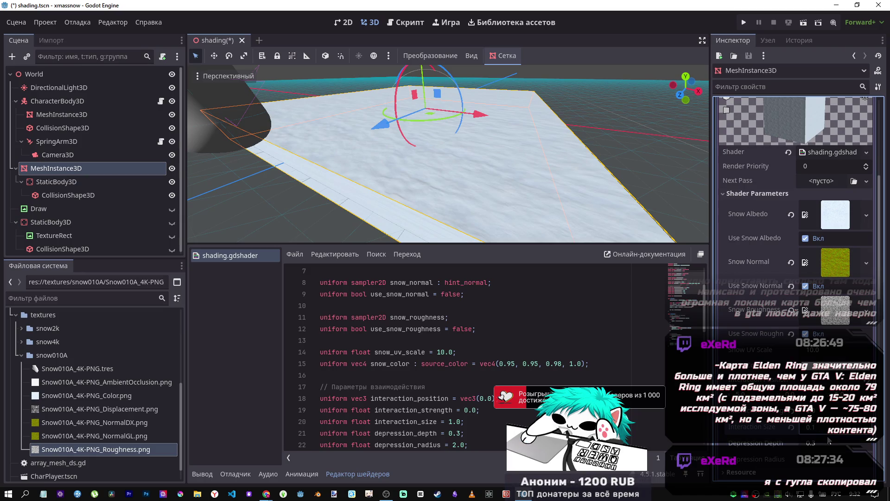
pyautogui.moveTo(518, 196); pyautogui.dragTo(338, 162)
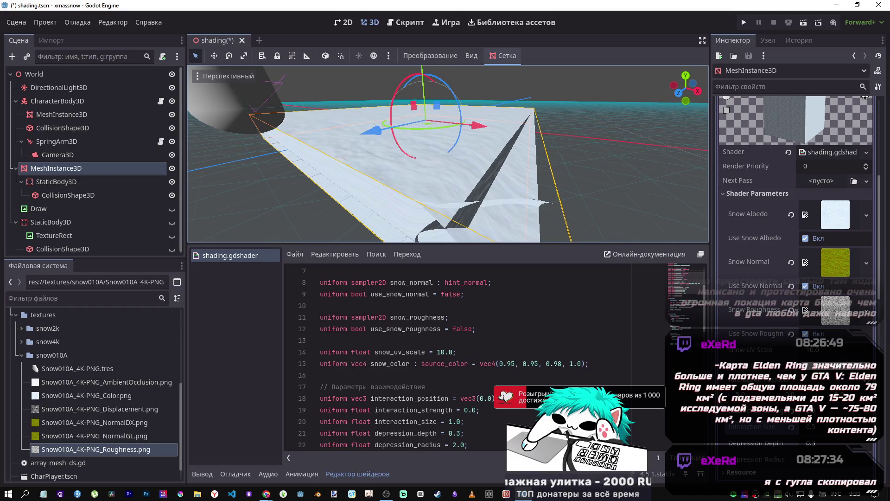
pyautogui.moveTo(510, 194); pyautogui.dragTo(543, 206)
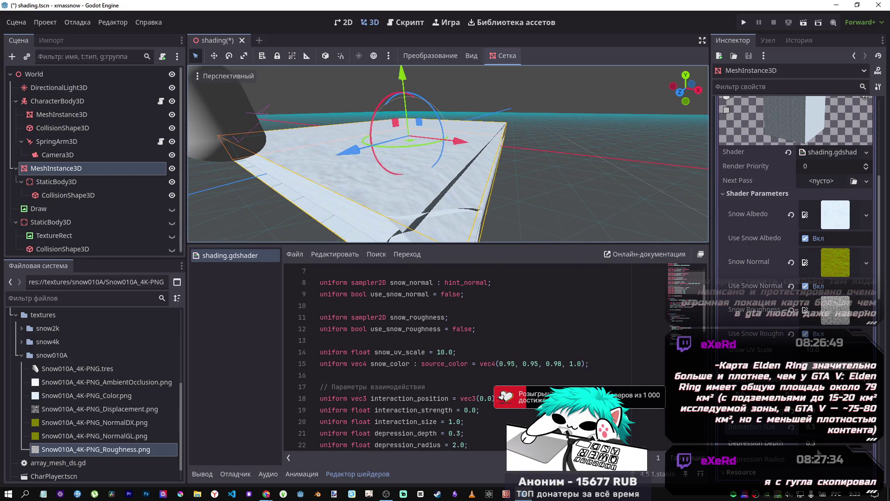
pyautogui.moveTo(814, 447)
pyautogui.mouseDown()
pyautogui.moveTo(838, 447)
pyautogui.moveTo(803, 447)
pyautogui.moveTo(816, 447)
pyautogui.mouseUp()
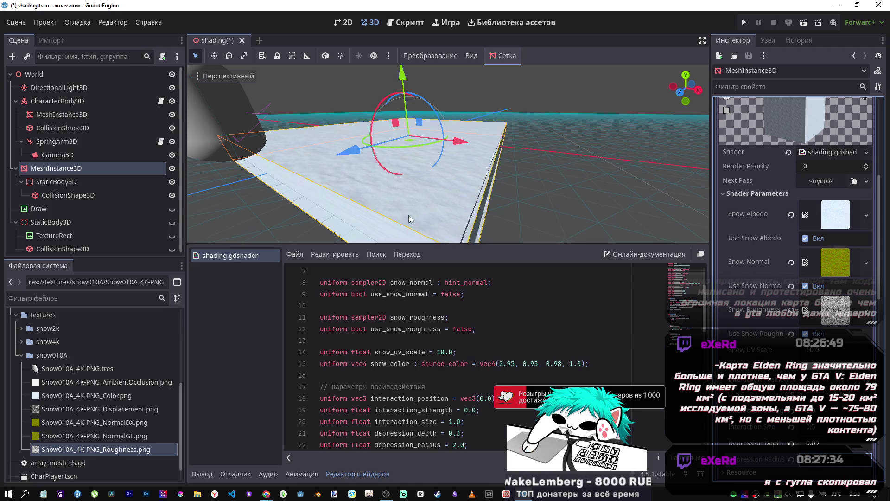
pyautogui.scroll(5, 410, 219)
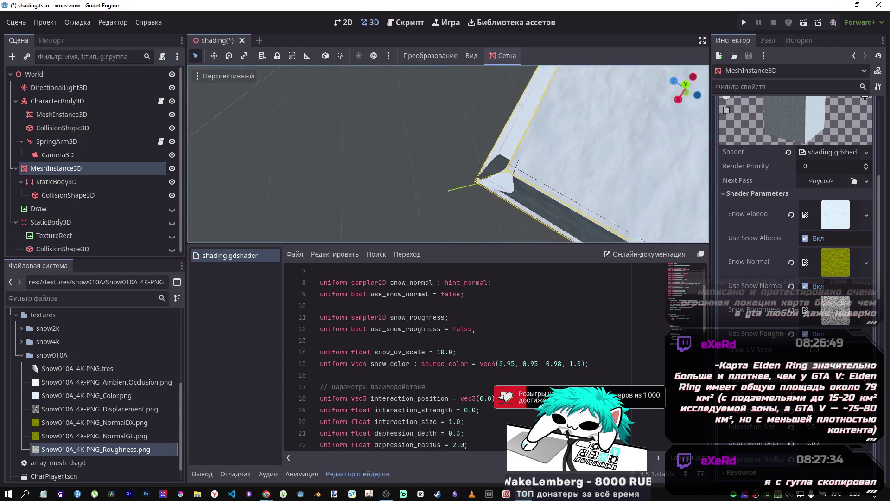
# - Orbit around the snow plane, revert Interaction Size to 1.0, then set it to 3.0
pyautogui.moveTo(448, 153); pyautogui.dragTo(501, 139)
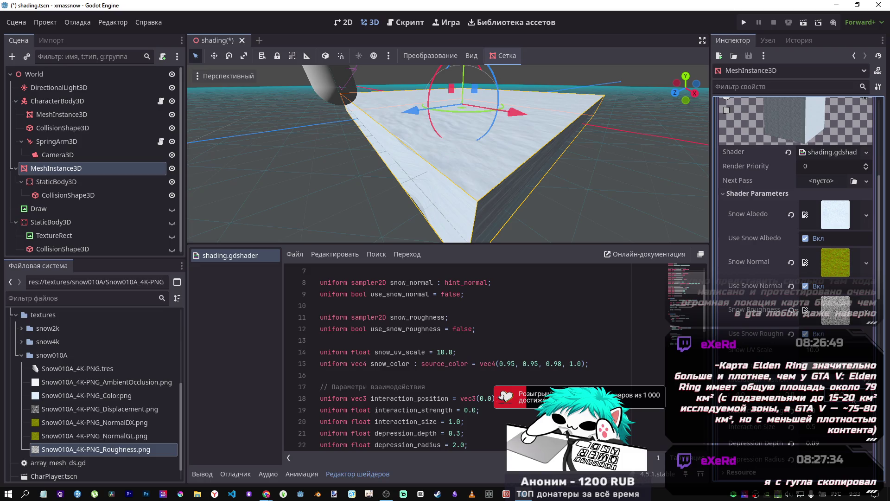
pyautogui.moveTo(563, 204)
pyautogui.mouseDown()
pyautogui.moveTo(638, 194)
pyautogui.moveTo(676, 213)
pyautogui.moveTo(453, 165)
pyautogui.mouseUp()
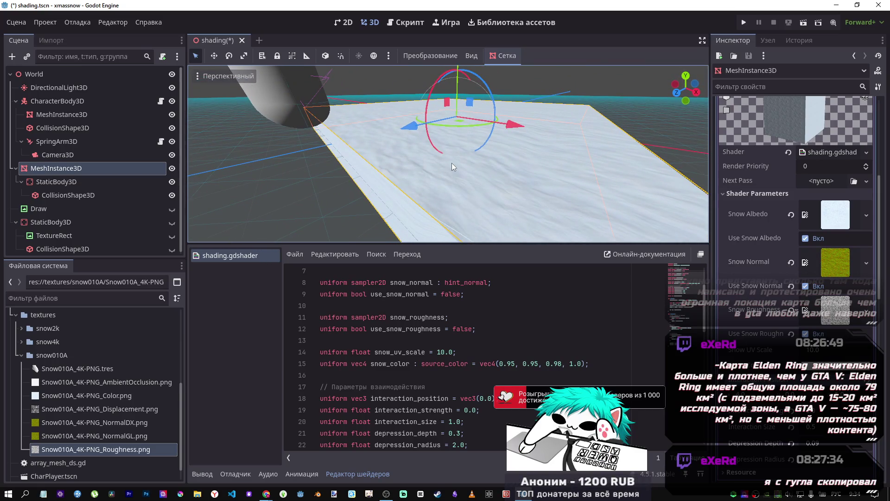
pyautogui.moveTo(451, 163); pyautogui.dragTo(525, 259)
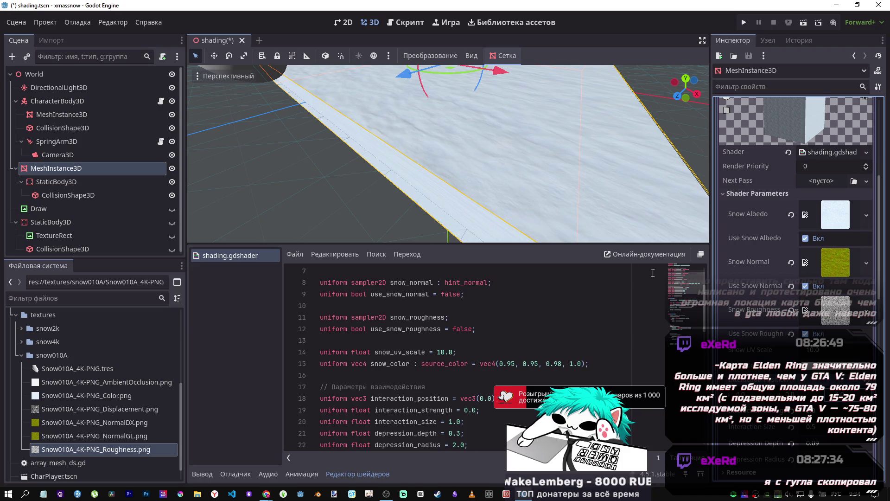
pyautogui.scroll(-3, 556, 215)
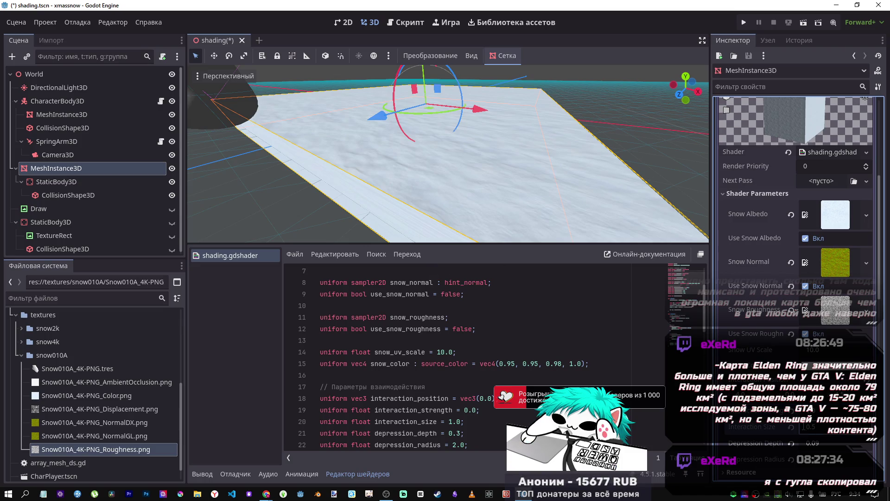
pyautogui.click(791, 429)
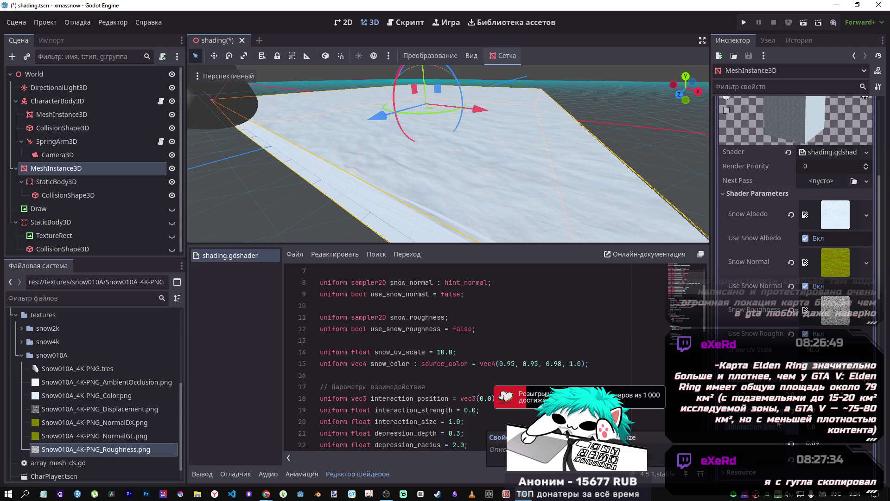
pyautogui.click(814, 430)
pyautogui.write('3')
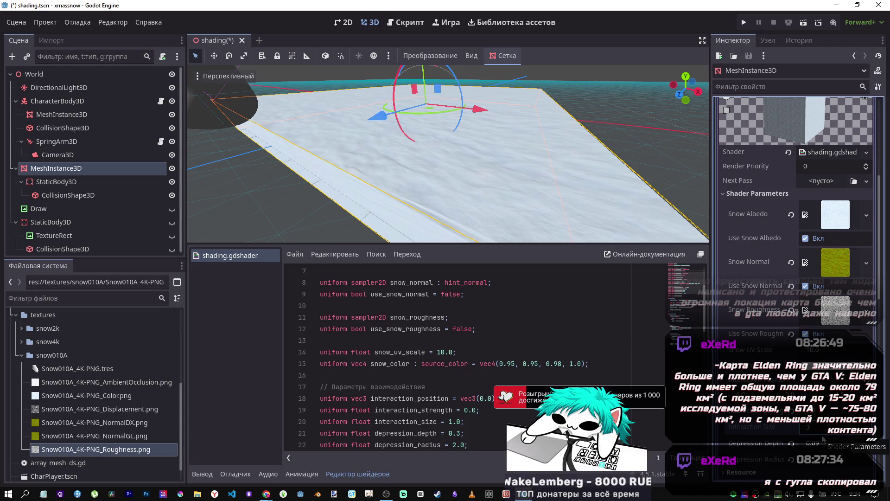
pyautogui.press('Return')
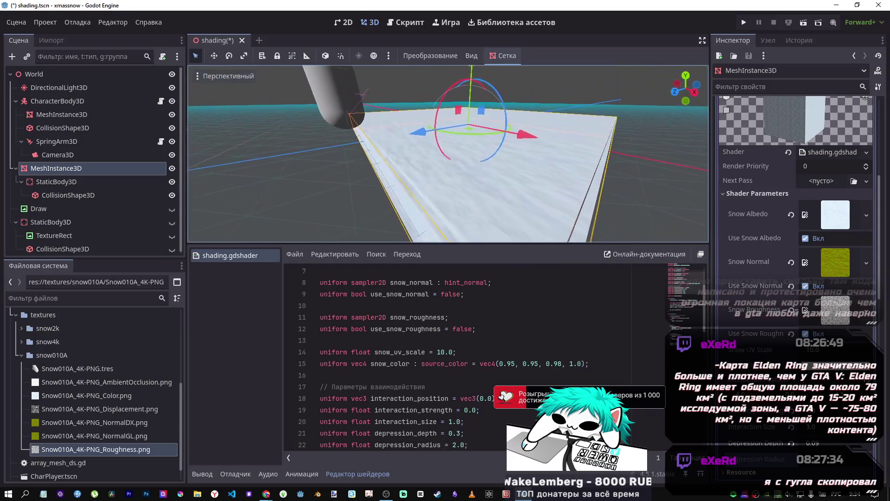
pyautogui.scroll(5, 793, 168)
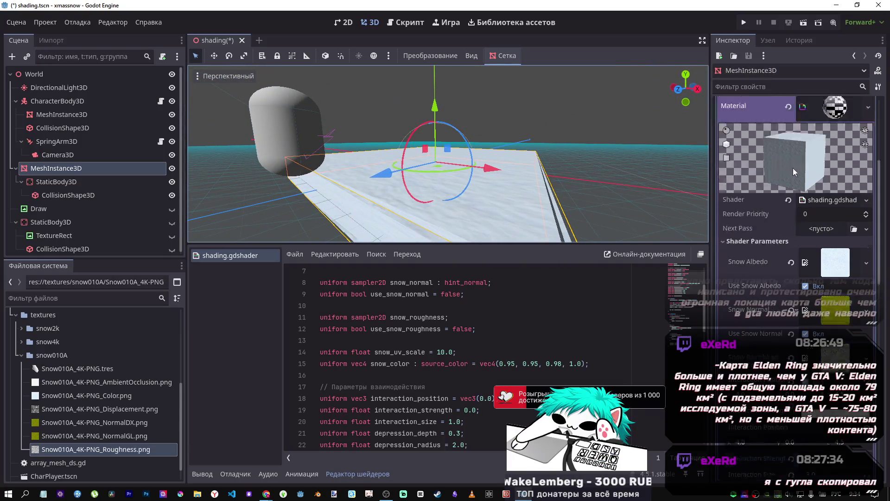
# - Set the box's Subdivide Depth to 100 and save the shading.tscn scene
pyautogui.click(822, 226)
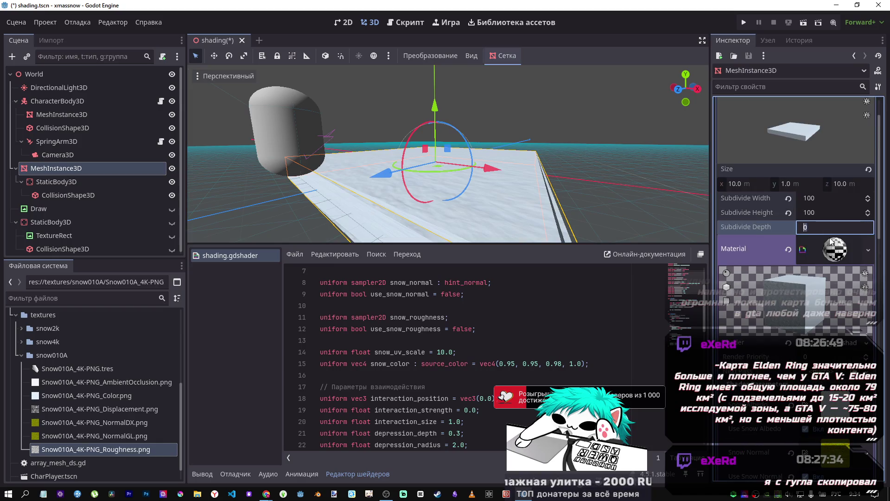
pyautogui.press('Return')
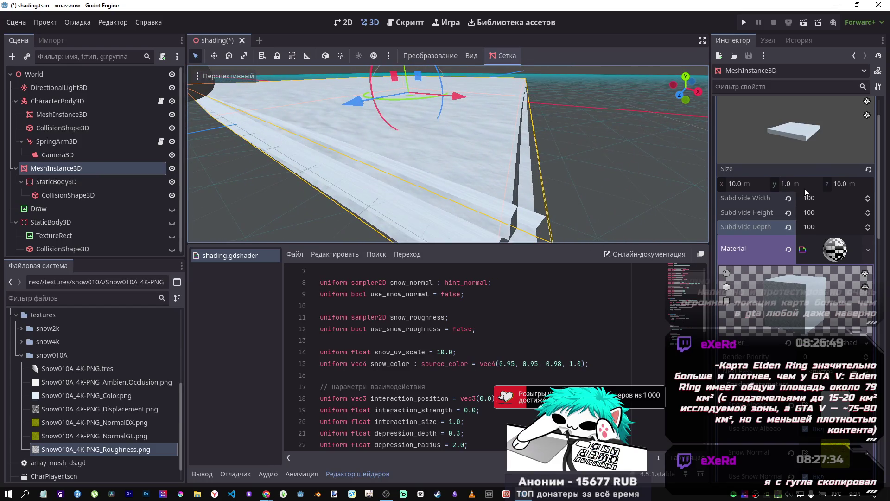
pyautogui.hotkey('ctrl', 's')
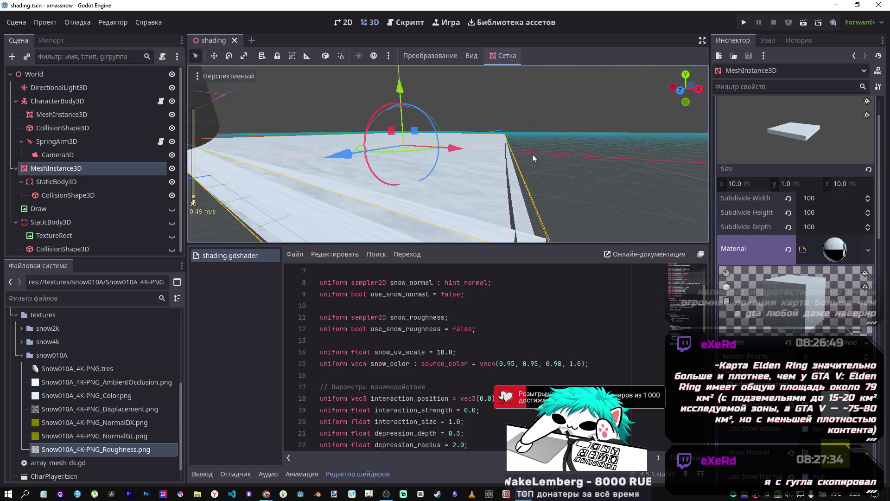
pyautogui.click(419, 329)
# - Scroll through the shader's interaction uniforms, then bring up the DeepSeek window in Chrome
pyautogui.scroll(2, 419, 330)
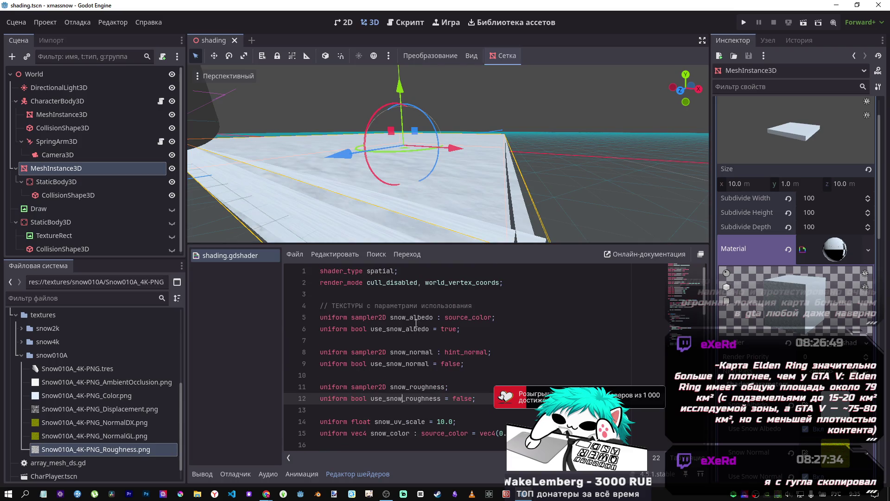
pyautogui.scroll(-4, 415, 313)
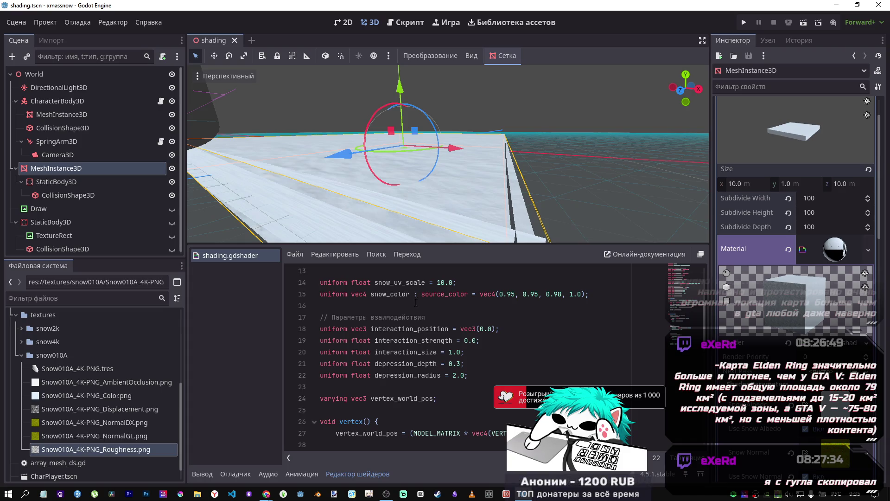
pyautogui.moveTo(266, 493)
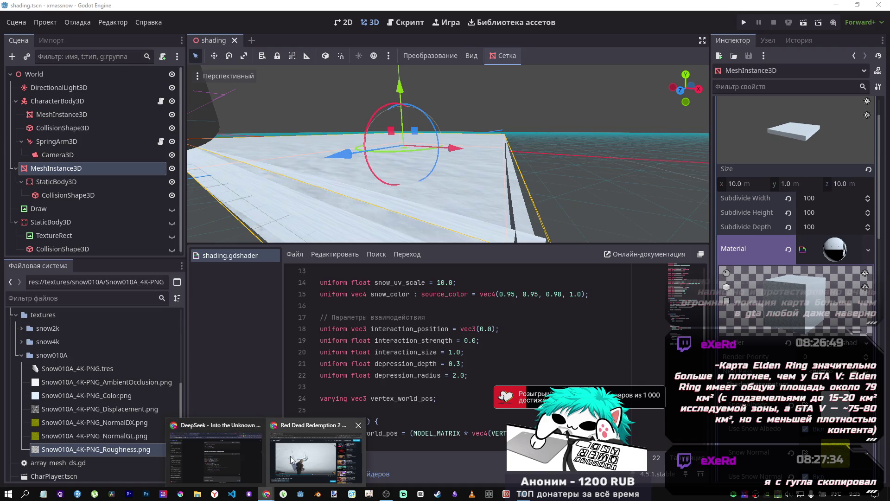
pyautogui.click(226, 455)
# - Read through the snow-texture answer, then return to the 'Планирование рисования в Godot для вертексов' chat
pyautogui.scroll(-2, 552, 126)
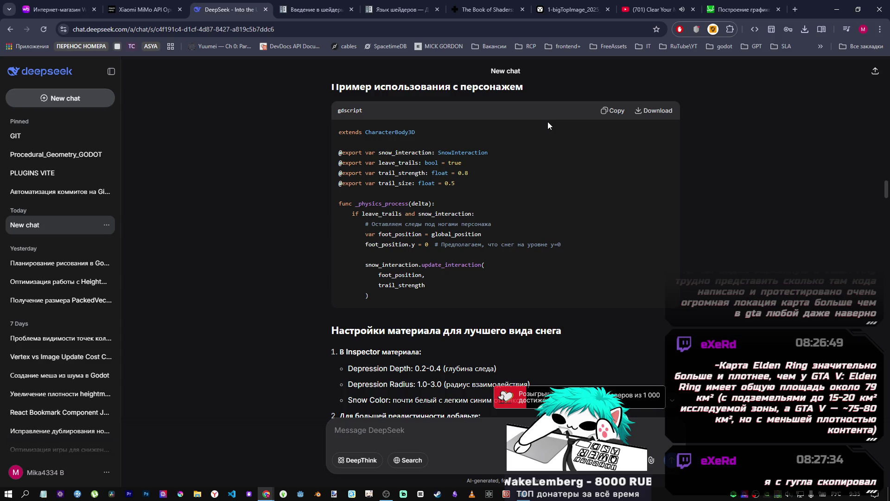
pyautogui.scroll(-8, 643, 406)
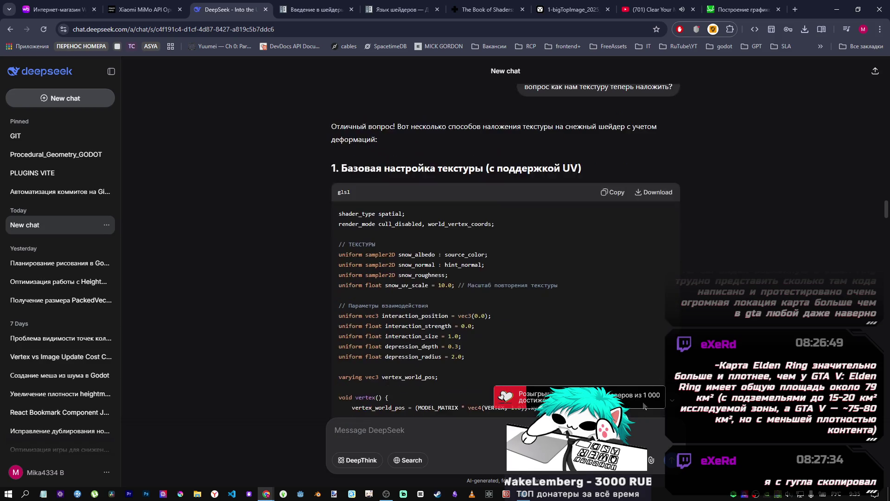
pyautogui.scroll(-15, 671, 398)
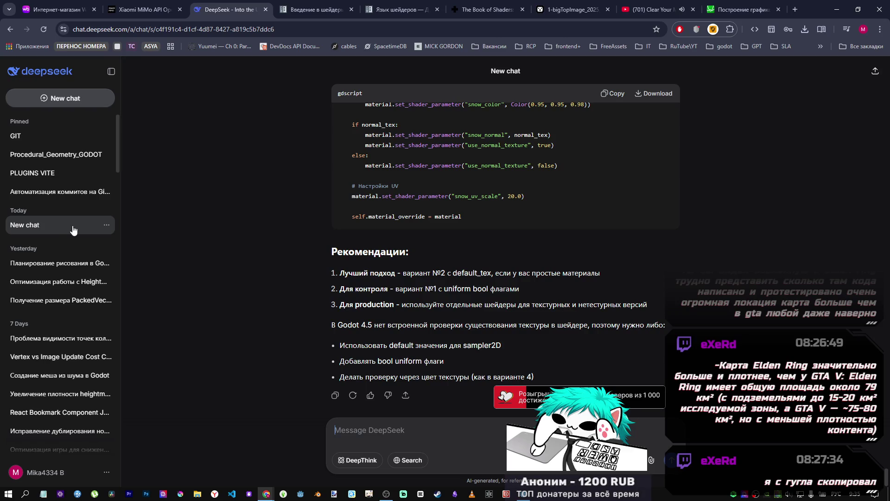
pyautogui.click(434, 428)
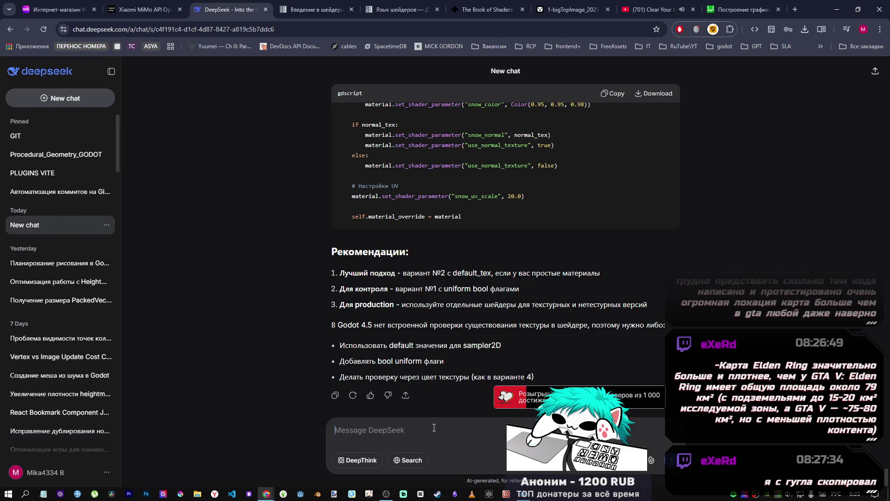
pyautogui.scroll(3, 435, 355)
pyautogui.scroll(4, 432, 342)
pyautogui.scroll(-4, 432, 345)
pyautogui.scroll(-3, 431, 347)
pyautogui.scroll(5, 430, 346)
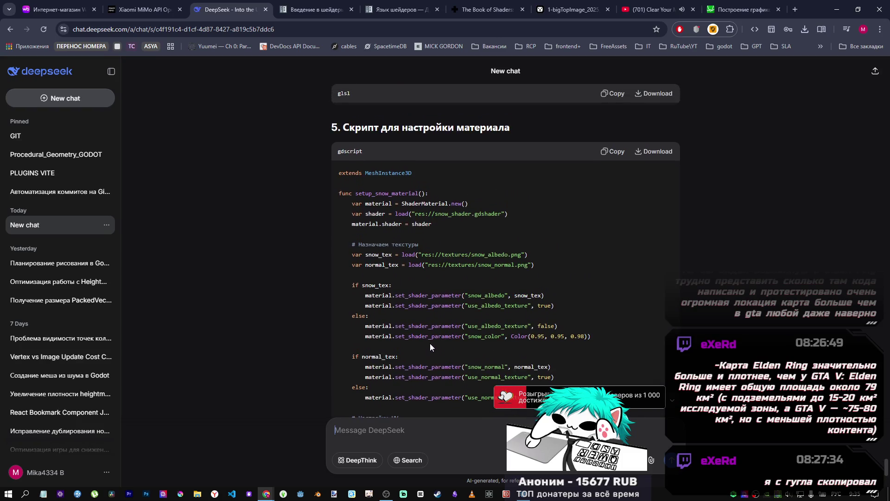
pyautogui.hotkey('alt', 'Left')
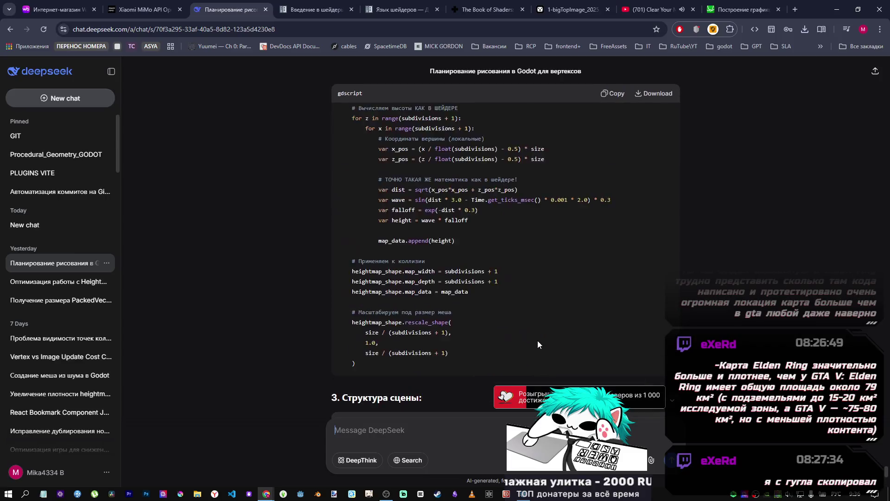
pyautogui.scroll(15, 648, 354)
pyautogui.scroll(-7, 583, 329)
pyautogui.scroll(4, 559, 321)
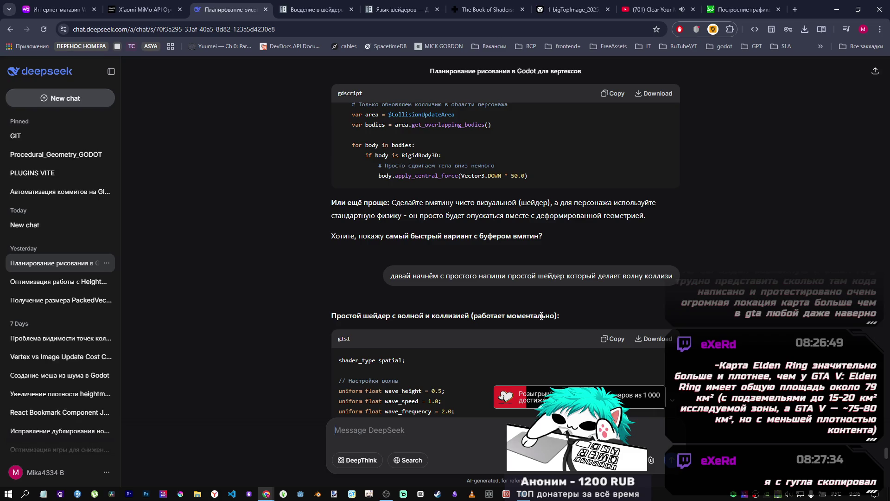
pyautogui.scroll(-1, 517, 314)
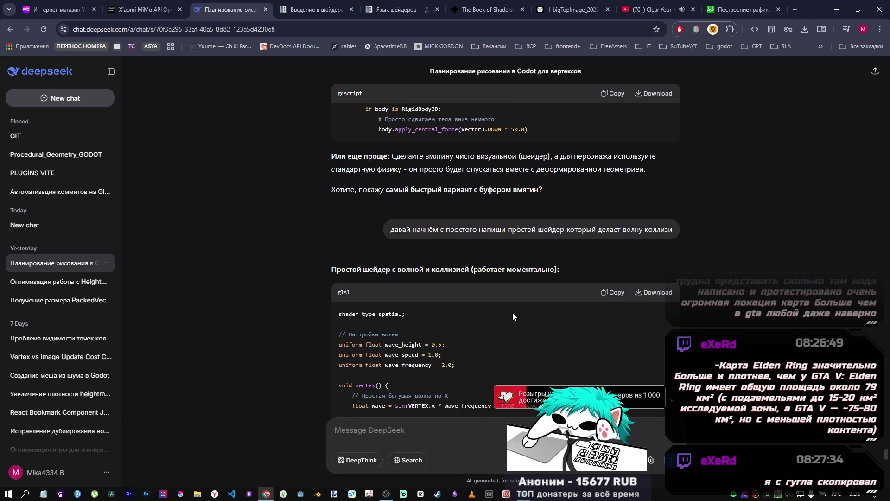
pyautogui.scroll(-13, 510, 313)
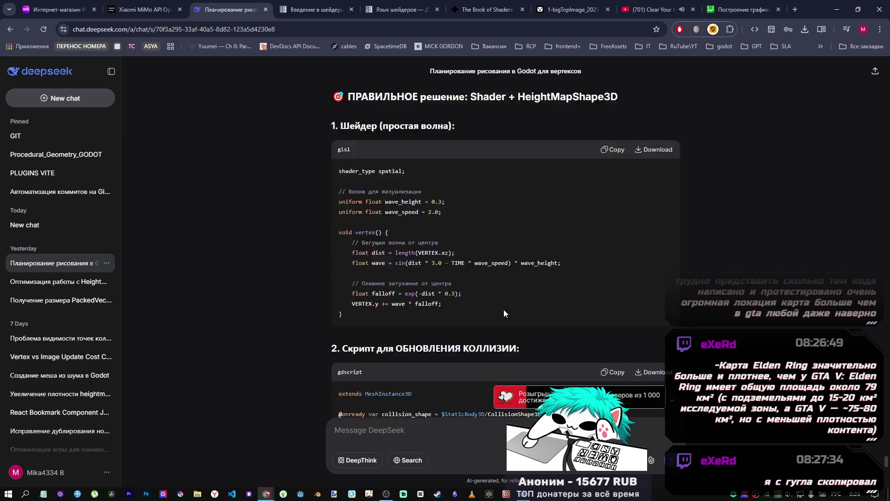
pyautogui.scroll(-5, 502, 308)
pyautogui.scroll(4, 498, 309)
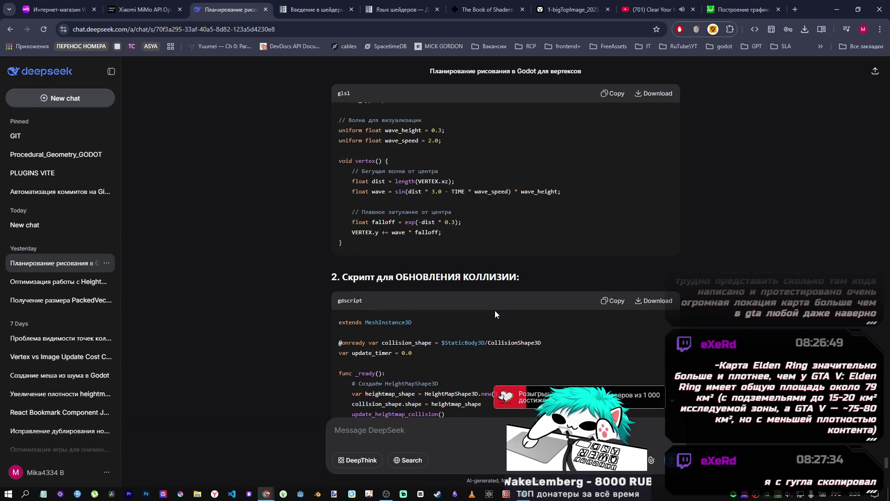
pyautogui.scroll(-3, 494, 310)
pyautogui.scroll(-8, 494, 309)
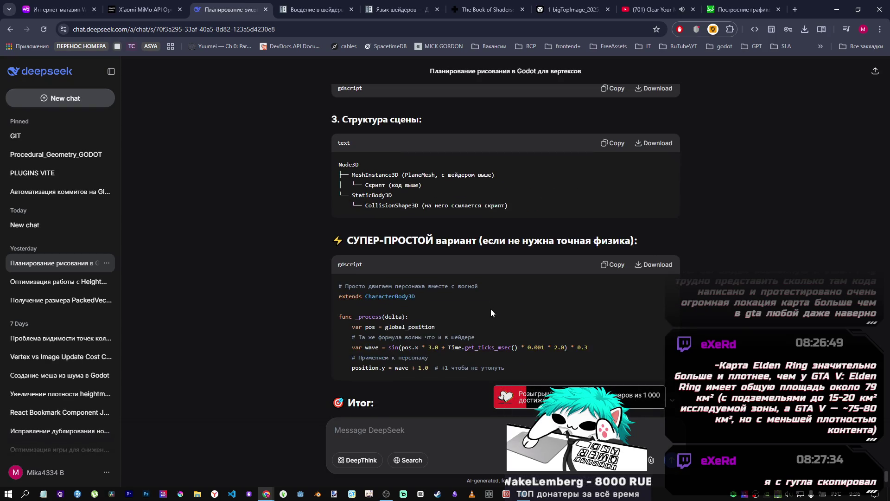
pyautogui.scroll(15, 489, 307)
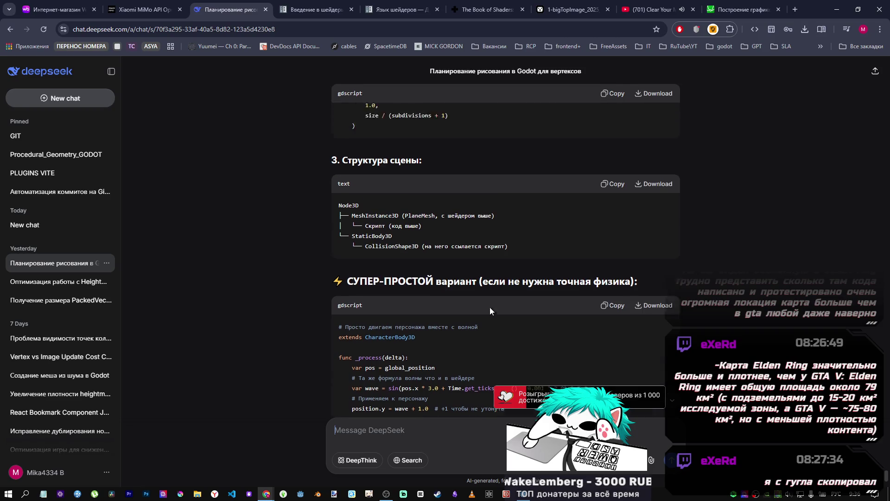
pyautogui.scroll(-4, 492, 305)
pyautogui.scroll(-10, 493, 303)
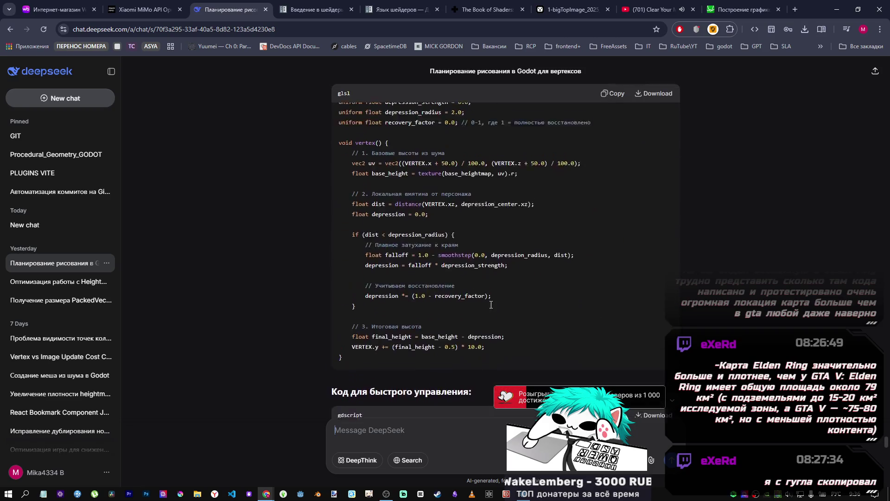
pyautogui.scroll(8, 484, 298)
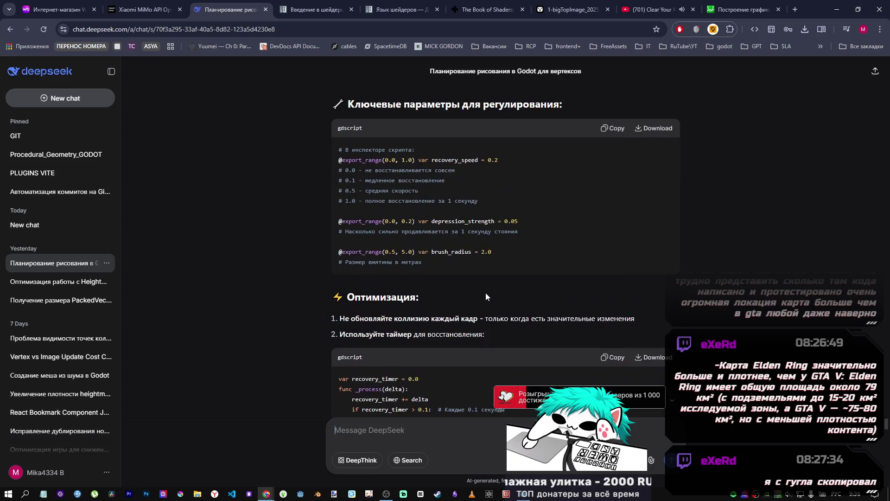
pyautogui.scroll(-11, 479, 290)
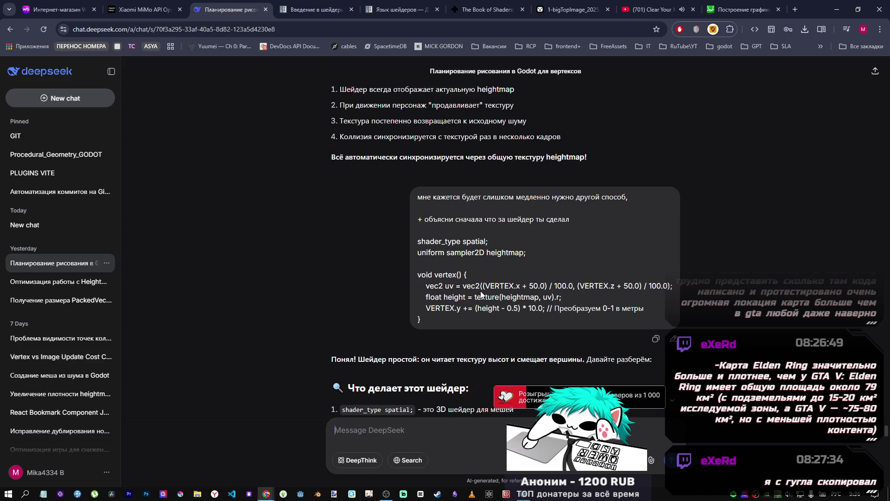
pyautogui.scroll(12, 481, 294)
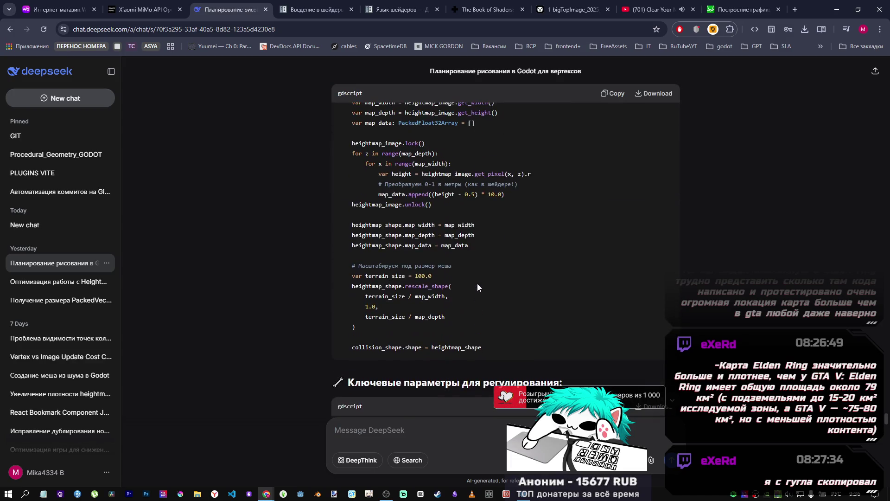
pyautogui.scroll(15, 470, 287)
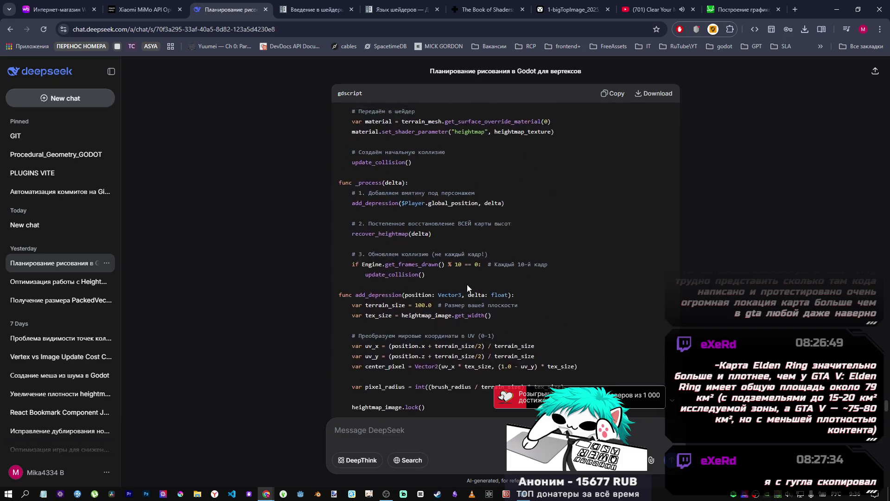
pyautogui.scroll(3, 469, 285)
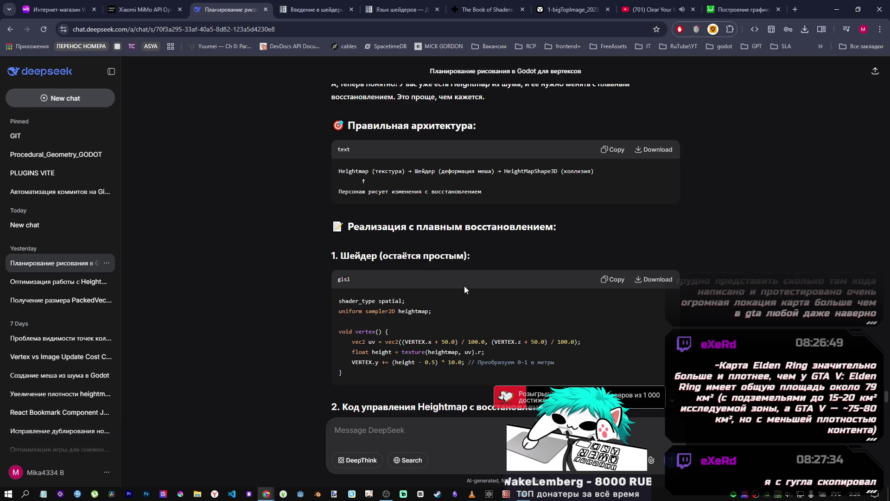
pyautogui.scroll(-2, 464, 285)
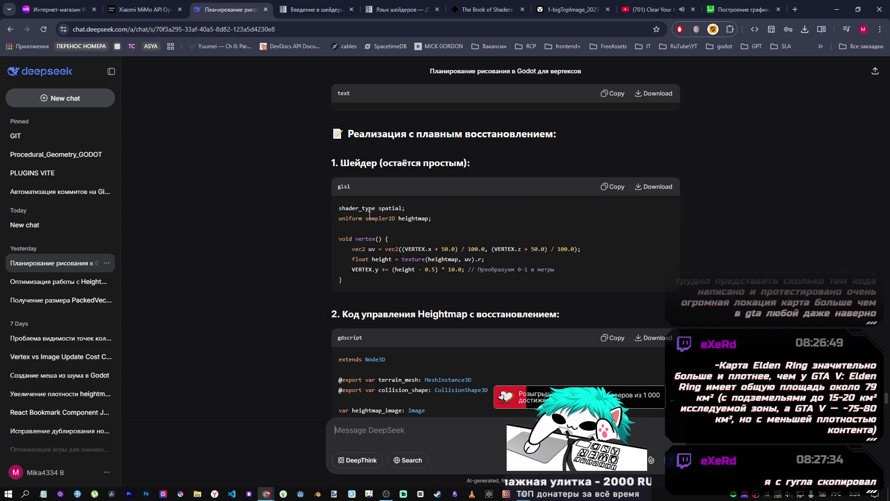
pyautogui.scroll(5, 492, 246)
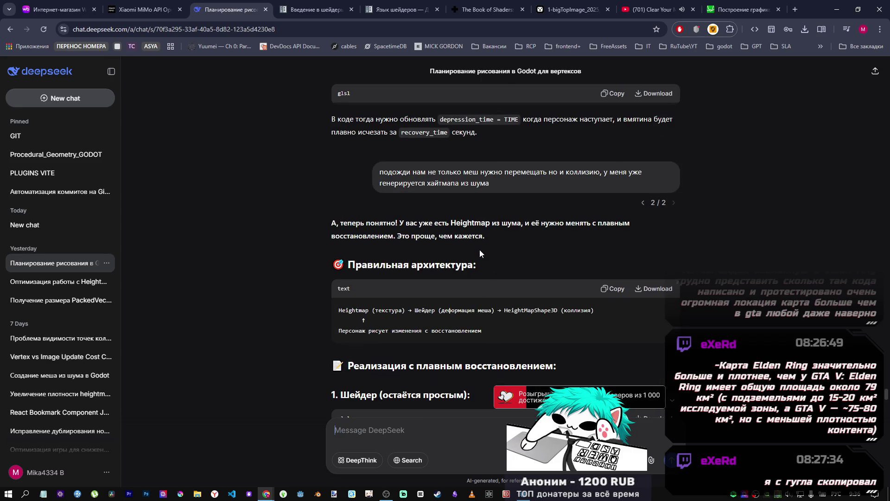
pyautogui.scroll(-1, 479, 253)
pyautogui.scroll(15, 477, 252)
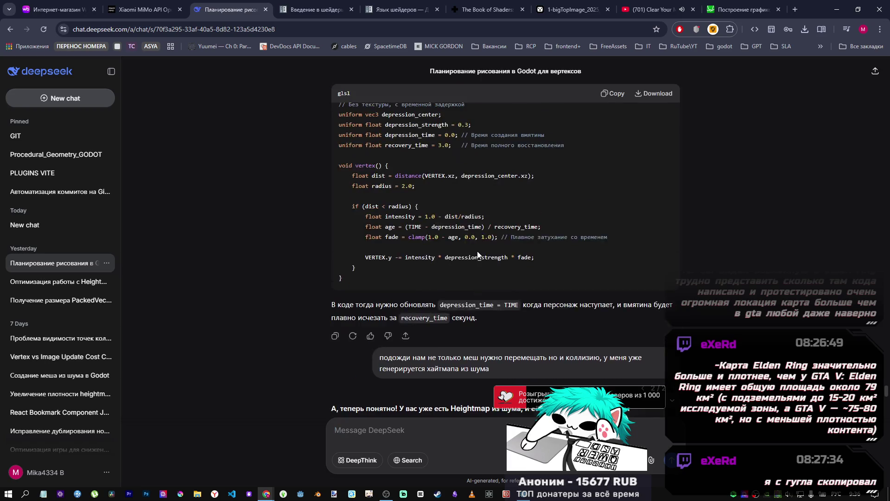
pyautogui.scroll(-5, 476, 251)
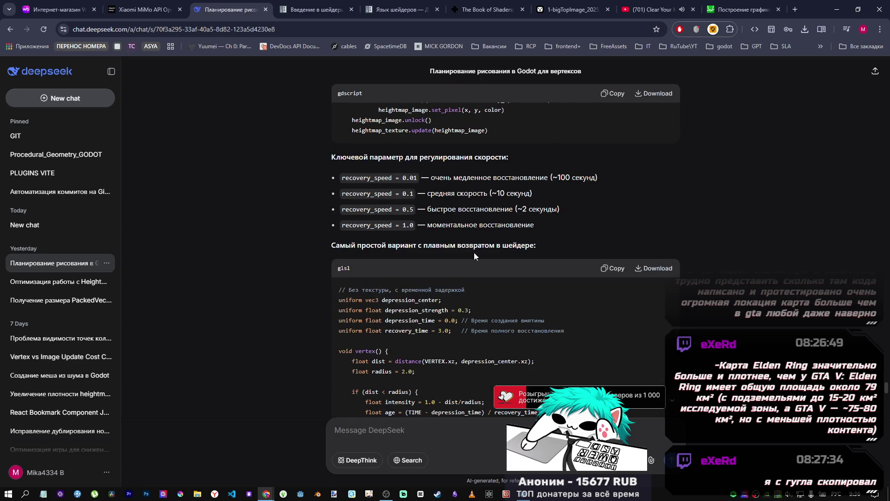
pyautogui.scroll(-2, 471, 262)
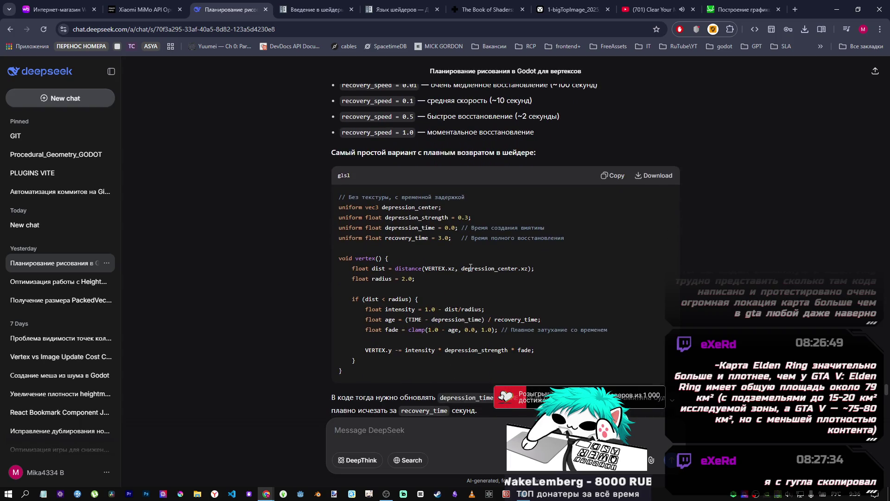
pyautogui.scroll(5, 469, 265)
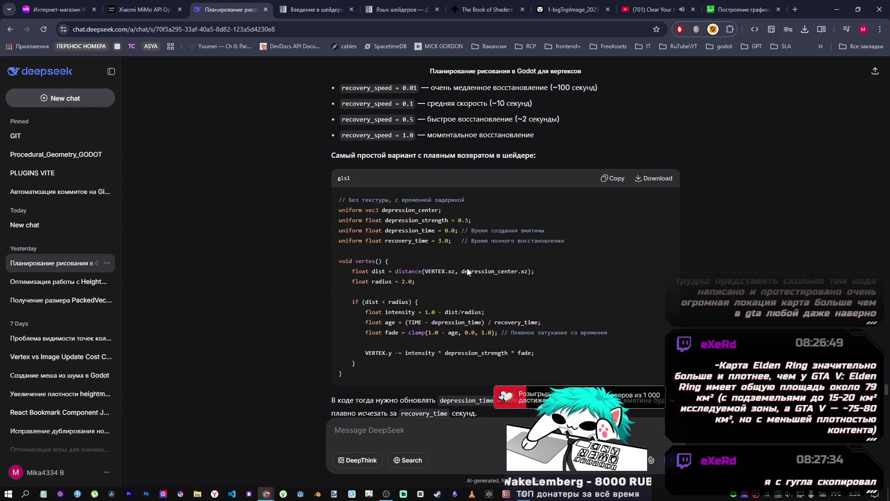
pyautogui.scroll(-6, 467, 268)
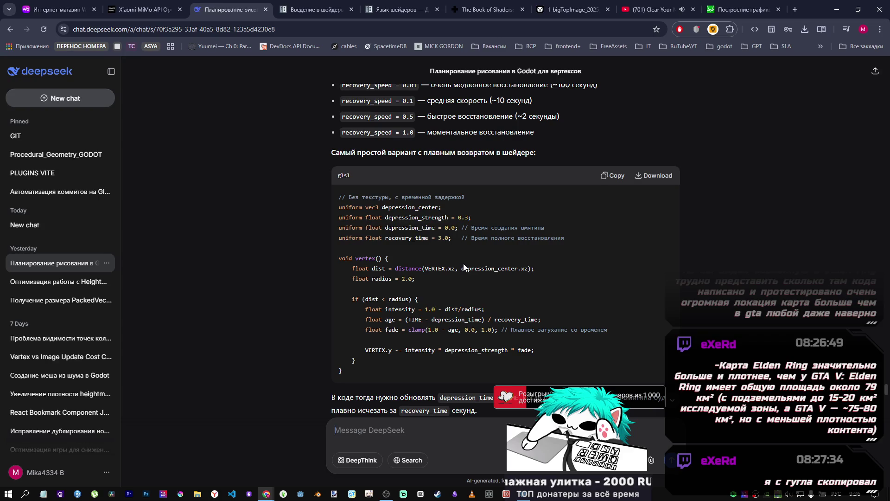
pyautogui.scroll(15, 464, 266)
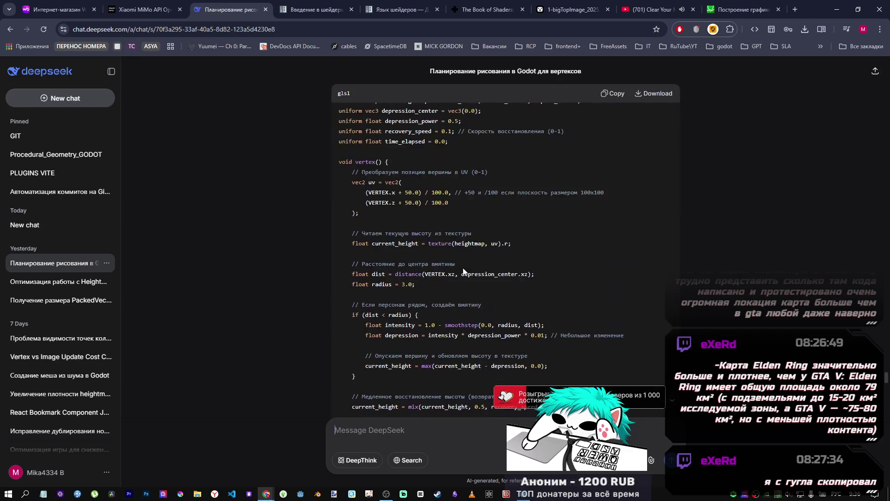
pyautogui.scroll(4, 462, 268)
pyautogui.scroll(-10, 461, 269)
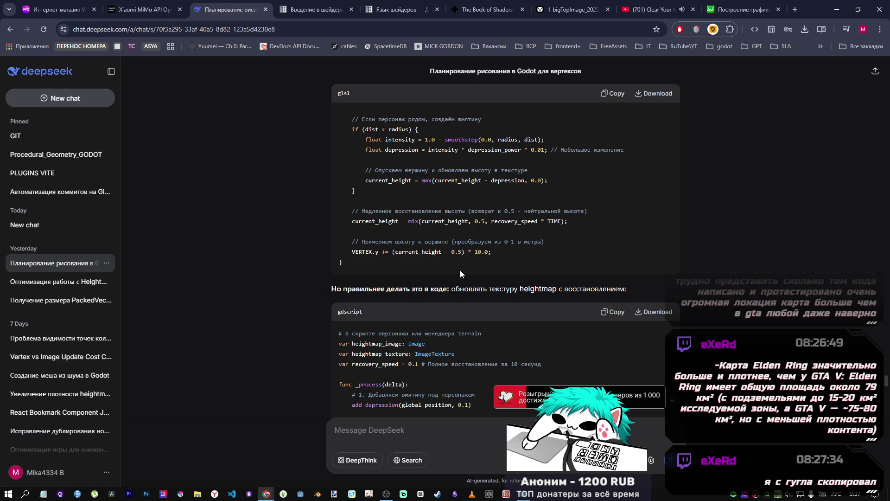
pyautogui.scroll(-2, 460, 273)
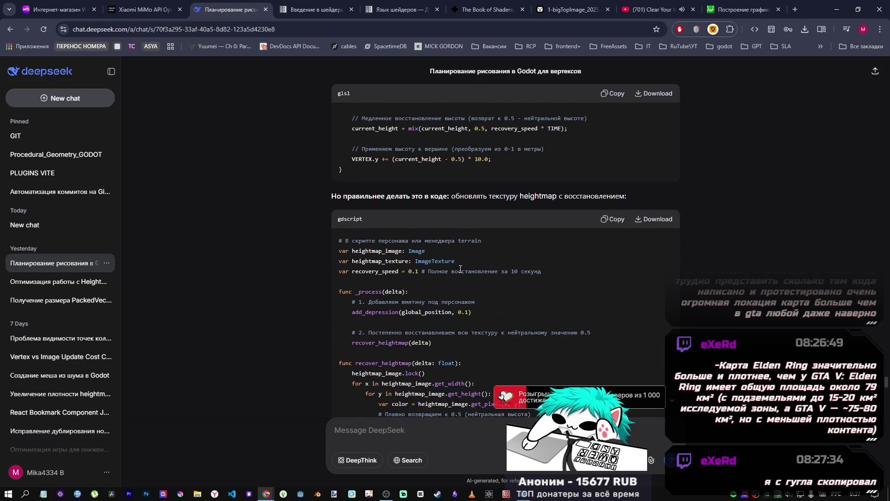
pyautogui.scroll(-2, 459, 268)
pyautogui.scroll(8, 458, 268)
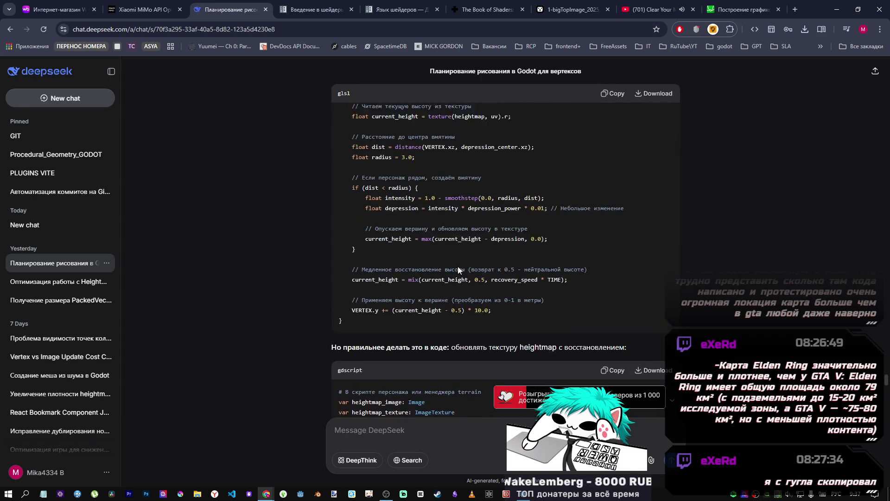
pyautogui.scroll(3, 458, 268)
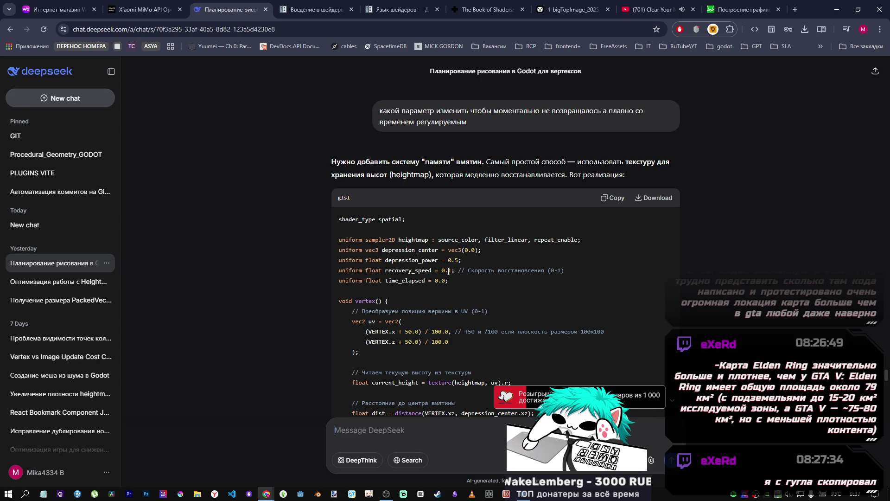
# - Delete today's leftover untitled 'New chat' conversation in DeepSeek
pyautogui.click(80, 102)
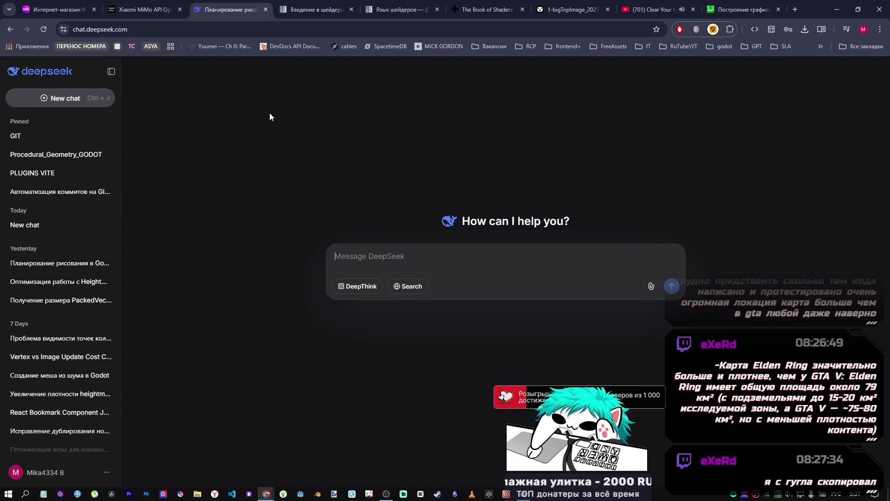
pyautogui.click(77, 227)
pyautogui.click(128, 299)
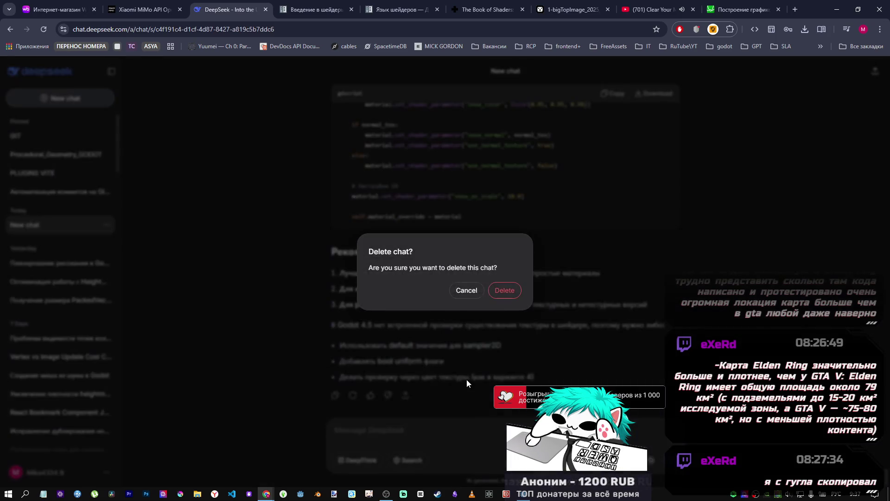
pyautogui.click(505, 291)
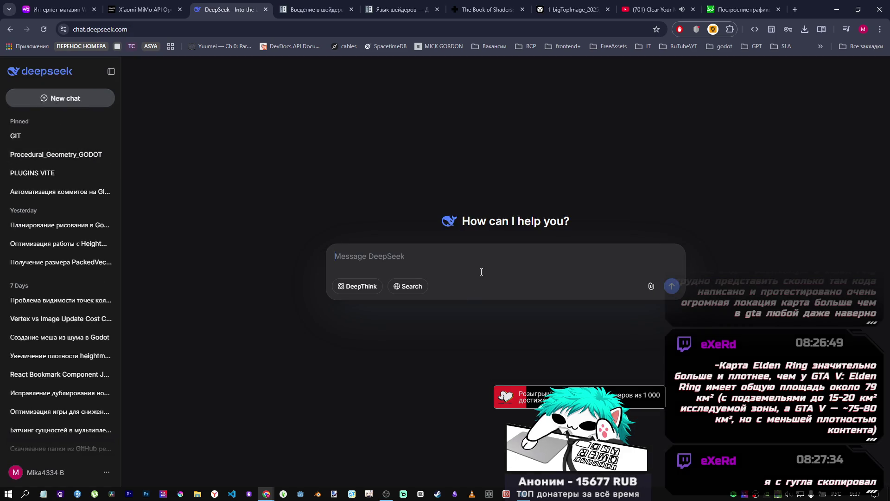
# - Glance at Godot, then start a new DeepSeek message beginning 'при движени'
pyautogui.hotkey('alt', 'Tab')
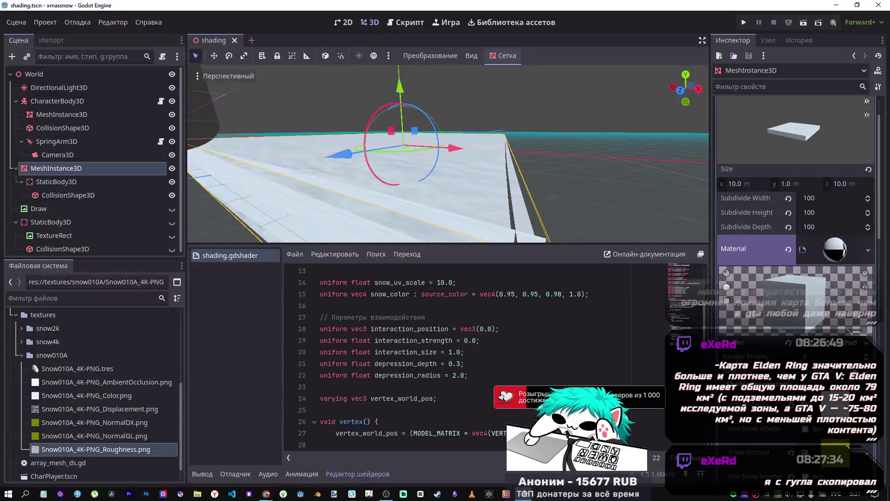
pyautogui.moveTo(266, 494)
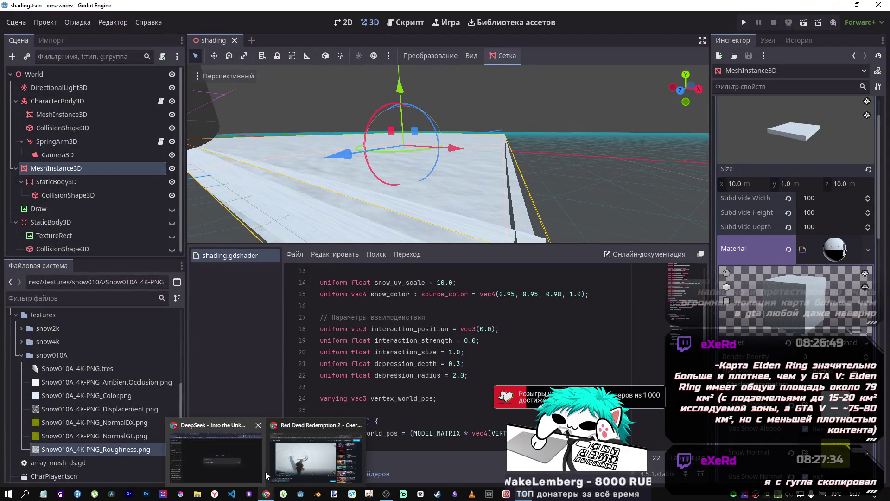
pyautogui.click(272, 446)
pyautogui.write('при движ')
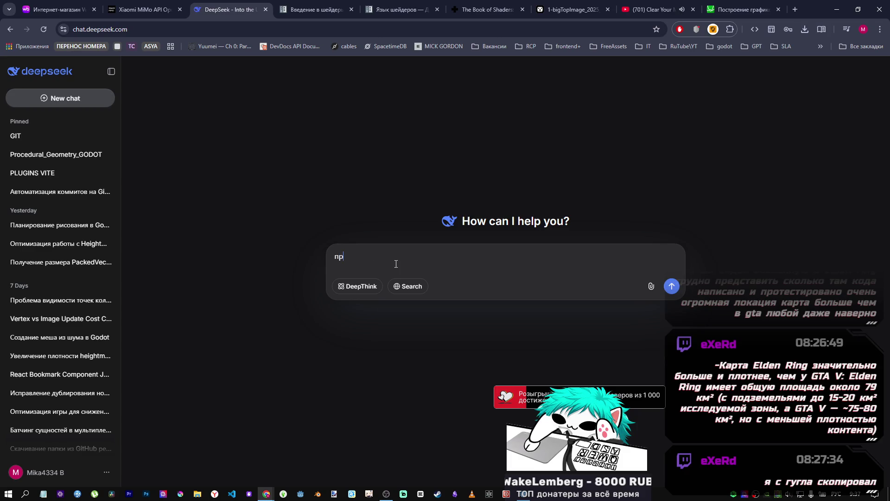
pyautogui.write('ени')
# - Redraft the DeepSeek prompt as 'шейдер для годот который проминается под игроком,'
pyautogui.press('BackSpace')
pyautogui.press('BackSpace')
pyautogui.press('BackSpace')
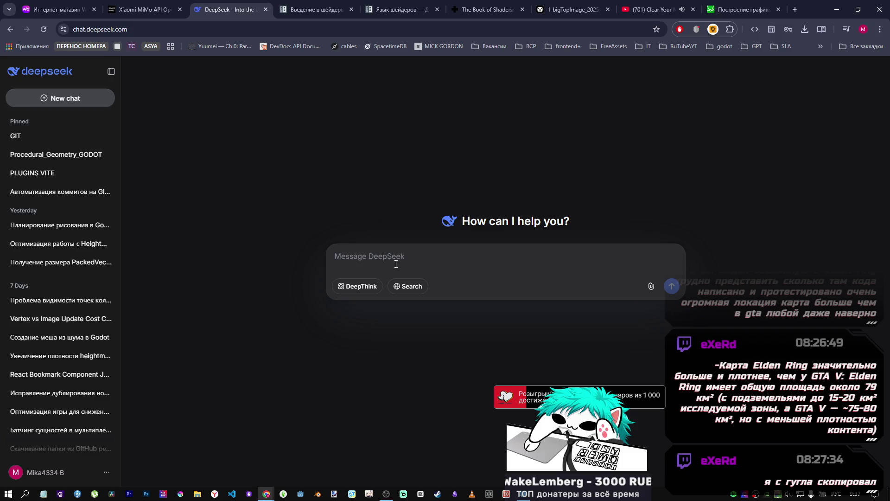
pyautogui.write('шейдер которо')
pyautogui.hotkey('ctrl', 'a')
pyautogui.press('BackSpace')
pyautogui.write('шейдер для годот ')
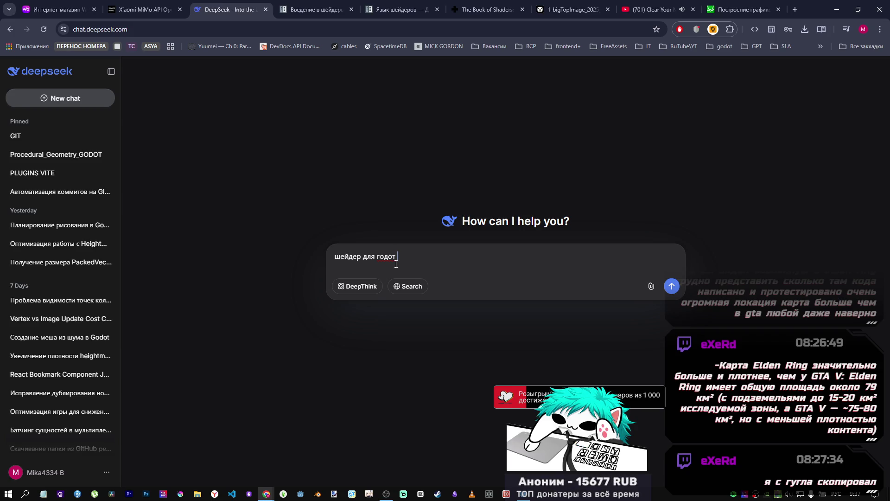
pyautogui.write('который манипуле')
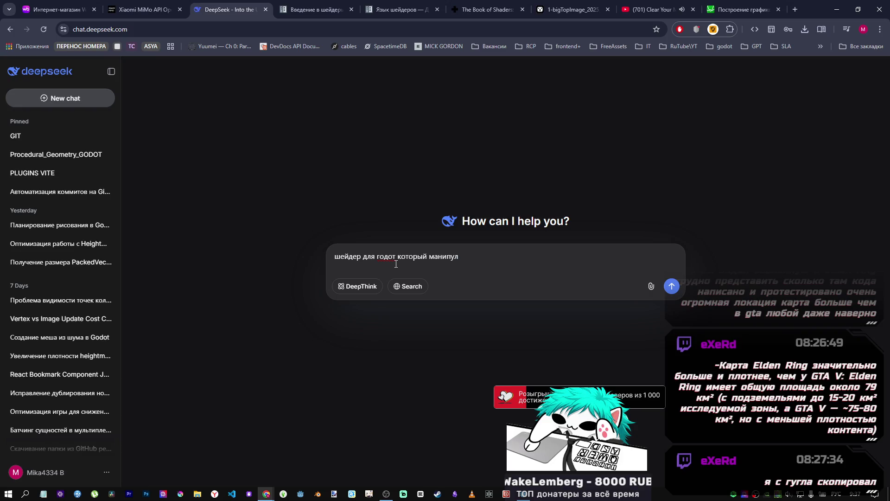
pyautogui.write('ирует')
pyautogui.hotkey('ctrl', 'shift', 'Left')
pyautogui.write('м')
pyautogui.press('BackSpace')
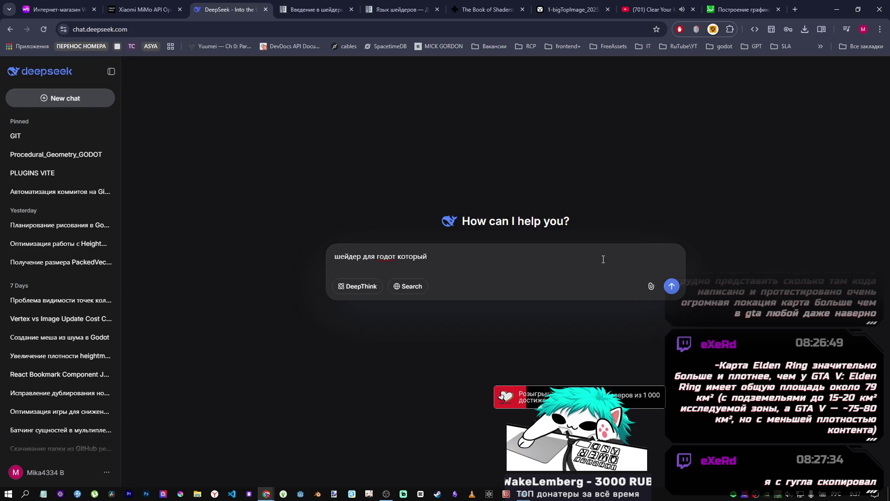
pyautogui.write('проминается под игро')
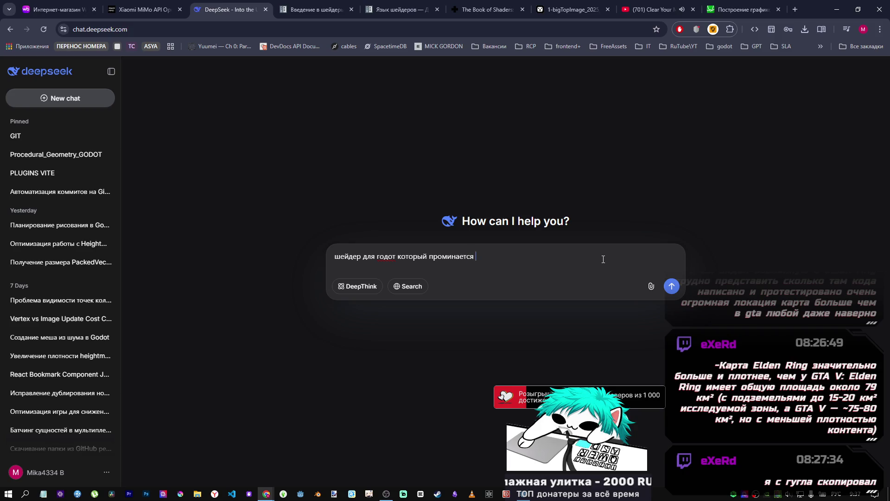
pyautogui.write('ком,')
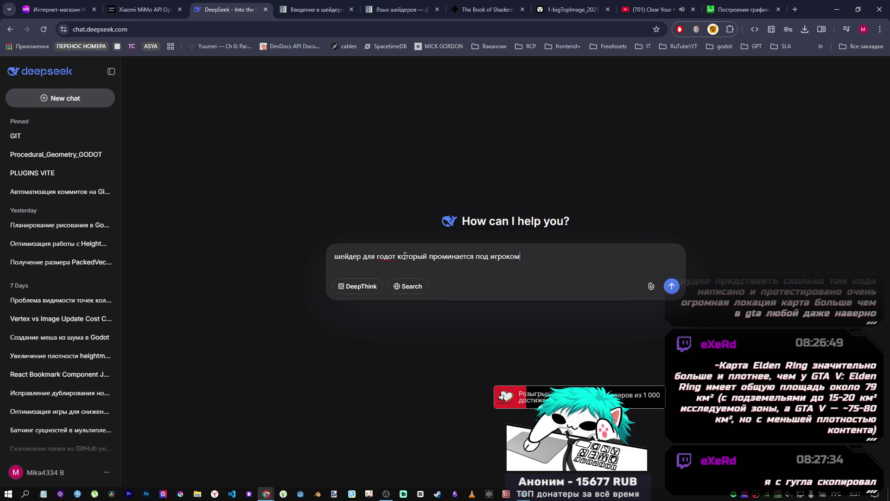
# - Swap 'для годот' for 'godot', end with 'на регулируемое расстояние', and bring up Godot
pyautogui.moveTo(395, 256); pyautogui.dragTo(363, 256)
pyautogui.hotkey('alt', 'shift')
pyautogui.write('godot')
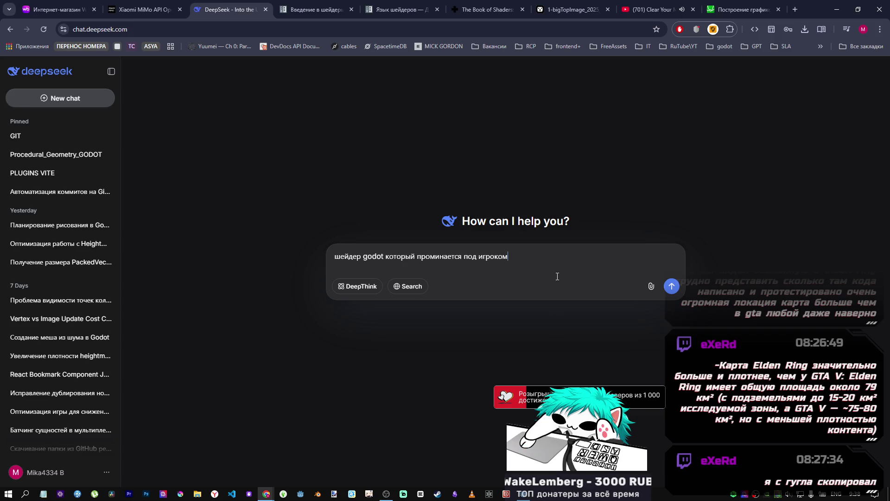
pyautogui.write('yf')
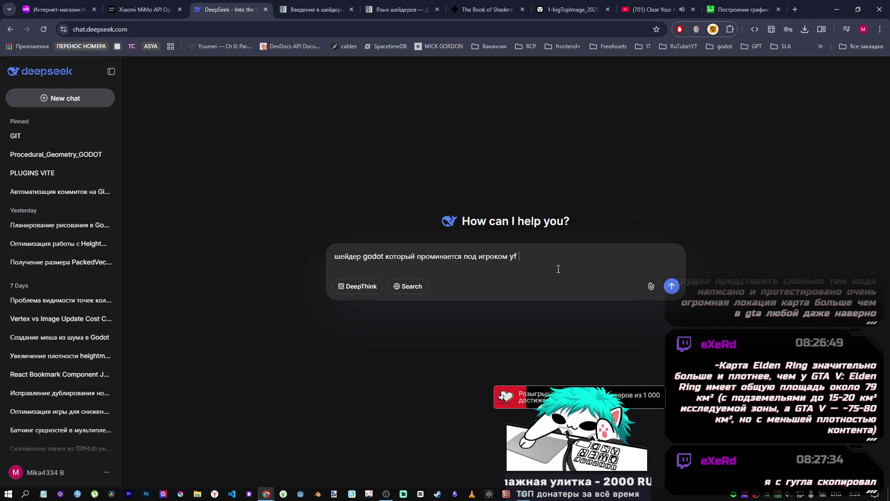
pyautogui.write(' tuekbhet')
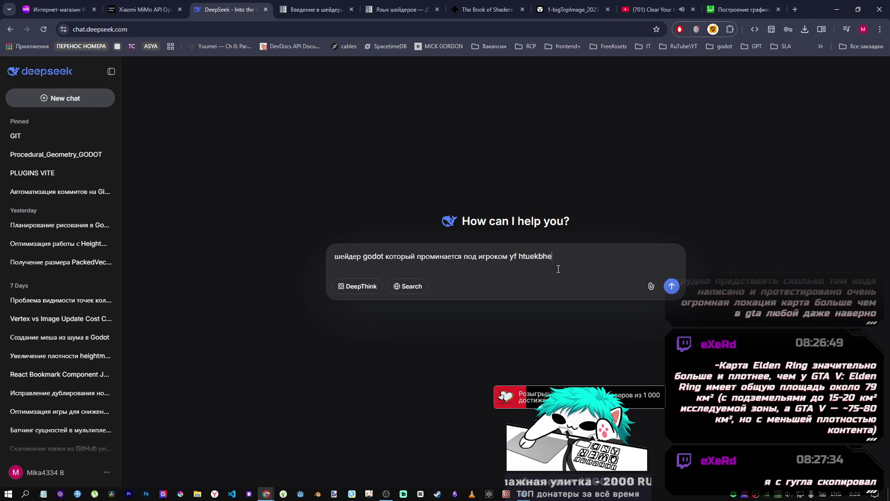
pyautogui.write('vjt')
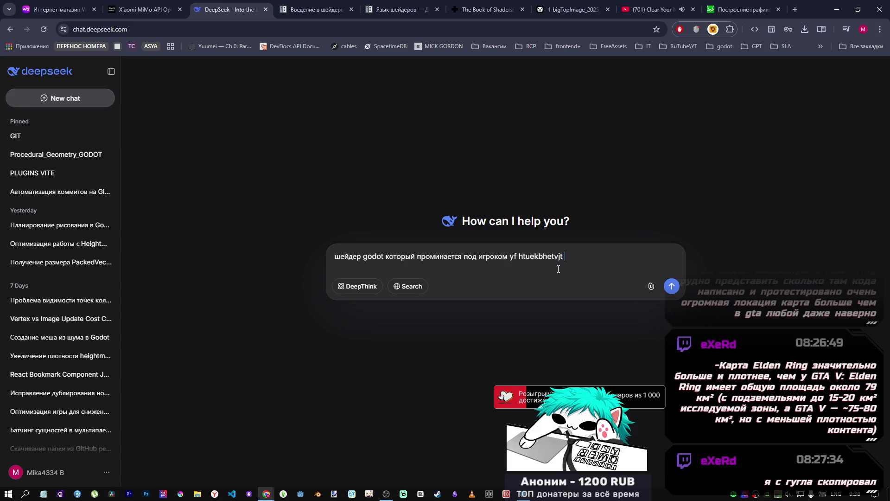
pyautogui.hotkey('ctrl', 'shift', 'Left')
pyautogui.hotkey('ctrl', 'shift', 'Left')
pyautogui.hotkey('ctrl', 'shift', 'Left')
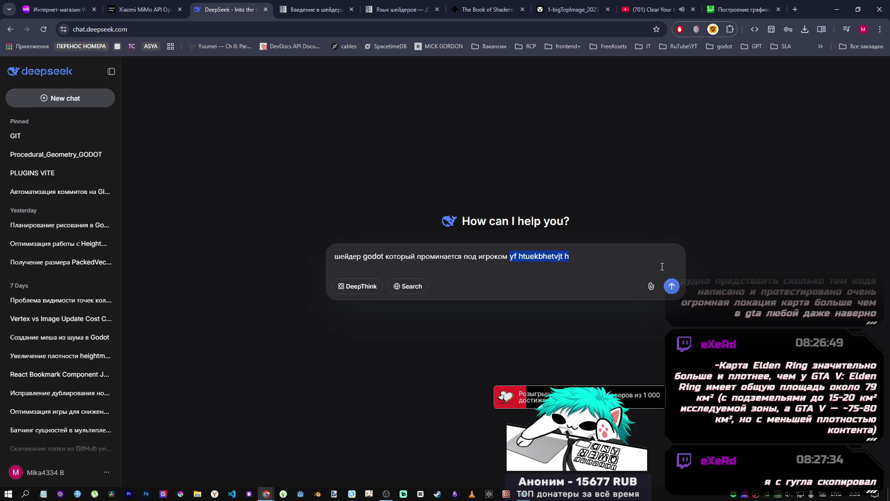
pyautogui.write('на регулируемое расстояние')
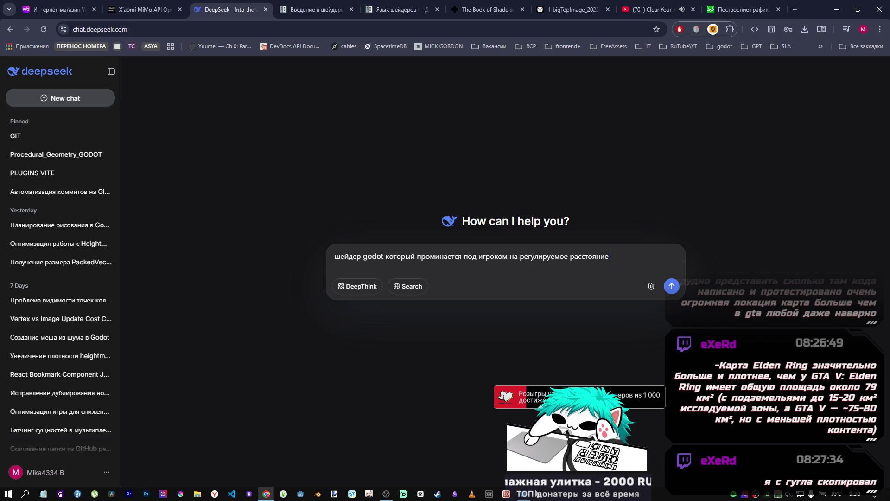
pyautogui.click(523, 493)
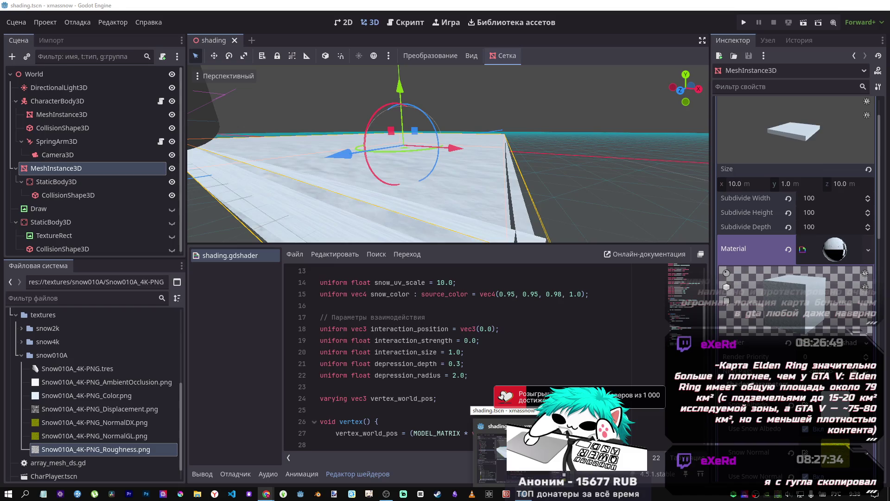
# - Inspect the ground BoxMesh's 10 × 1 × 10 size and 100 subdivisions, then return to DeepSeek
pyautogui.click(531, 494)
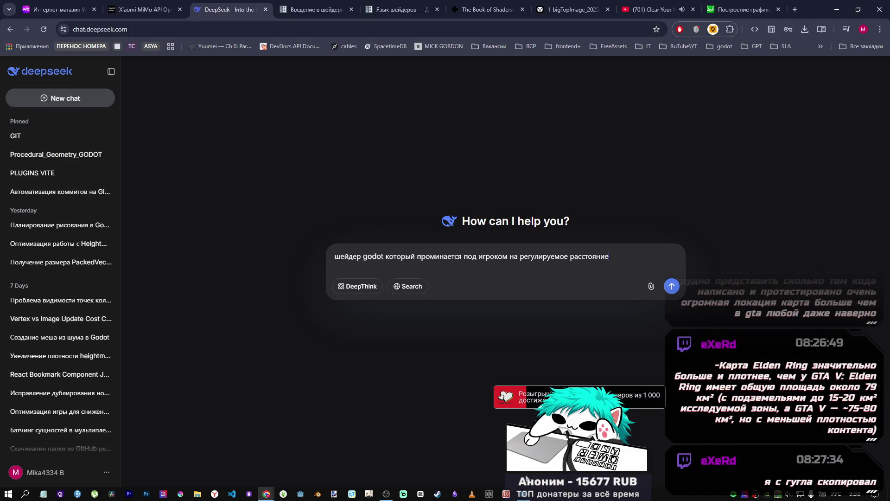
pyautogui.click(531, 494)
pyautogui.click(835, 124)
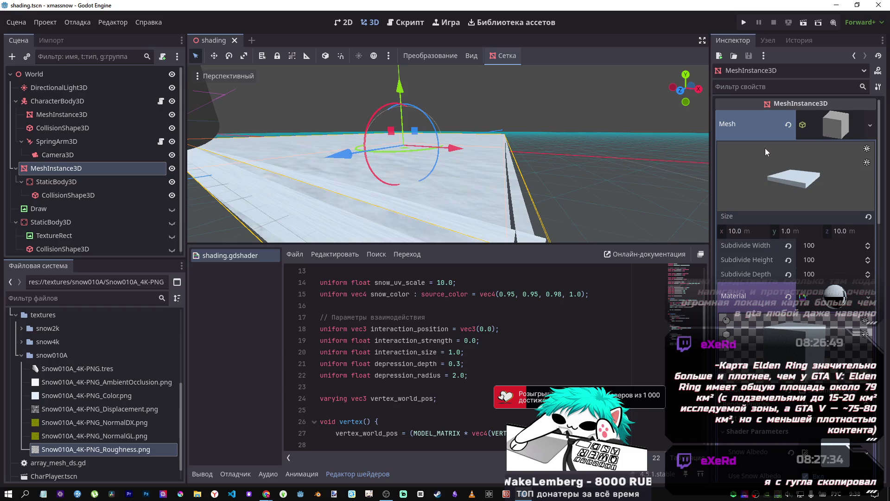
pyautogui.click(835, 123)
pyautogui.click(856, 121)
pyautogui.click(869, 125)
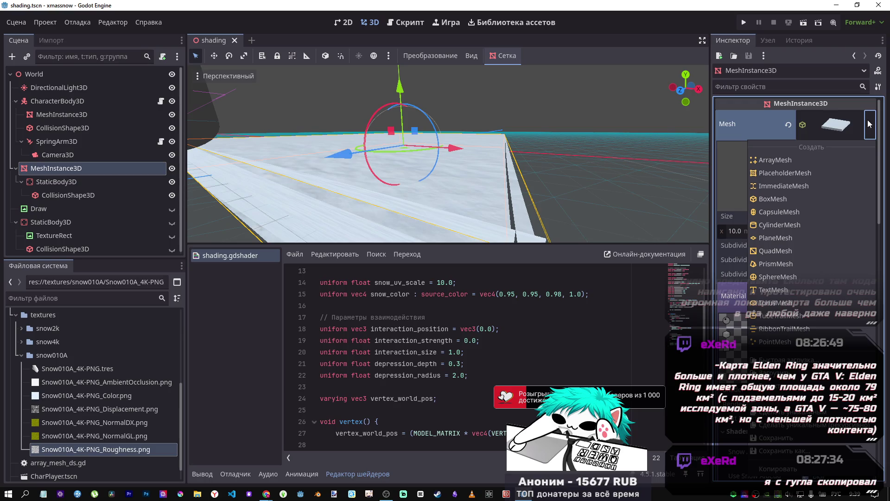
pyautogui.click(504, 123)
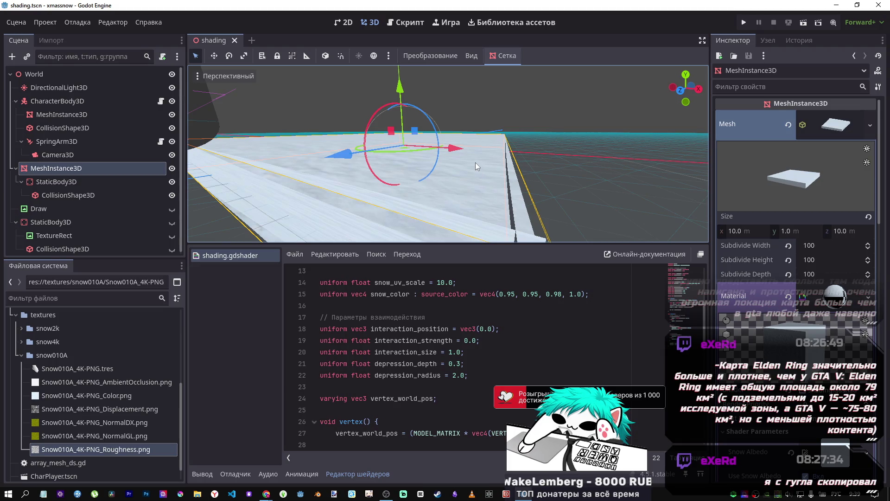
pyautogui.moveTo(266, 494)
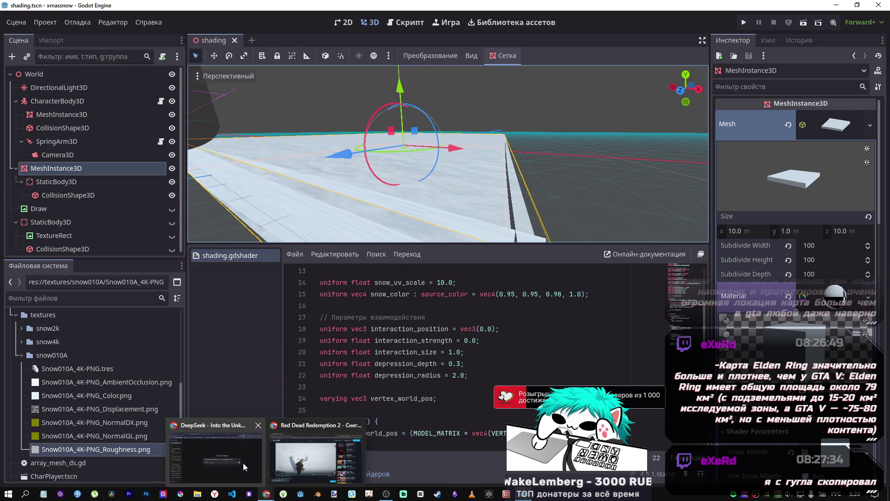
pyautogui.click(243, 463)
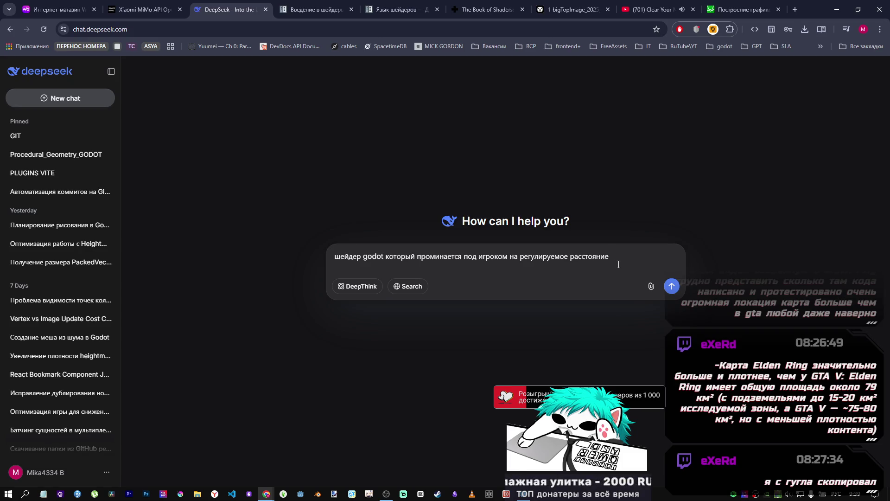
# - Append 'добавь так же текстур', check Godot's Shader Parameters, then start rewriting that ending
pyautogui.write('добавь')
pyautogui.write(' так же')
pyautogui.write('екстуру')
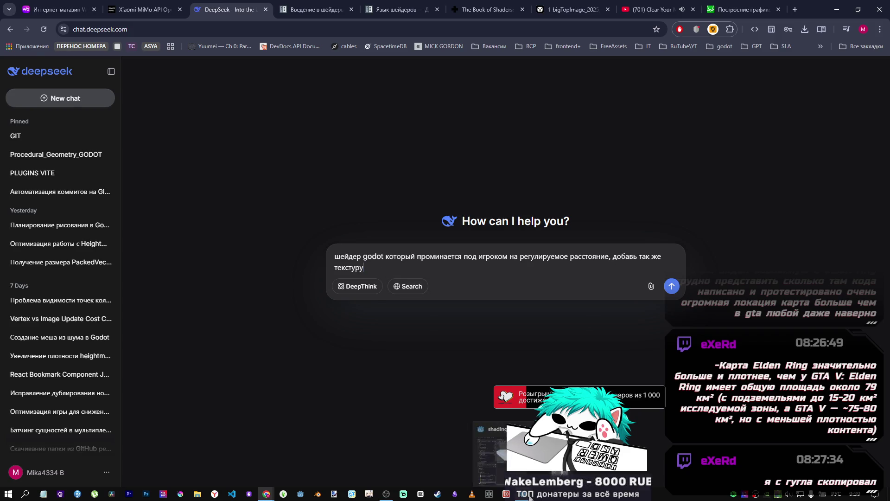
pyautogui.hotkey('alt', 'Tab')
pyautogui.moveTo(141, 382)
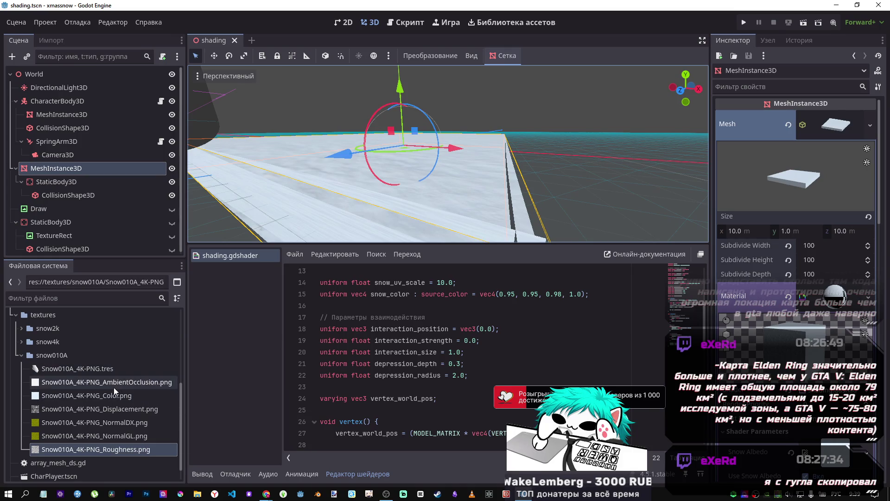
pyautogui.scroll(-5, 795, 208)
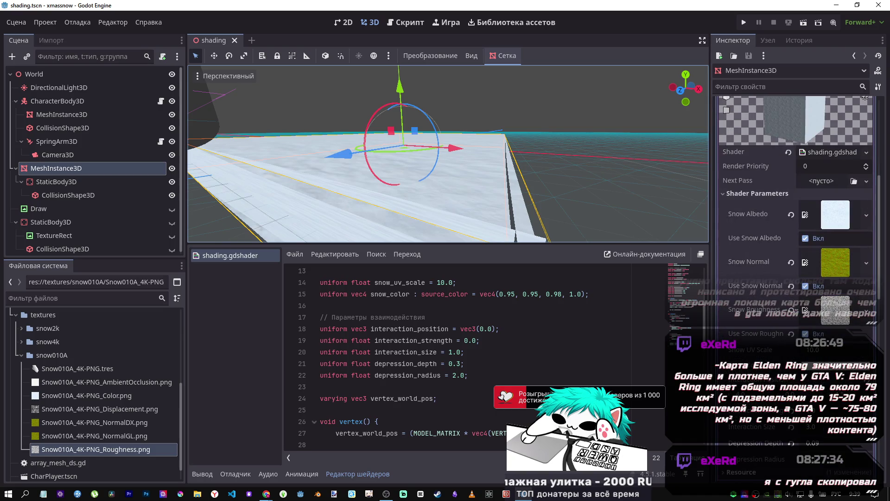
pyautogui.hotkey('alt', 'Tab')
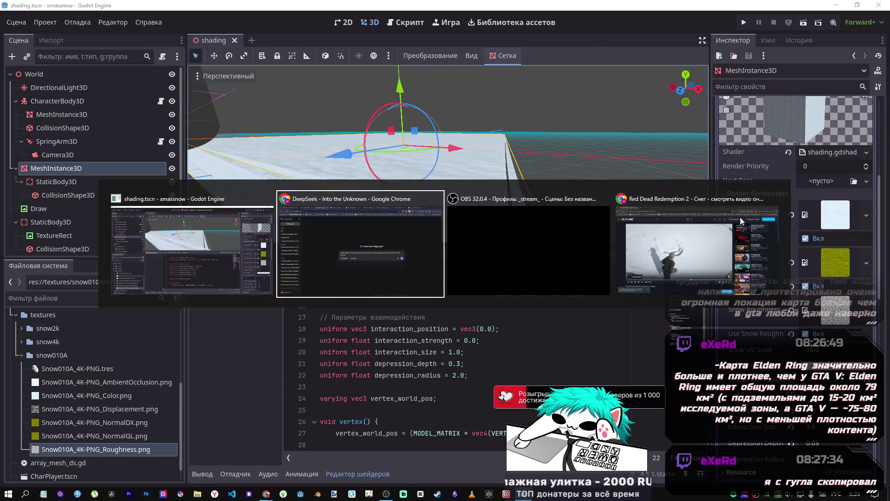
pyautogui.moveTo(365, 268); pyautogui.dragTo(642, 258)
pyautogui.write('воз')
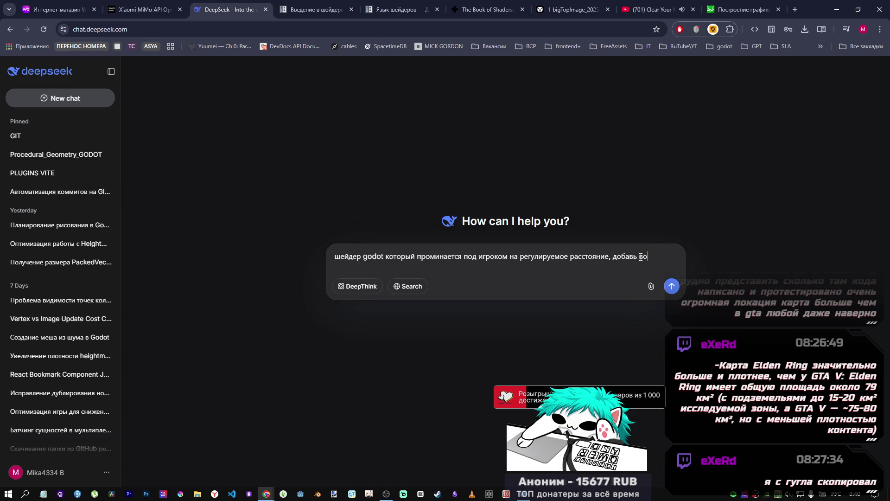
pyautogui.write('ность до')
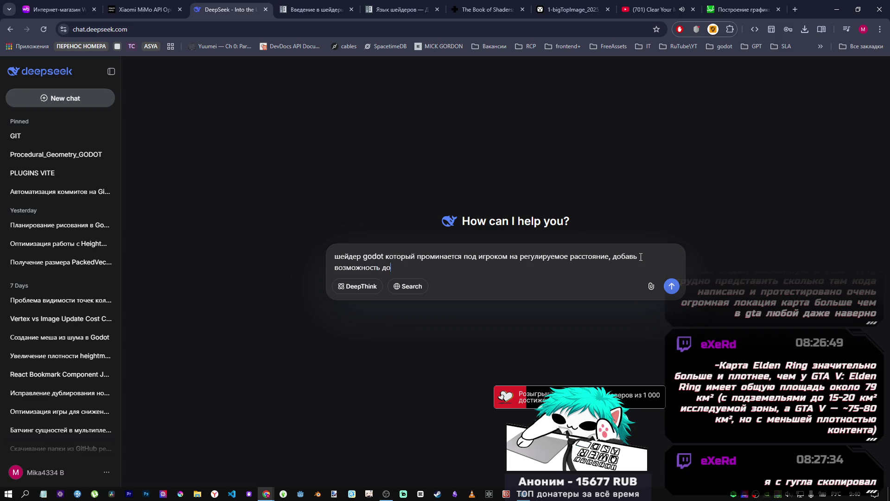
pyautogui.write('ить аль')
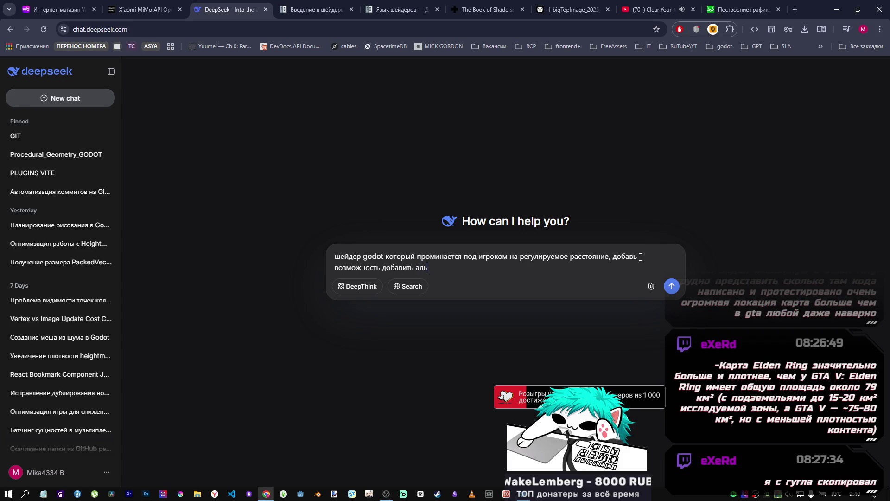
pyautogui.write('до')
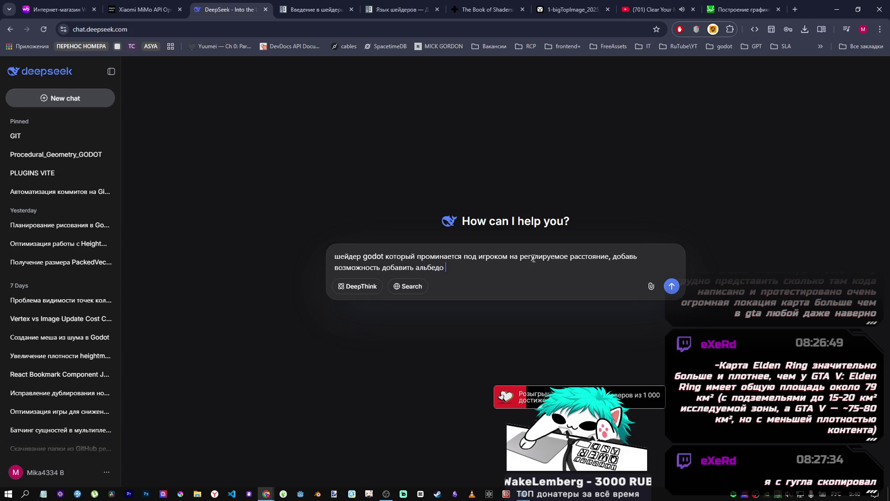
# - End the prompt with 'текстуру свою' and add 'ответ только наилучший вариант в коротком исполнении'
pyautogui.hotkey('ctrl', 'shift', 'Left')
pyautogui.write('текстуру свою')
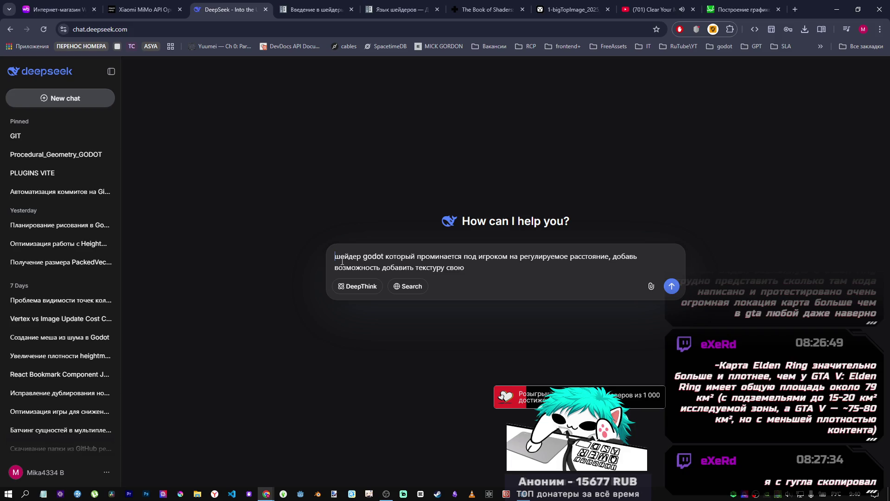
pyautogui.write('ответ толь')
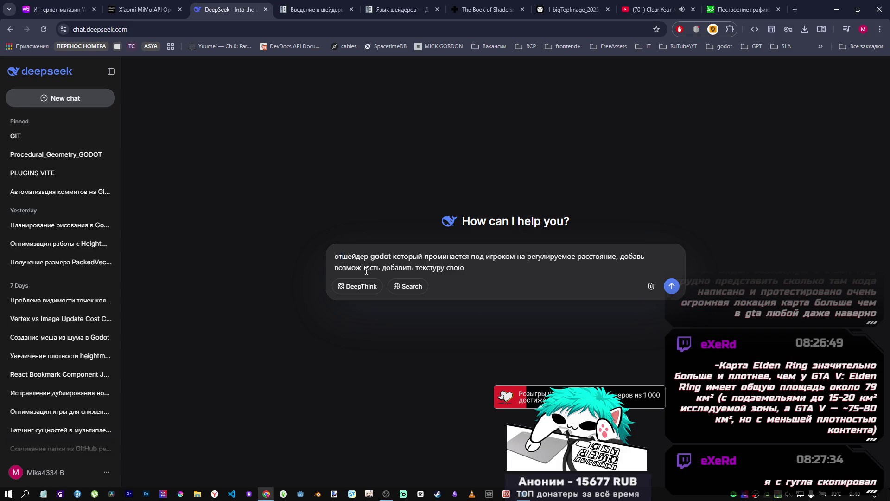
pyautogui.write('ко наиулу')
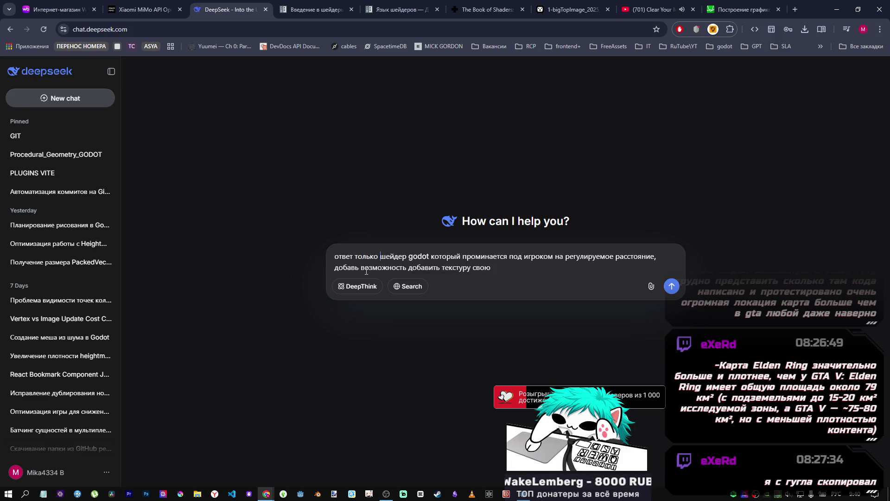
pyautogui.write('чший вариант')
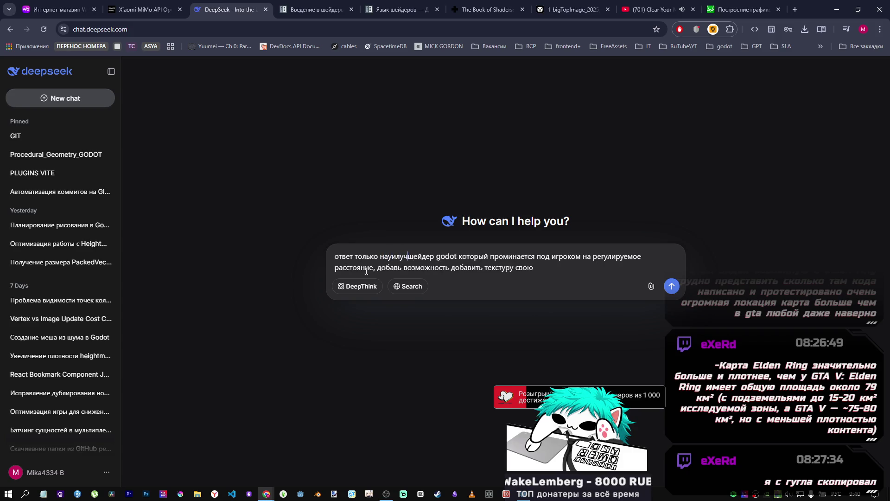
pyautogui.write(',')
pyautogui.press('Left')
pyautogui.press('Left')
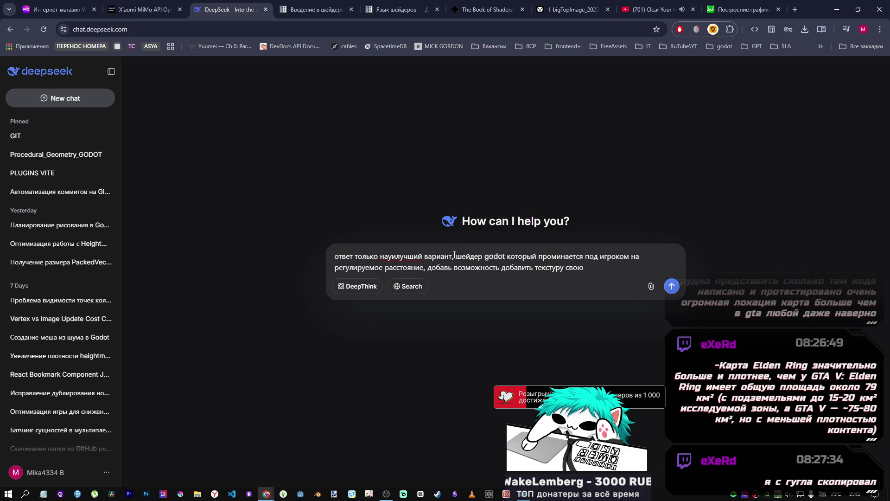
pyautogui.write('в коротком')
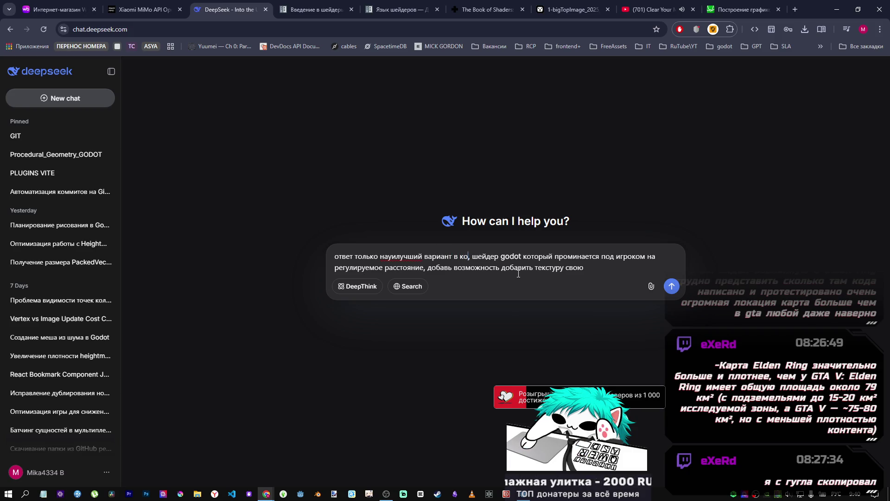
pyautogui.write(' исполнении')
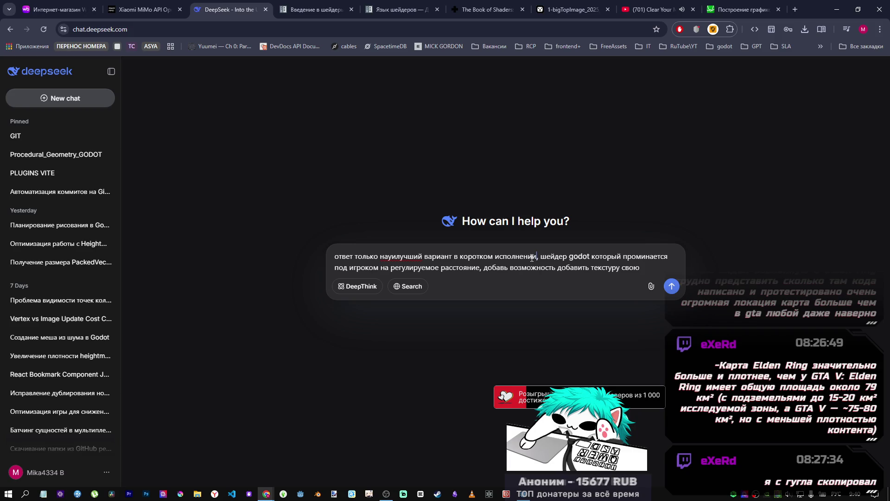
# - Fix the 'наилучший' typo and add ', минимальное количество абзацев' after 'исполнении'
pyautogui.moveTo(409, 256); pyautogui.dragTo(403, 256)
pyautogui.rightClick(405, 255)
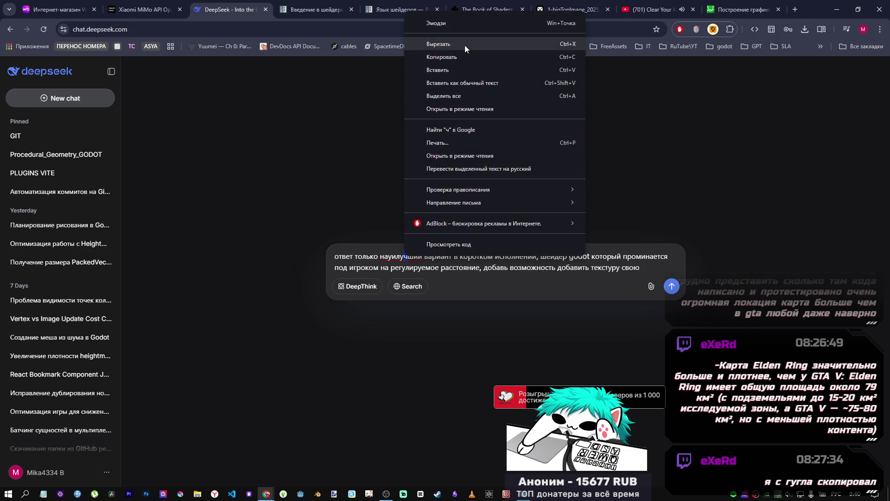
pyautogui.click(366, 228)
pyautogui.write('лу')
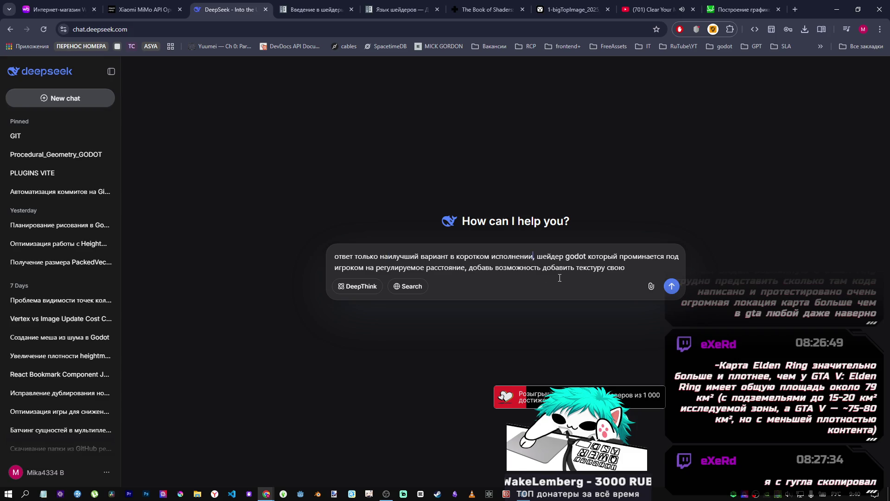
pyautogui.write(', минимал')
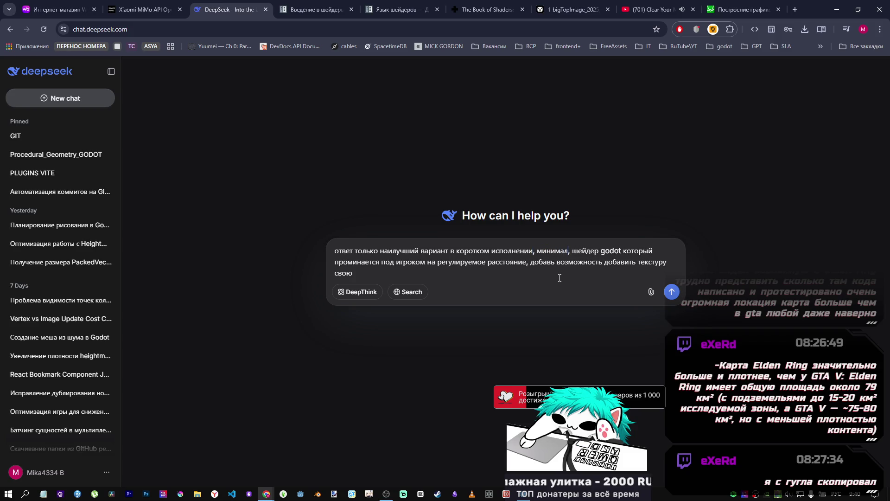
pyautogui.write('ьное количество абзац')
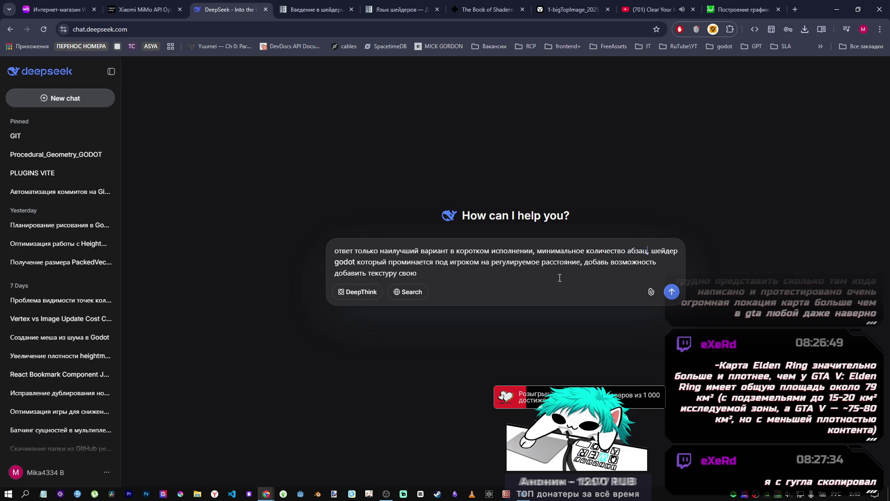
pyautogui.write('ев')
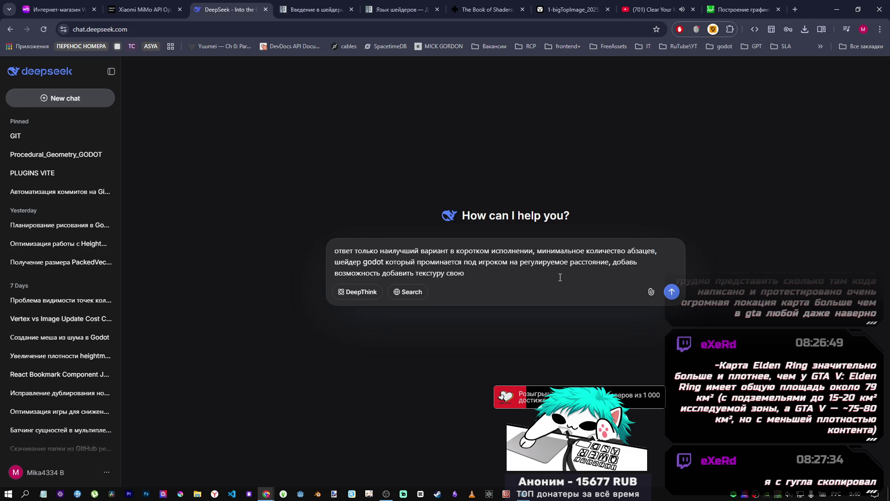
# - Send the request and copy DeepSeek's canvas_item shader with follow_distance and custom_texture uniforms
pyautogui.click(672, 291)
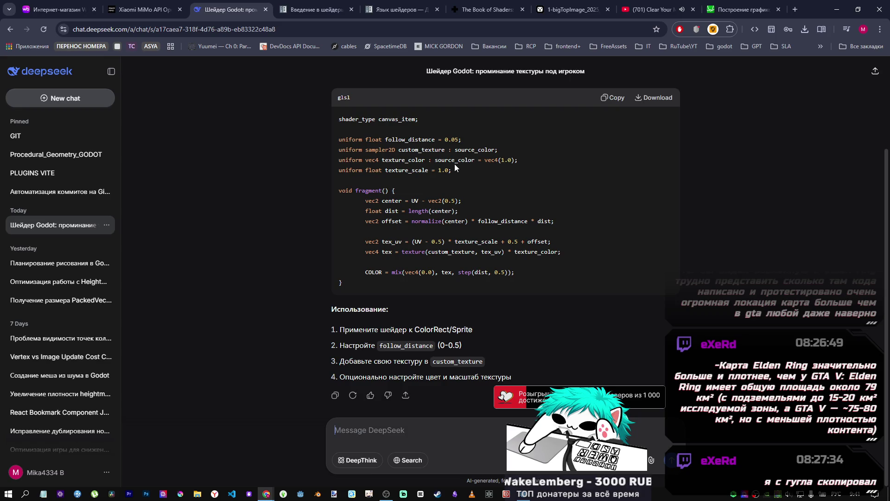
pyautogui.click(612, 97)
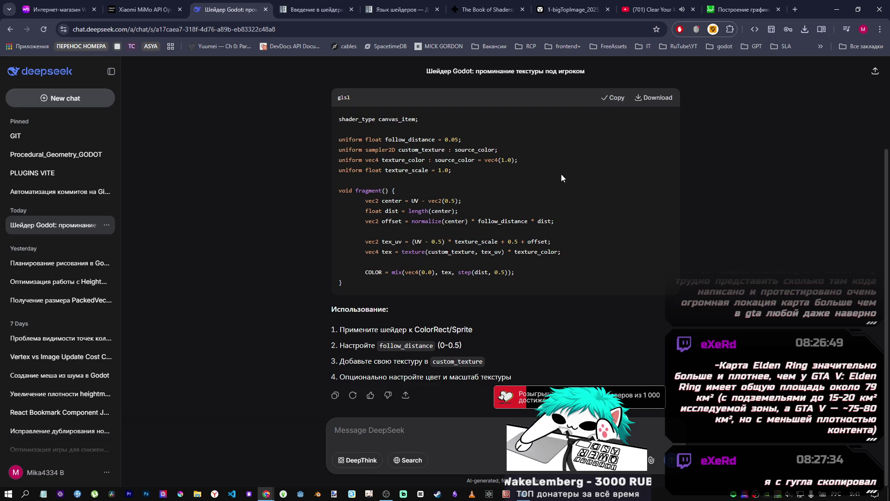
# - Replace the shading.gdshader code with the copied canvas_item shader
pyautogui.hotkey('alt', 'Tab')
pyautogui.hotkey('ctrl', 'a')
pyautogui.hotkey('ctrl', 'v')
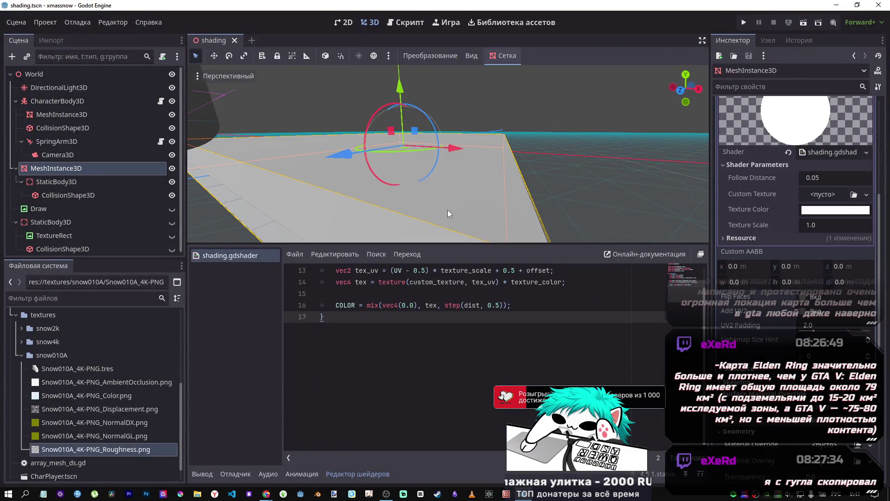
# - Try assigning Snow010A_4K-PNG.tres to the Custom Texture shader parameter
pyautogui.moveTo(531, 180); pyautogui.dragTo(502, 191)
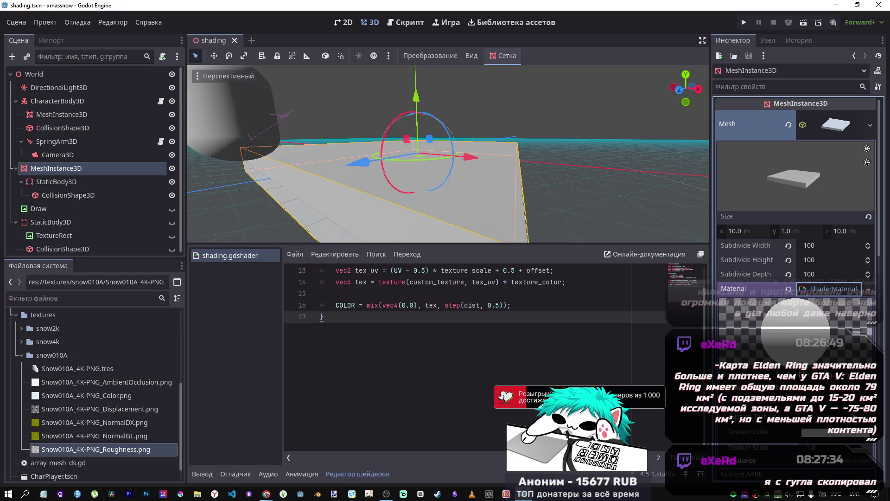
pyautogui.click(833, 288)
pyautogui.moveTo(552, 197); pyautogui.dragTo(515, 208)
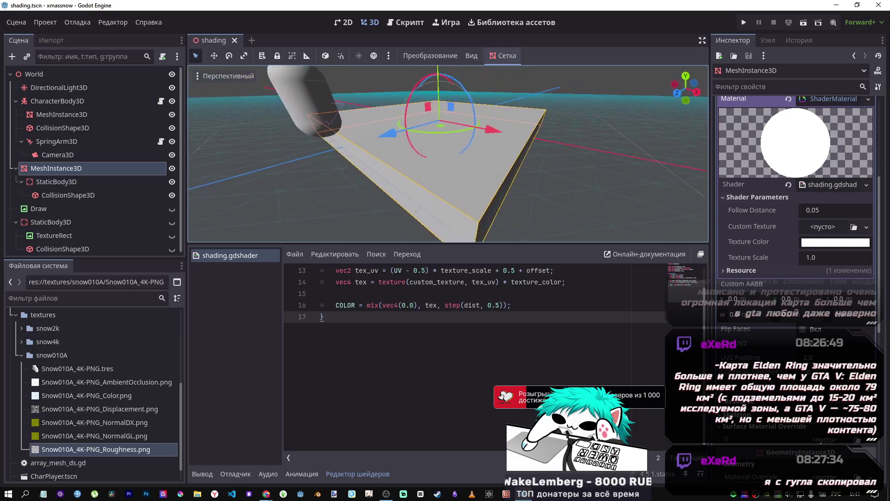
pyautogui.click(826, 227)
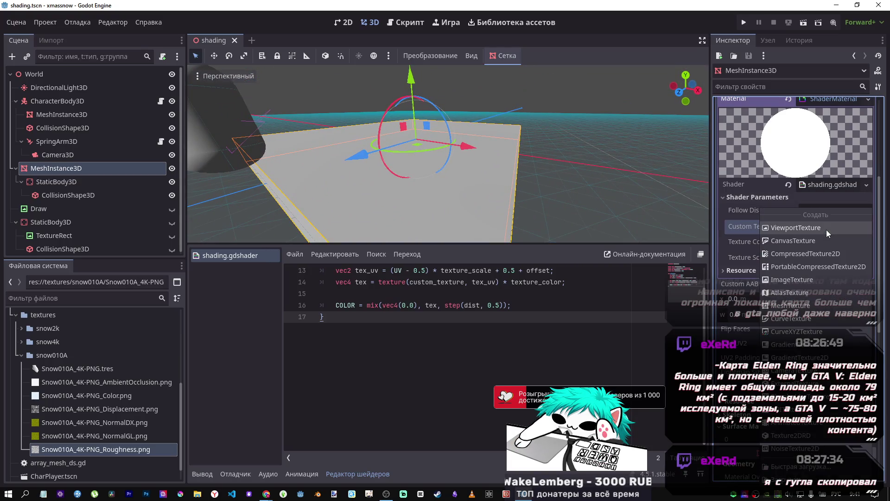
pyautogui.click(725, 229)
pyautogui.click(823, 226)
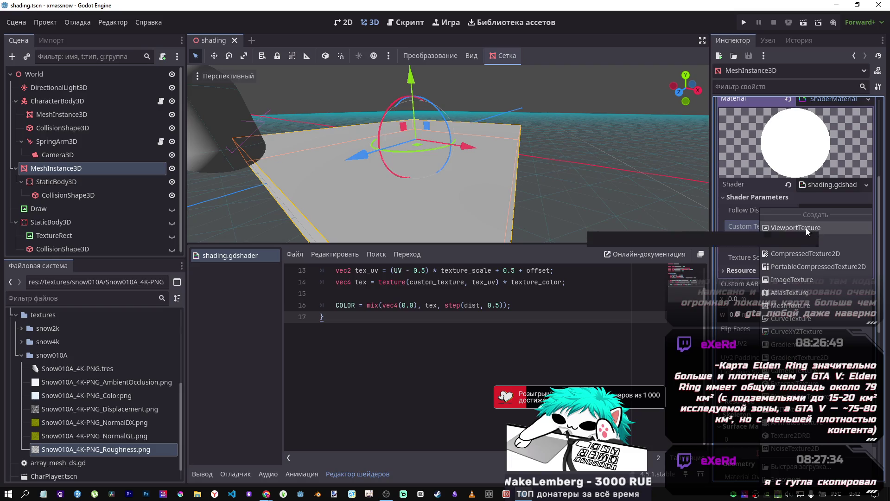
pyautogui.click(733, 225)
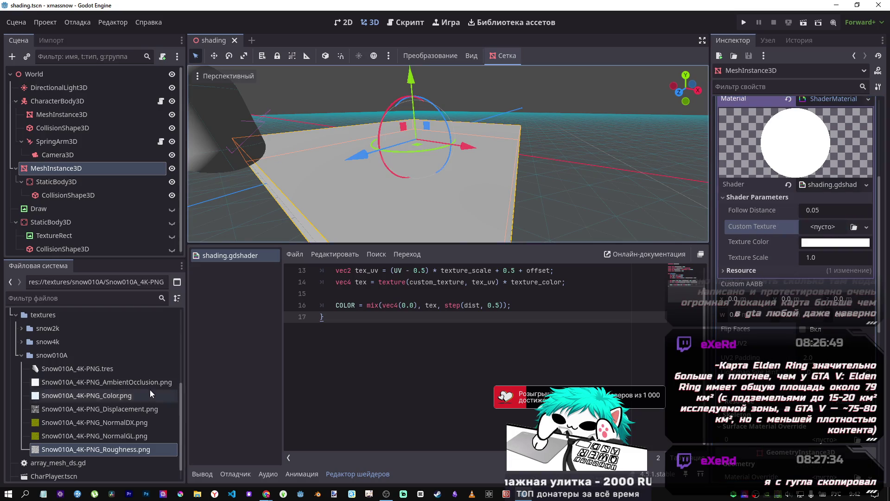
pyautogui.click(77, 369)
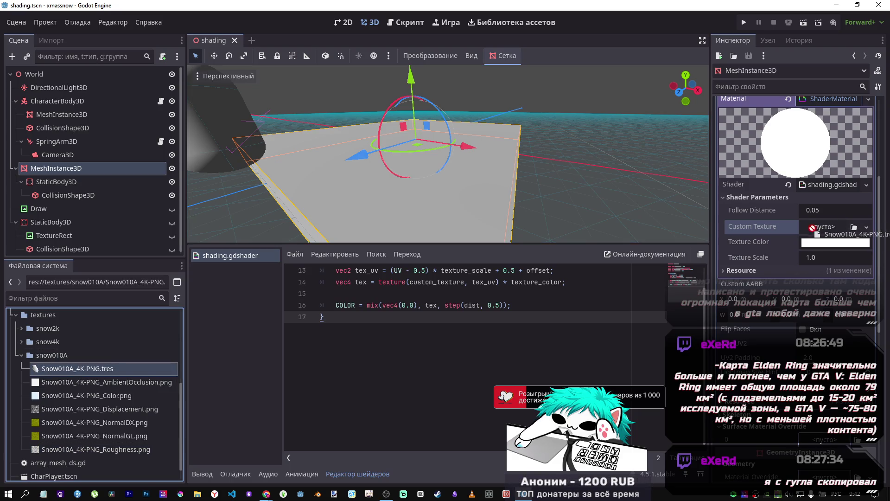
pyautogui.moveTo(62, 370); pyautogui.dragTo(157, 407)
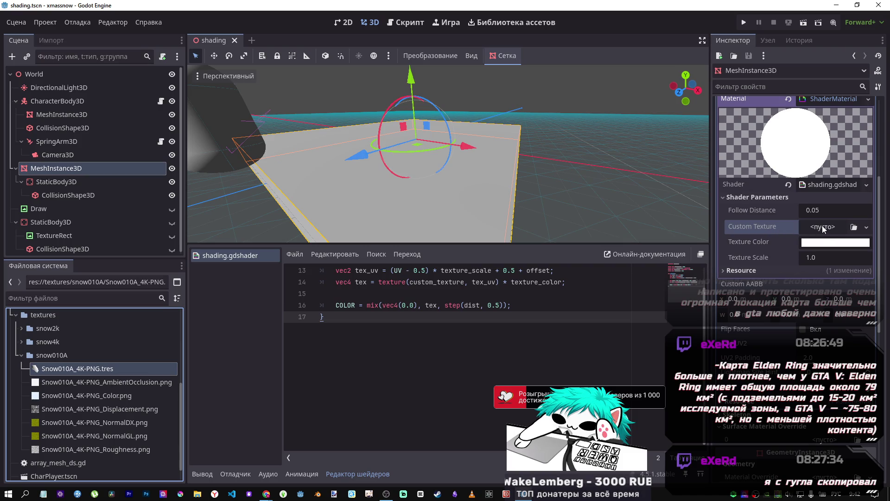
# - Paste the spatial snow shader back and select its texture uniform lines
pyautogui.click(404, 335)
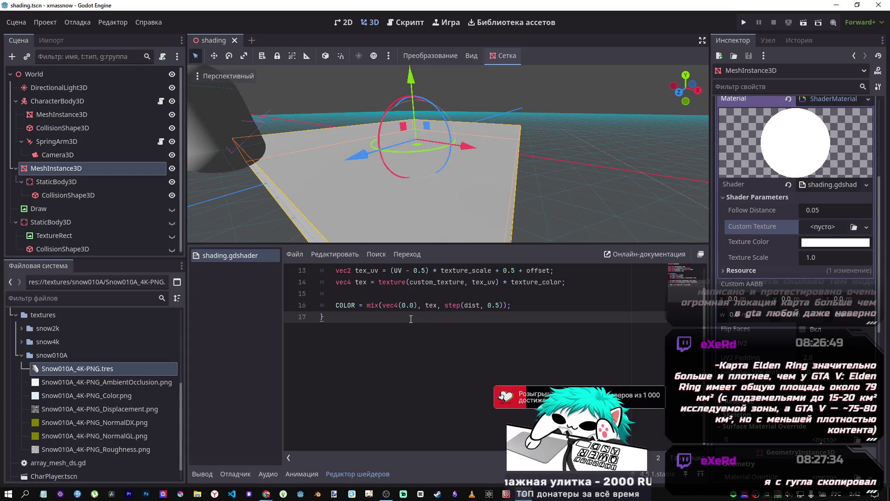
pyautogui.hotkey('ctrl', 'a')
pyautogui.hotkey('ctrl', 'v')
pyautogui.scroll(10, 471, 352)
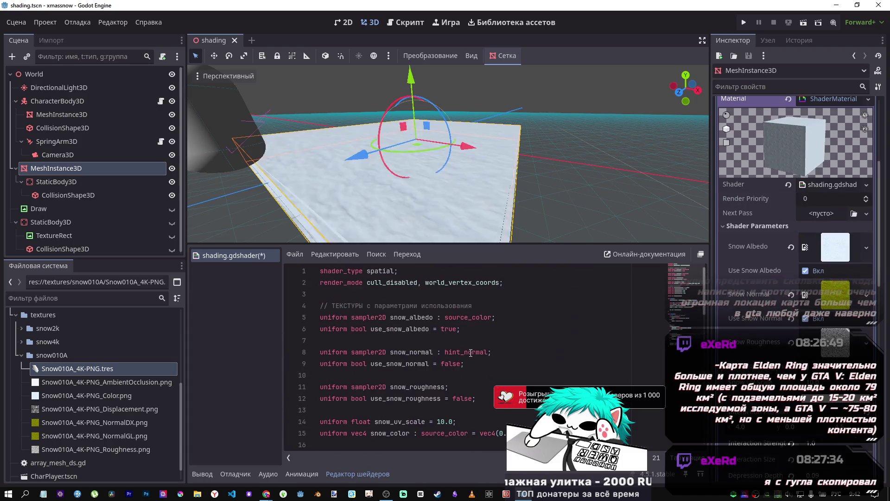
pyautogui.moveTo(477, 398); pyautogui.dragTo(295, 313)
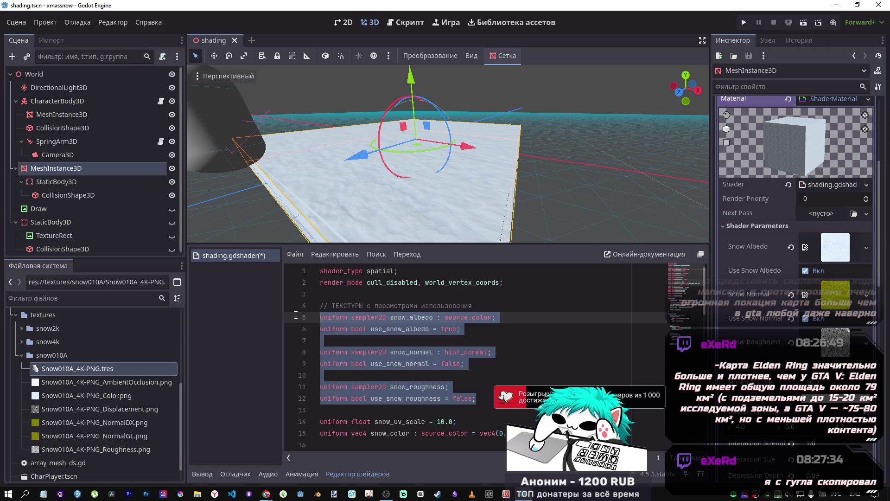
# - Copy the snow albedo, normal and roughness uniform lines 4–15 and switch to Chrome
pyautogui.moveTo(295, 315); pyautogui.dragTo(297, 306)
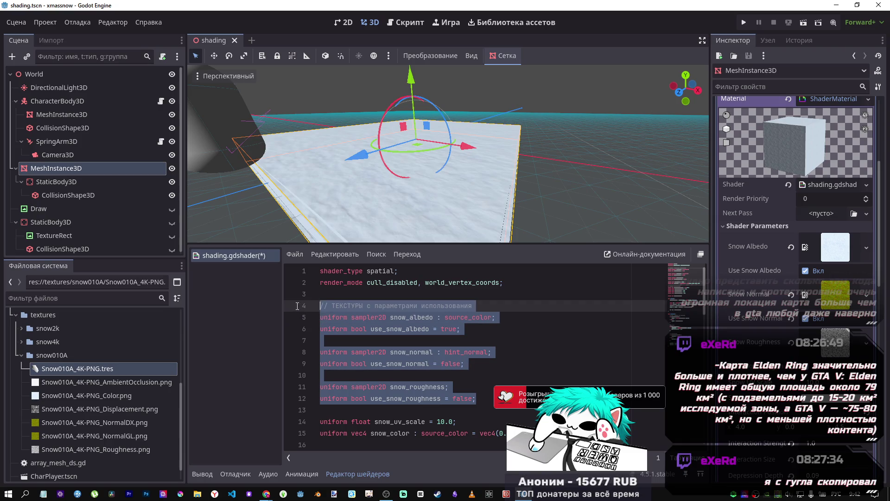
pyautogui.scroll(-2, 297, 306)
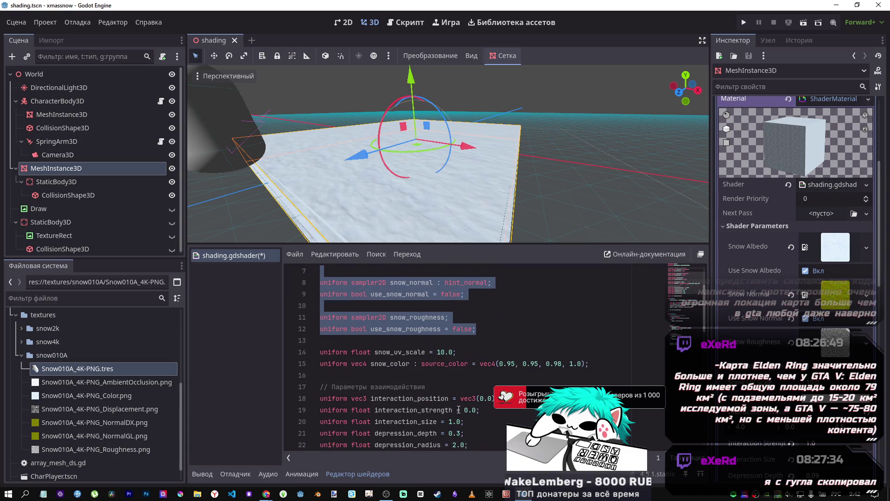
pyautogui.moveTo(548, 371)
pyautogui.mouseDown()
pyautogui.moveTo(463, 352)
pyautogui.moveTo(324, 273)
pyautogui.moveTo(310, 308)
pyautogui.mouseUp()
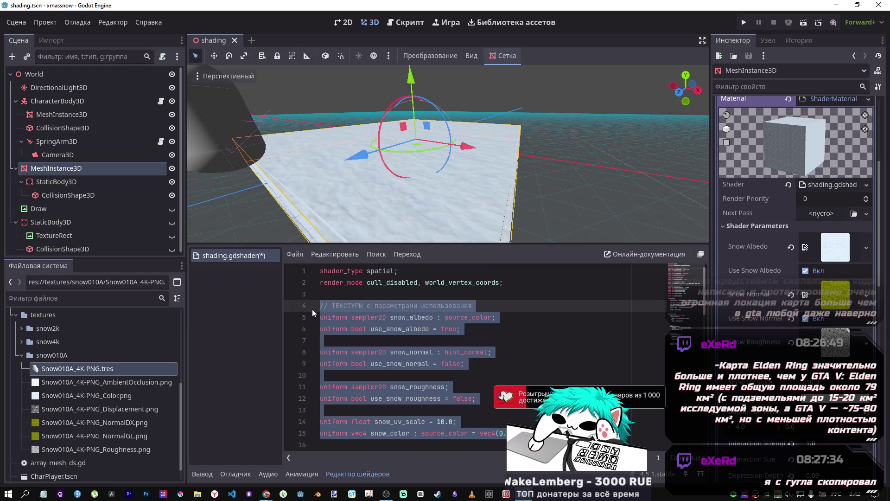
pyautogui.hotkey('alt', 'Tab')
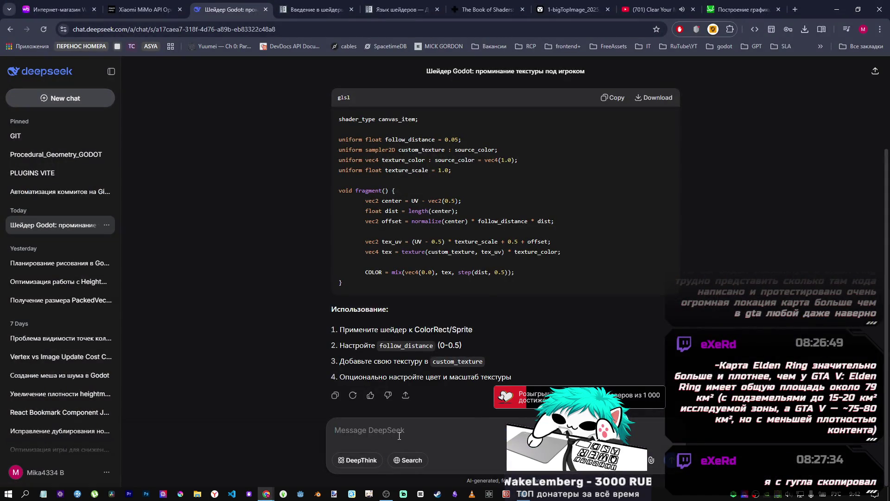
# - Edit the earlier request to end 'по типу' above the pasted snow texture uniforms
pyautogui.hotkey('ctrl', 'v')
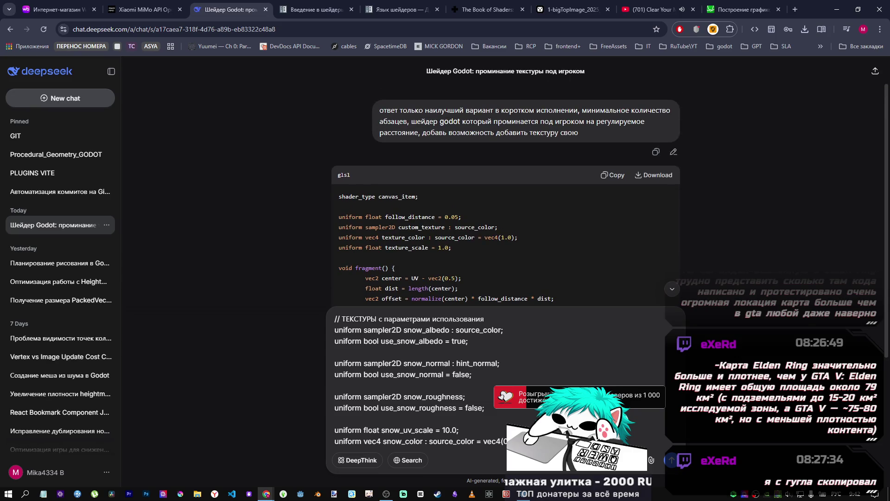
pyautogui.hotkey('ctrl', 'a')
pyautogui.press('BackSpace')
pyautogui.click(673, 151)
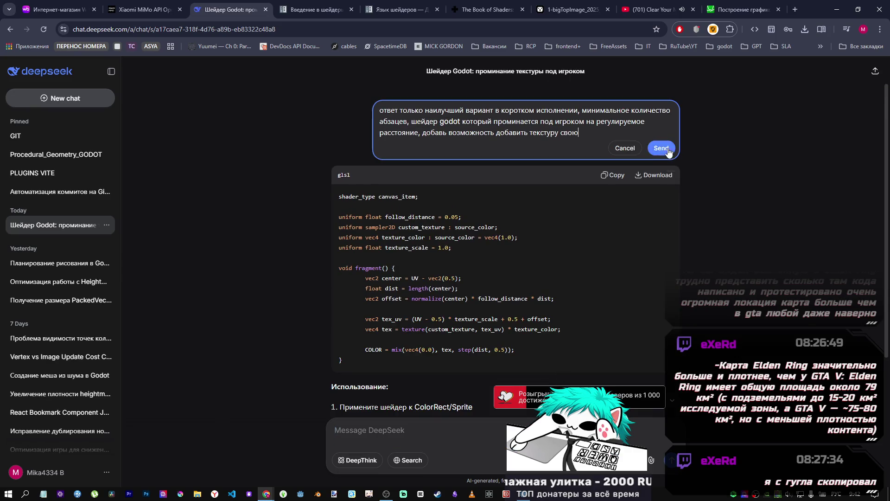
pyautogui.hotkey('ctrl', 'v')
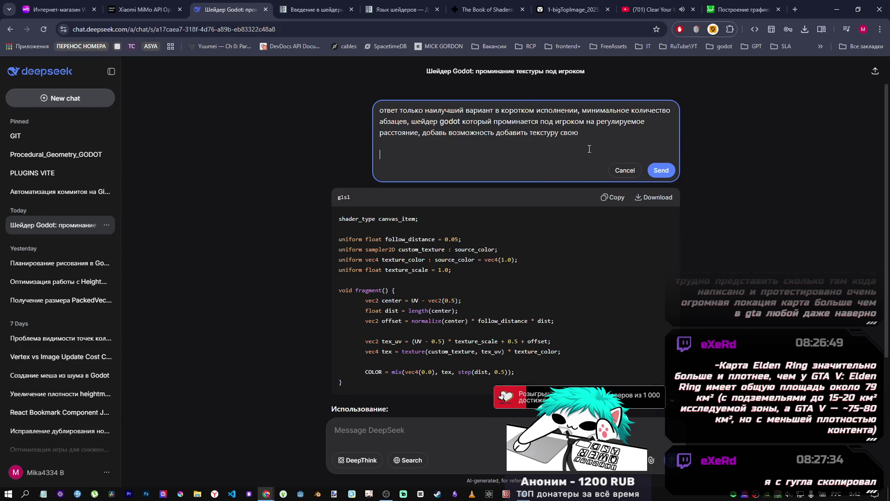
pyautogui.scroll(10, 591, 139)
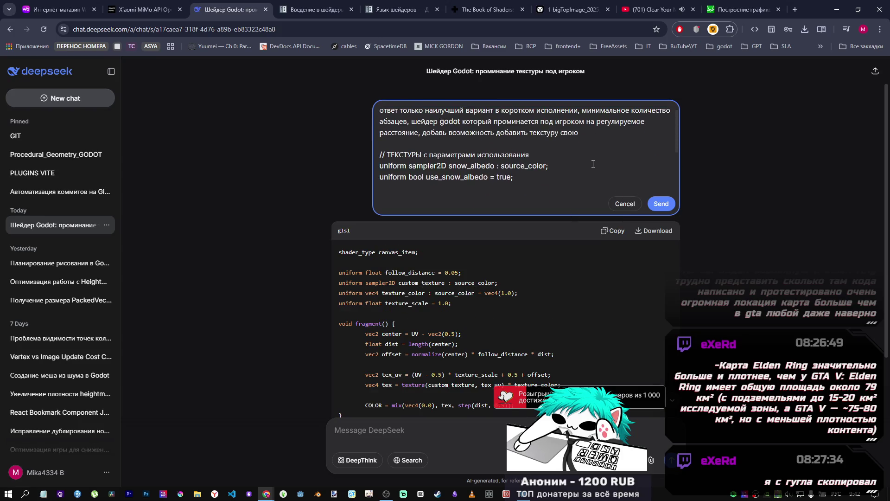
pyautogui.write('типу')
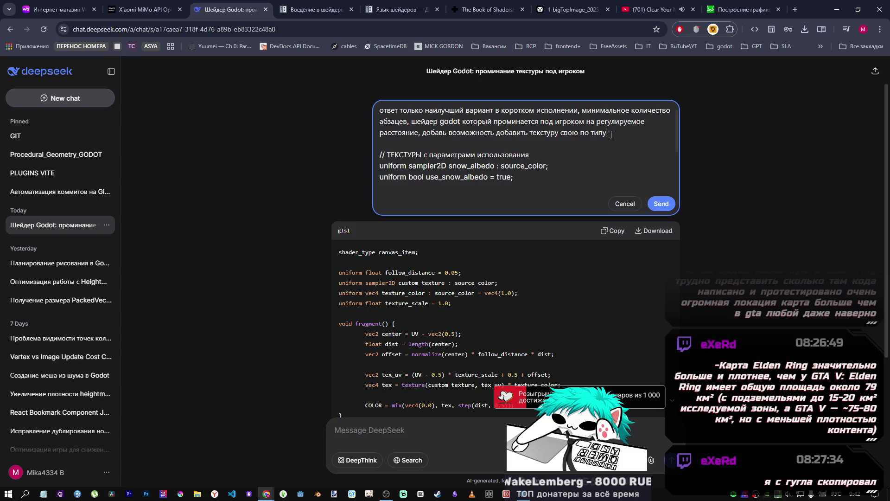
pyautogui.hotkey('alt', 'Tab')
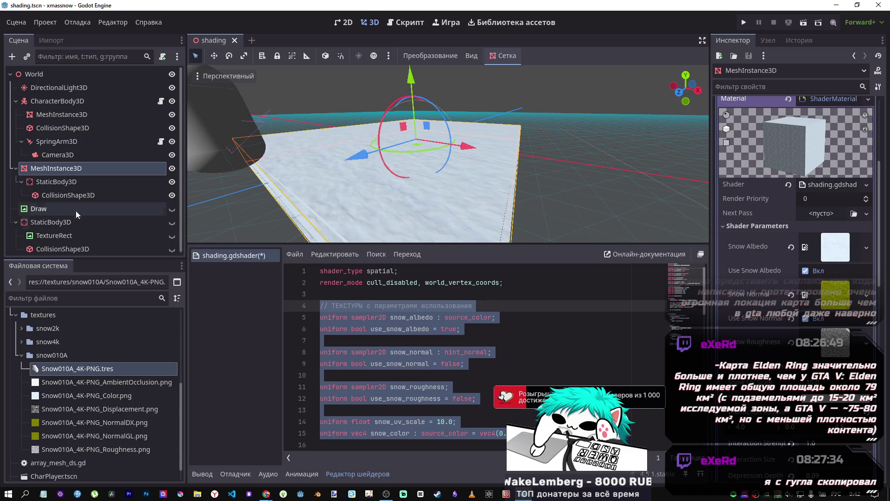
# - Drop Snow010A_4K-PNG.tres into Surface Material Override slot 0, expand it, then return to DeepSeek
pyautogui.scroll(-5, 796, 326)
pyautogui.scroll(-10, 797, 326)
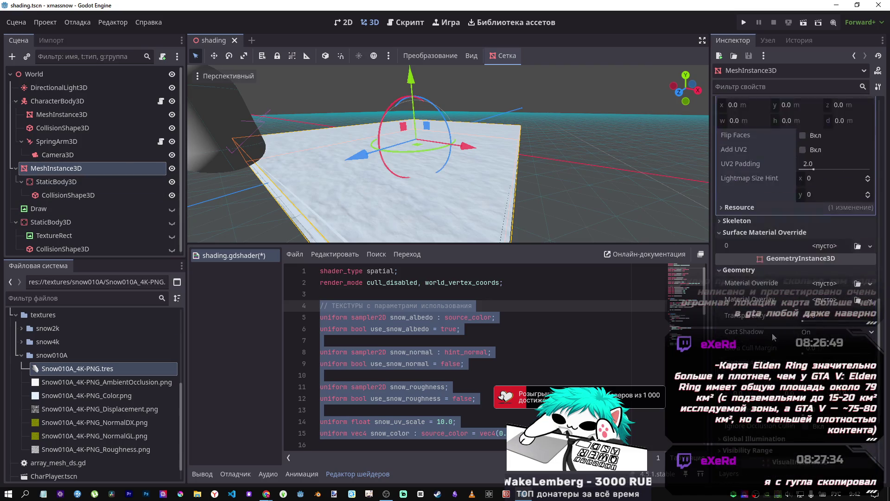
pyautogui.moveTo(88, 367)
pyautogui.mouseDown()
pyautogui.moveTo(812, 318)
pyautogui.moveTo(811, 273)
pyautogui.mouseUp()
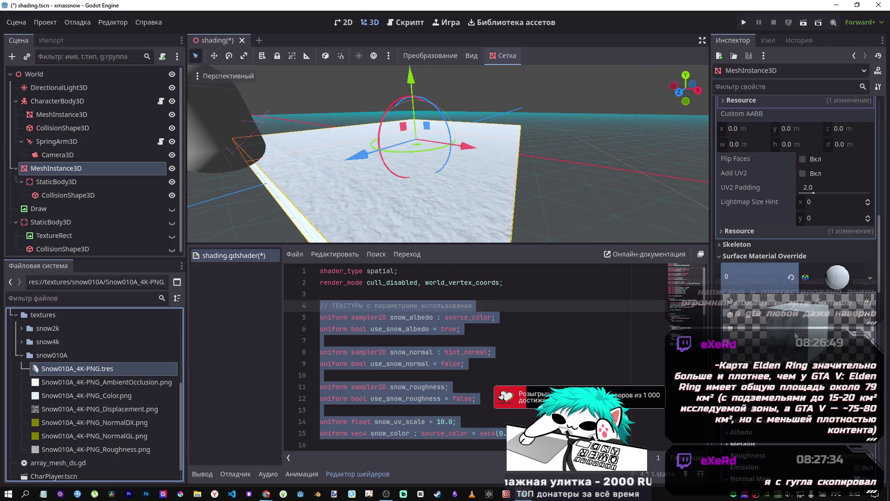
pyautogui.click(779, 330)
pyautogui.scroll(-10, 798, 353)
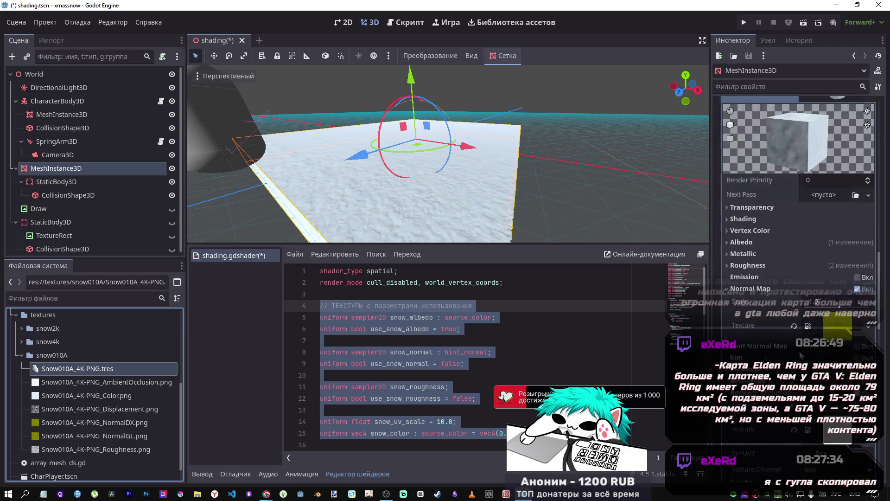
pyautogui.scroll(-3, 798, 354)
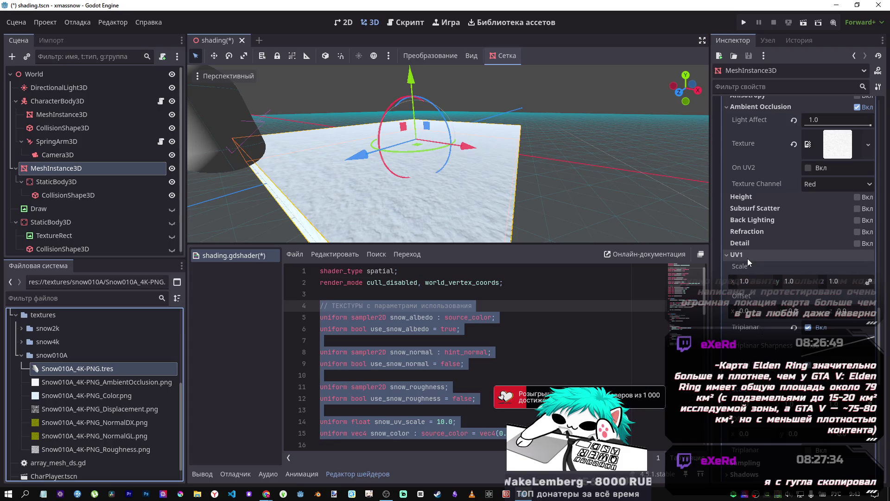
pyautogui.moveTo(267, 497)
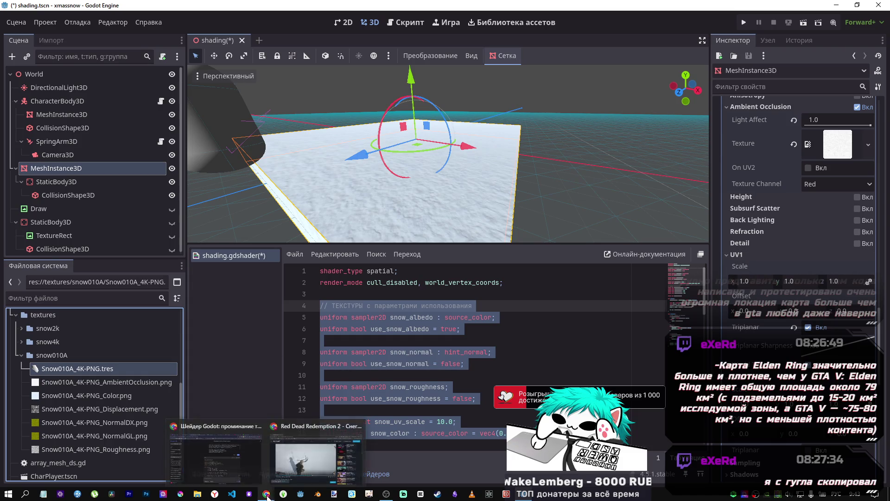
pyautogui.click(249, 460)
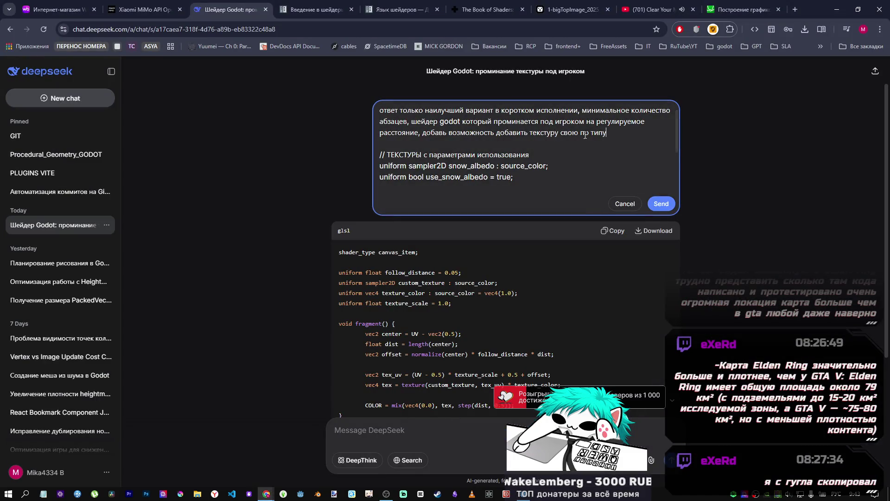
# - Append '+ все UV1 настройки (scale offset triplanar' to the edited prompt, checking names in Godot
pyautogui.write('+ все U')
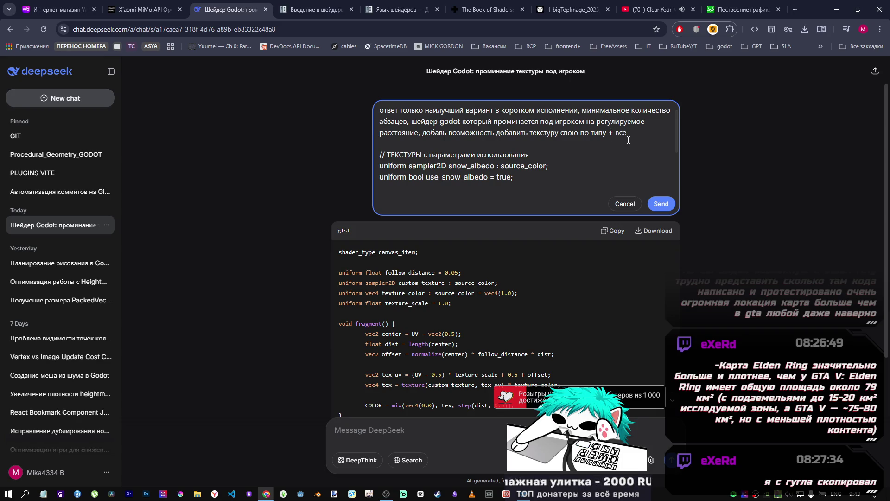
pyautogui.write('V1')
pyautogui.hotkey('alt', 'shift')
pyautogui.write('настройки (')
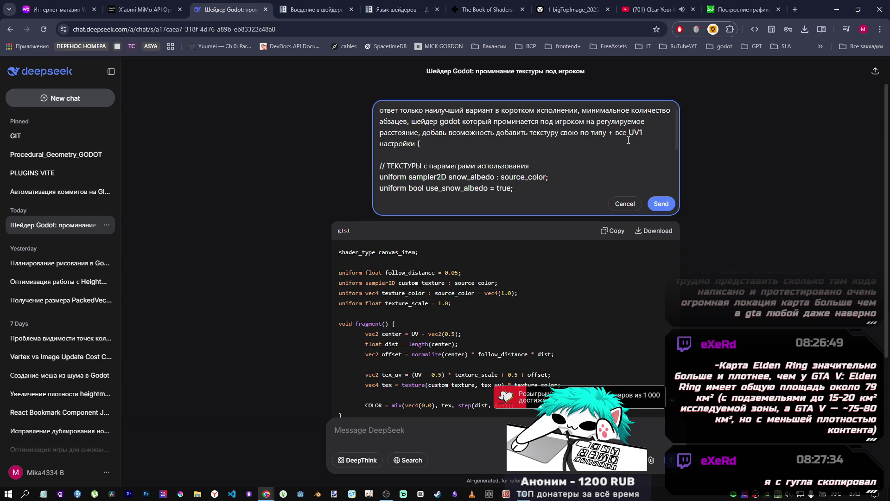
pyautogui.hotkey('alt', 'Tab')
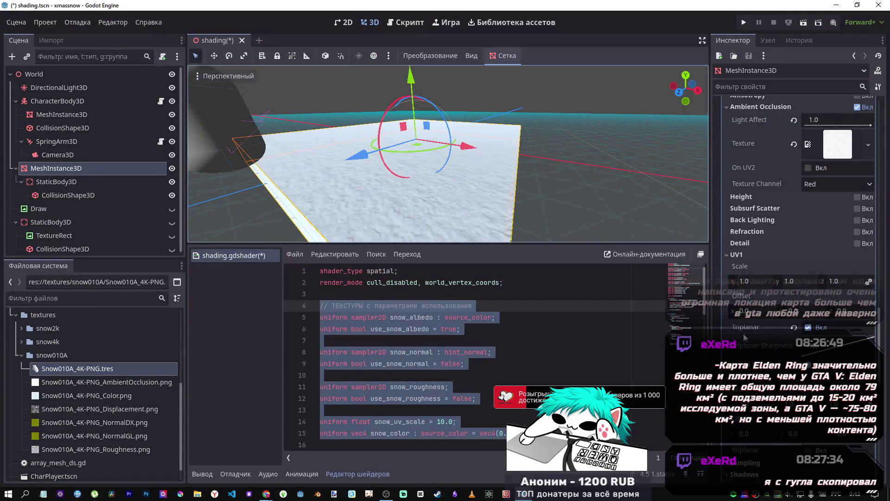
pyautogui.hotkey('ctrl', 'c')
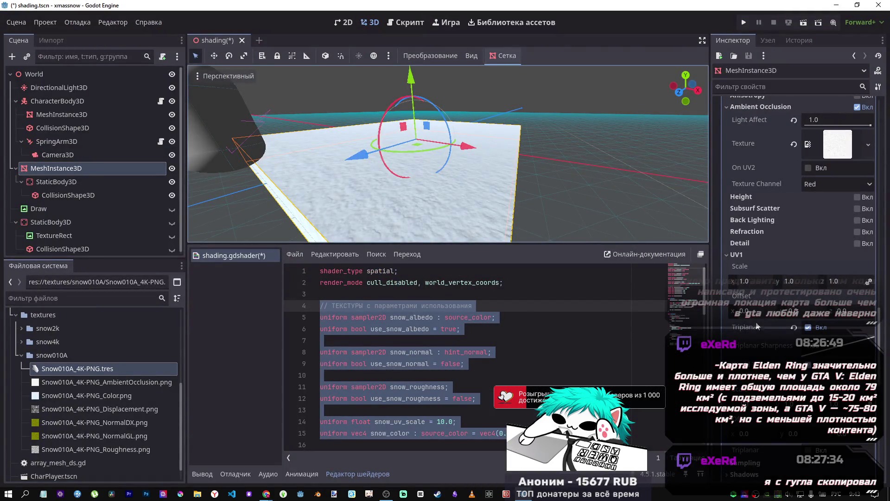
pyautogui.hotkey('alt', 'Tab')
pyautogui.hotkey('ctrl', 'v')
pyautogui.write('ыс')
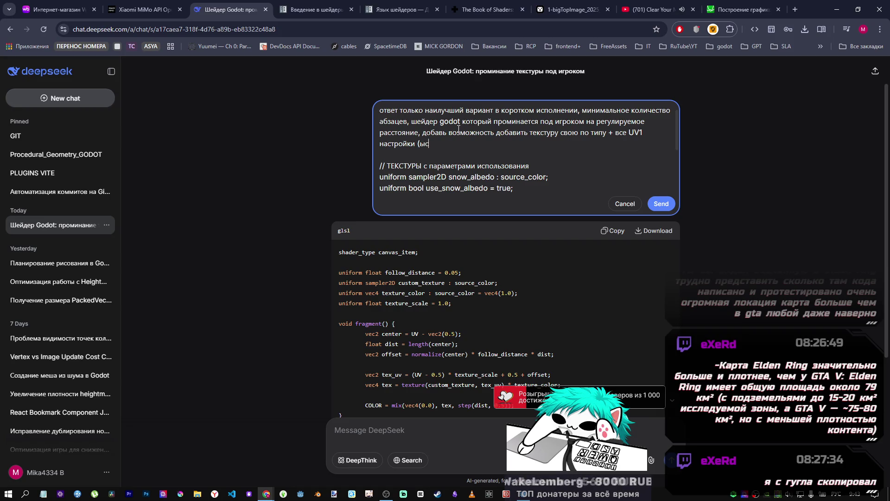
pyautogui.hotkey('alt', 'shift')
pyautogui.write('scale ')
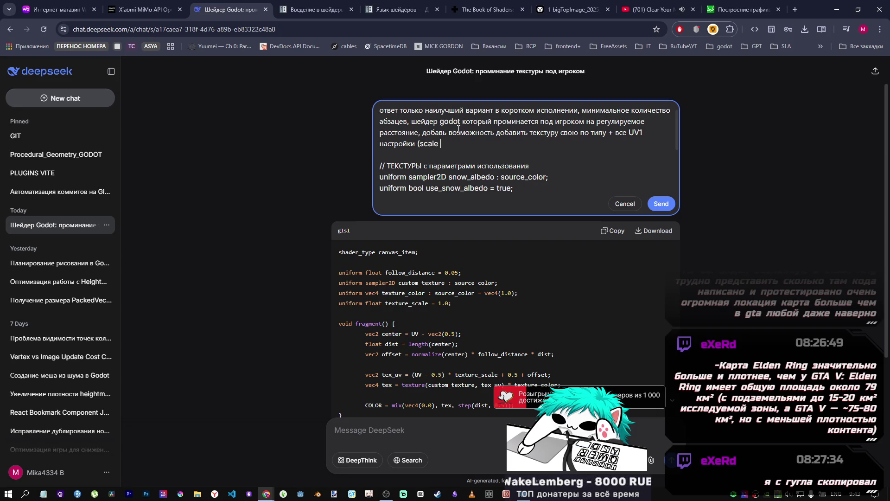
pyautogui.write('fset trip')
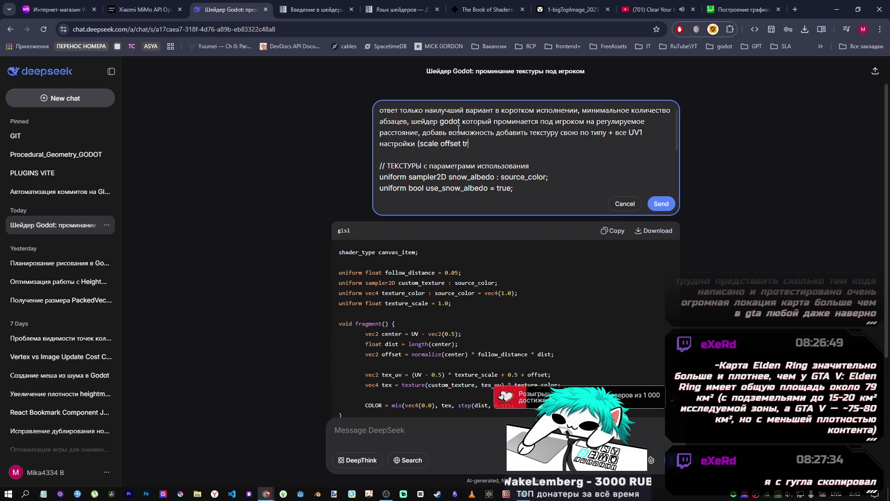
pyautogui.write('lanar')
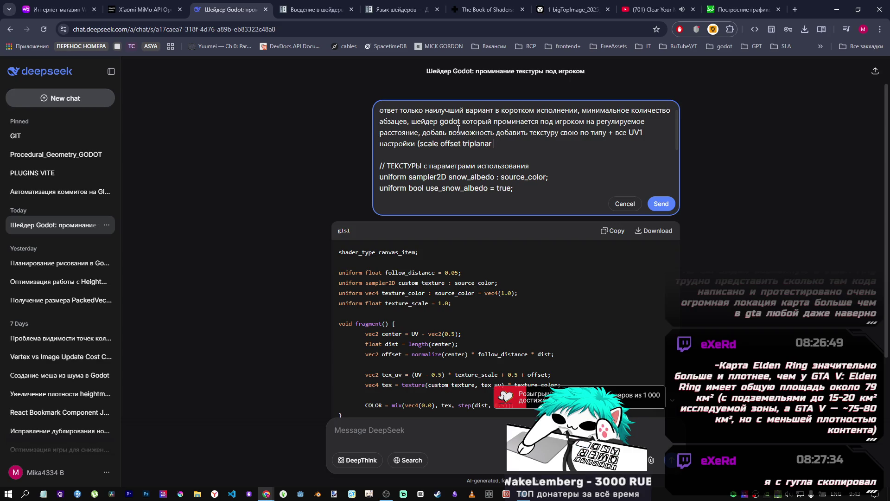
# - Finish the list with 'worldtriplanar)' and submit the revised request
pyautogui.hotkey('alt', 'Tab')
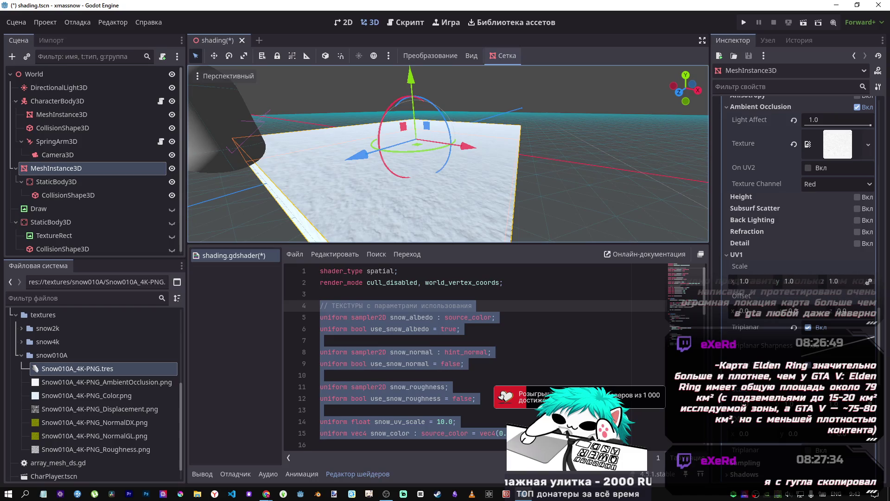
pyautogui.hotkey('ctrl', 'c')
pyautogui.hotkey('alt', 'Tab')
pyautogui.hotkey('ctrl', 'v')
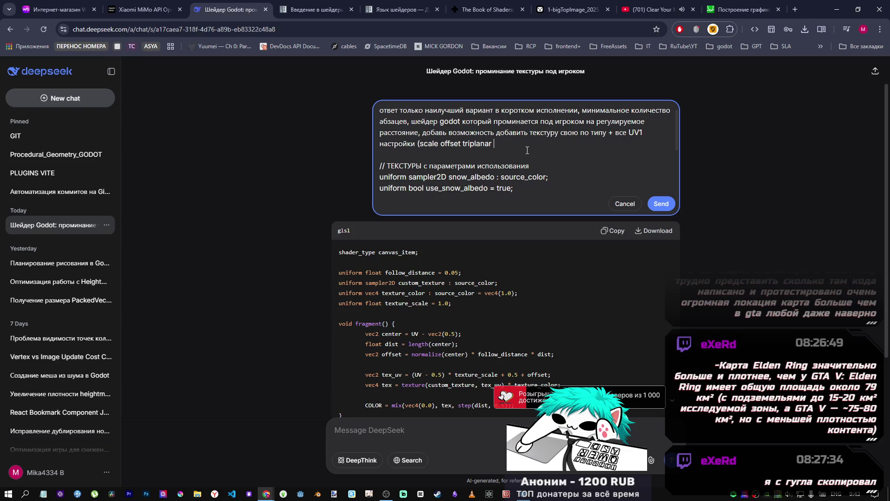
pyautogui.write('worldt')
pyautogui.write('rip')
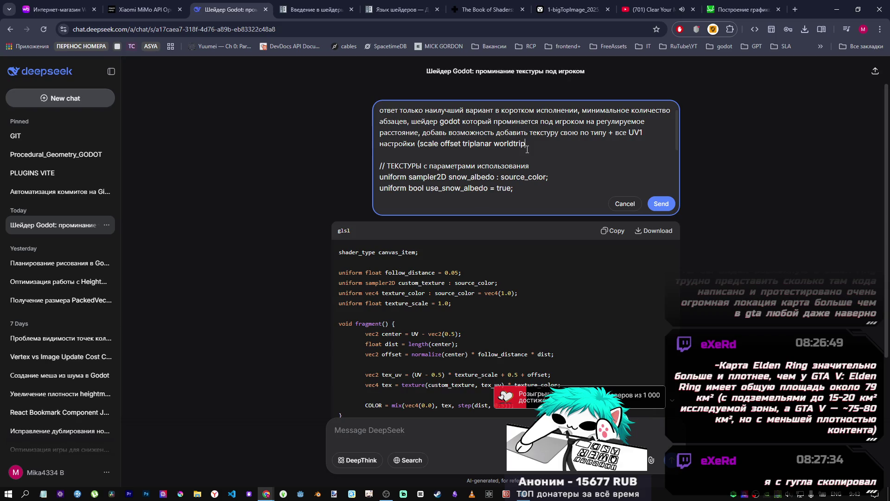
pyautogui.write('lanar')
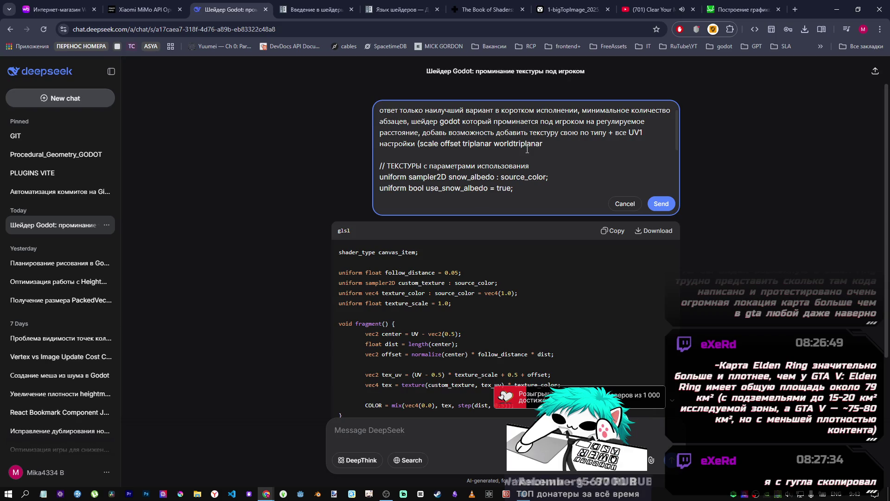
pyautogui.write(')')
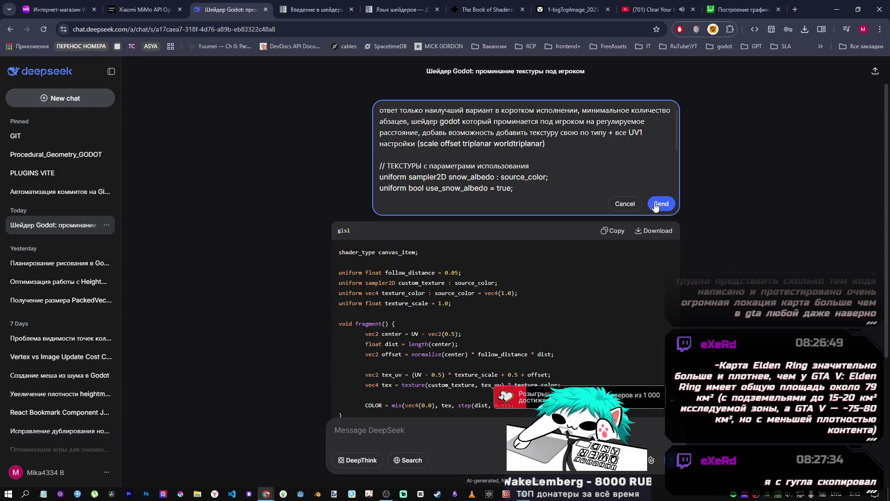
pyautogui.click(660, 204)
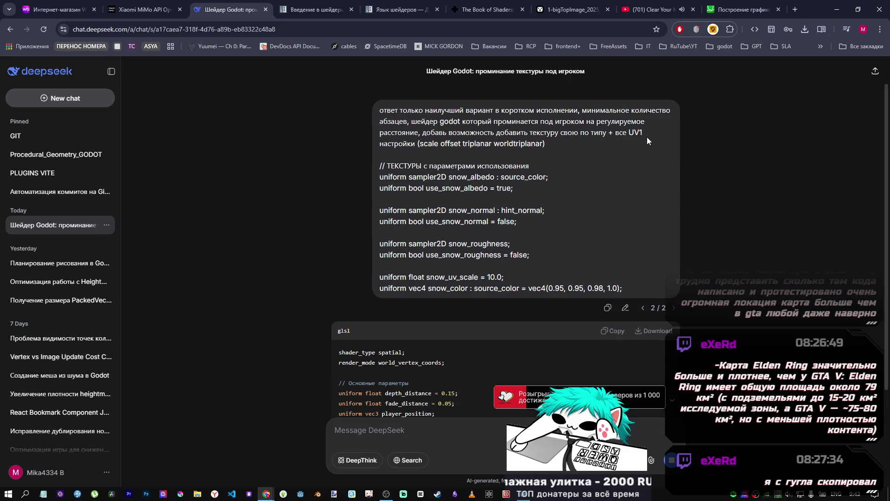
# - Review DeepSeek's regenerated shader with uv1_ and triplanar parameters and copy its code into the clipboard
pyautogui.scroll(-3, 498, 336)
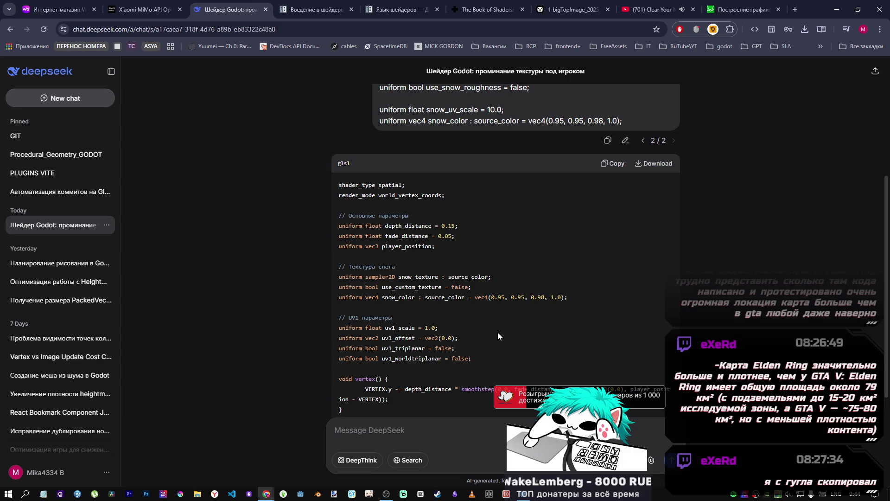
pyautogui.scroll(-3, 476, 325)
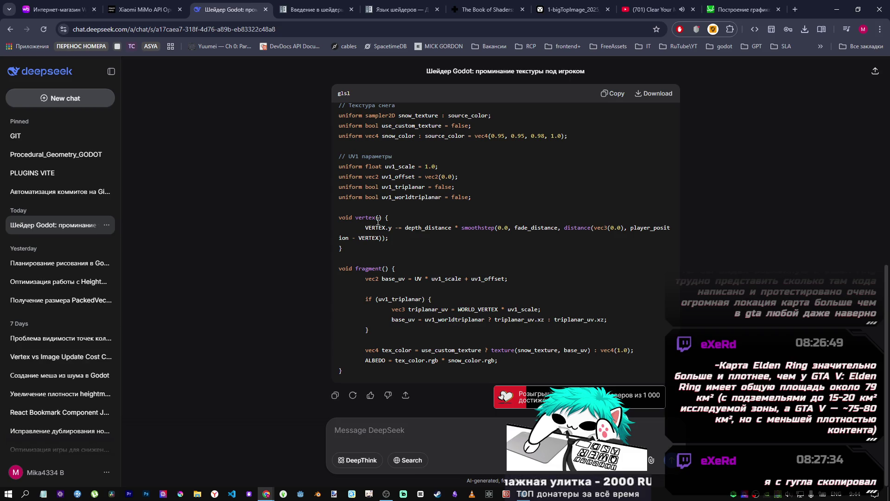
pyautogui.moveTo(385, 166)
pyautogui.mouseDown()
pyautogui.moveTo(411, 167)
pyautogui.moveTo(399, 167)
pyautogui.mouseUp()
pyautogui.click(392, 177)
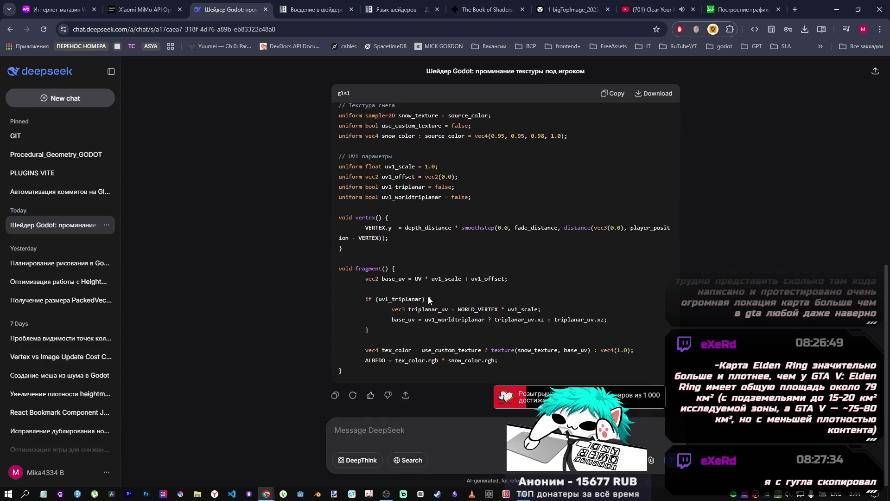
pyautogui.scroll(5, 430, 293)
pyautogui.click(613, 234)
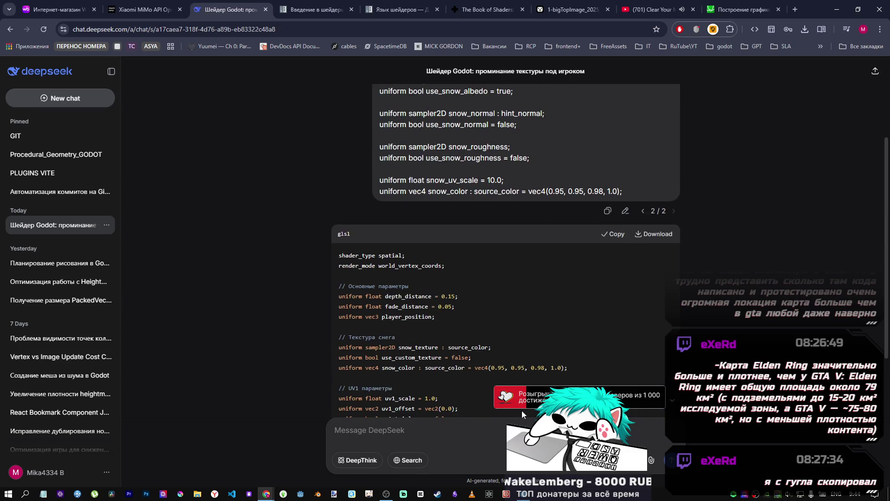
pyautogui.moveTo(524, 494)
pyautogui.click(491, 457)
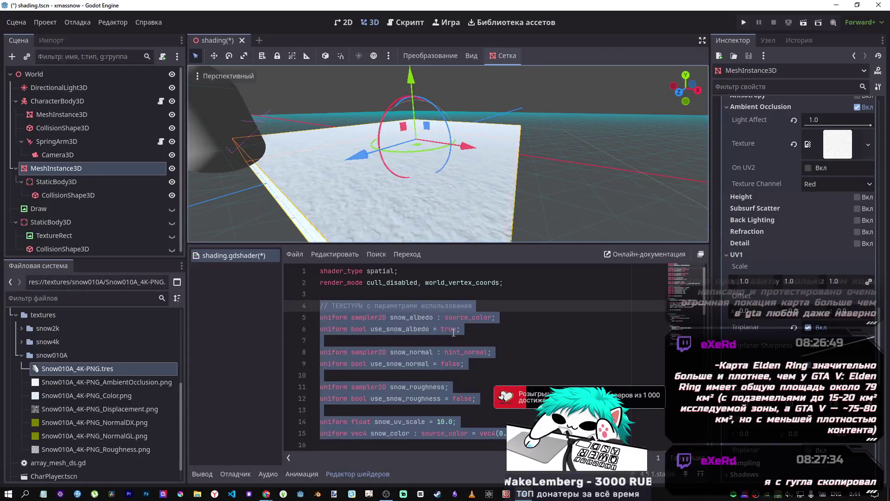
# - Replace all of shading.gdshader with the regenerated triplanar code and save
pyautogui.hotkey('ctrl', 'a')
pyautogui.hotkey('ctrl', 'v')
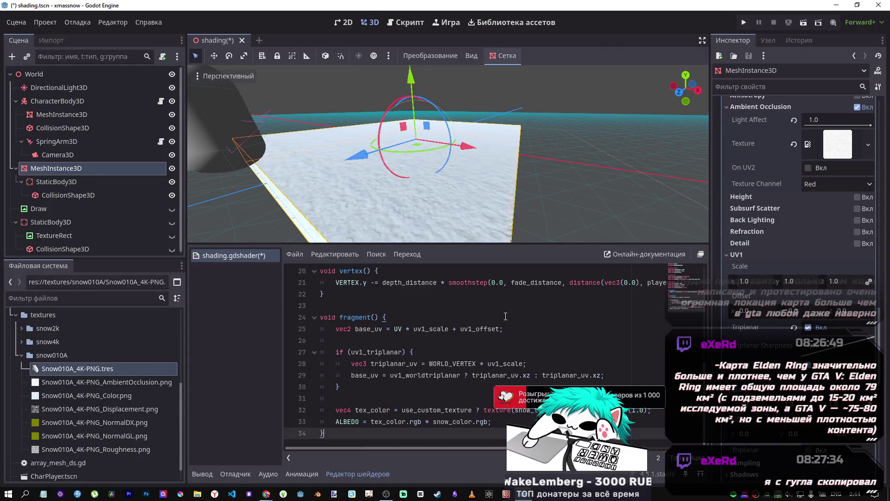
pyautogui.hotkey('ctrl', 's')
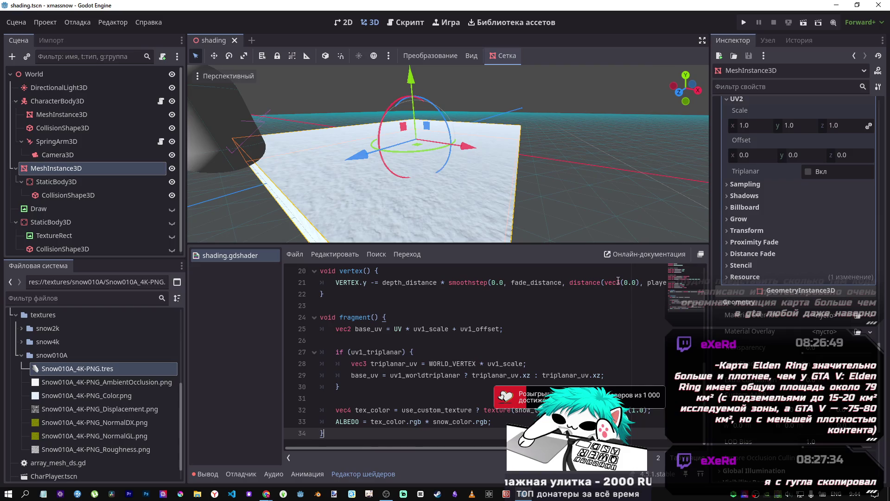
pyautogui.scroll(3, 805, 268)
# - Clear the snow mesh's Surface Material Override and the ShaderMaterial's Shader slot
pyautogui.rightClick(804, 269)
pyautogui.click(797, 246)
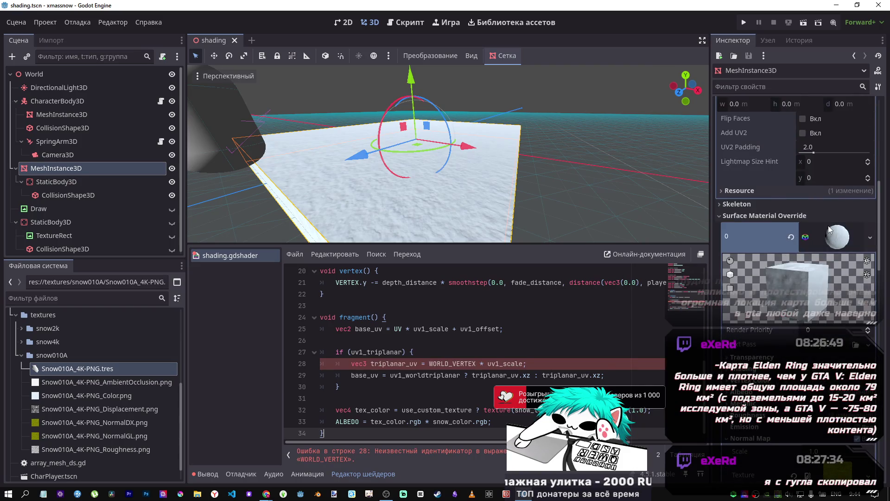
pyautogui.scroll(5, 804, 248)
pyautogui.click(805, 259)
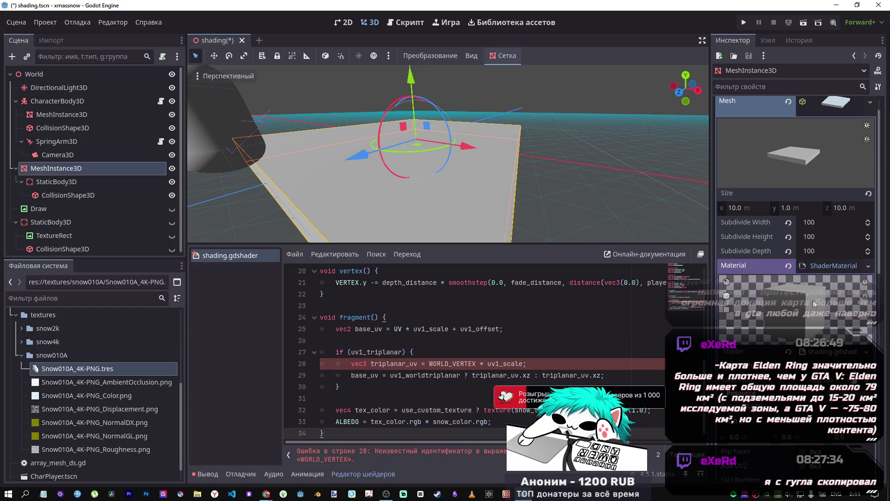
pyautogui.scroll(-3, 820, 354)
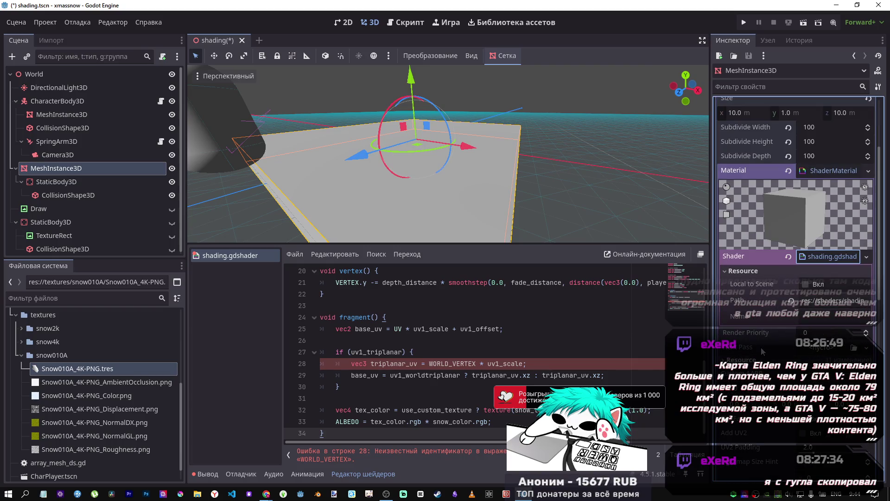
pyautogui.click(809, 256)
pyautogui.click(794, 257)
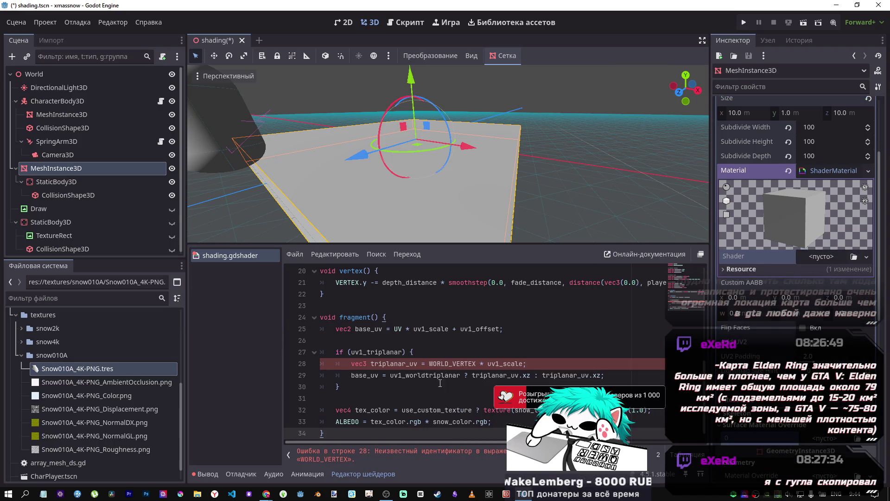
# - Inspect the unknown WORLD_VERTEX error on line 28, then compare with the DeepSeek reply
pyautogui.click(417, 363)
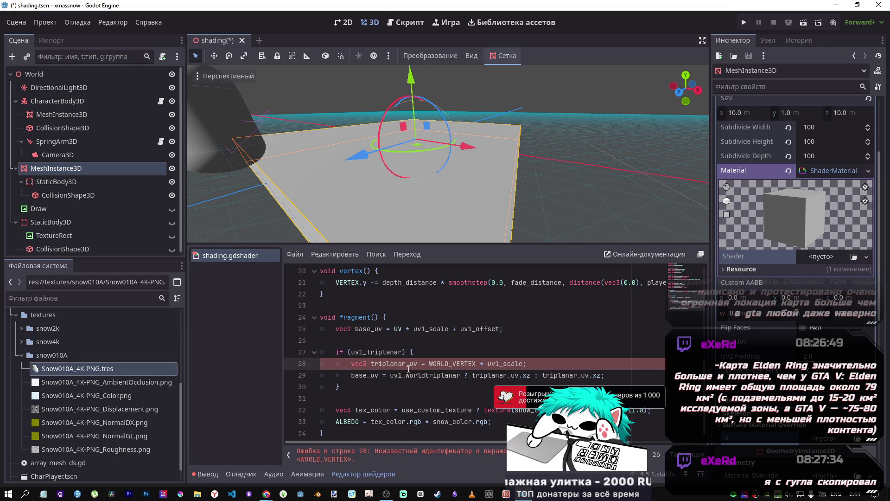
pyautogui.scroll(-1, 408, 368)
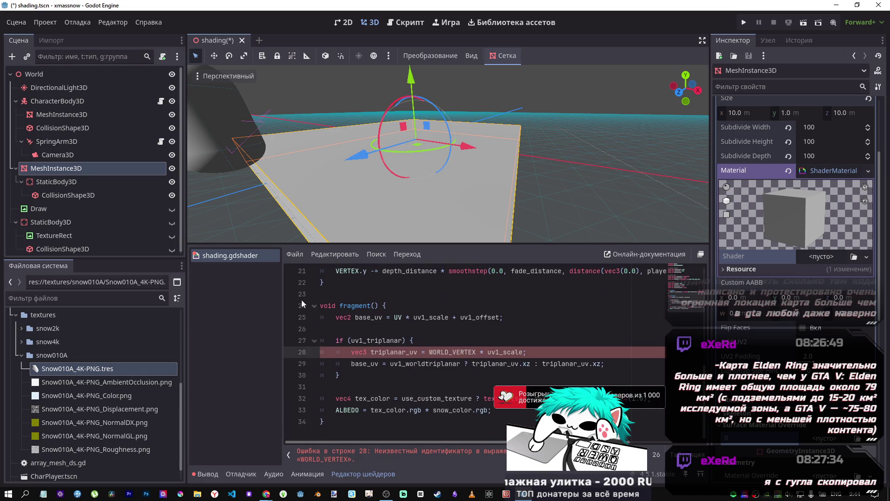
pyautogui.moveTo(273, 498)
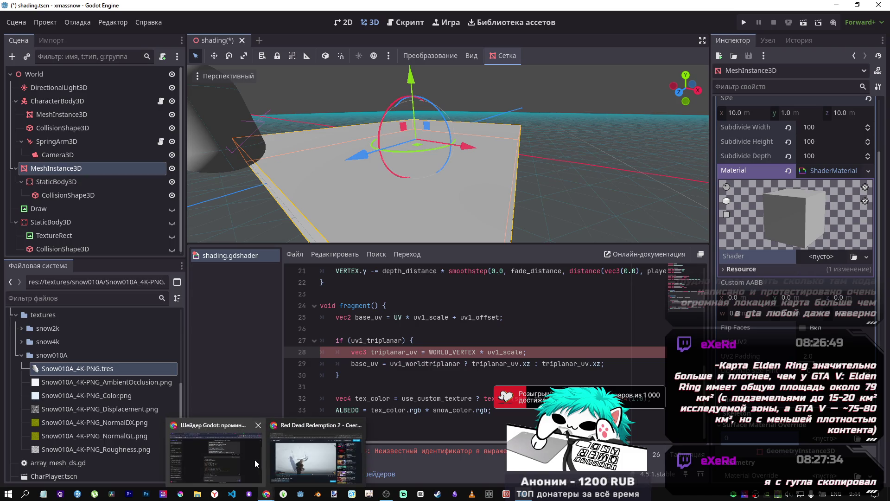
pyautogui.click(251, 458)
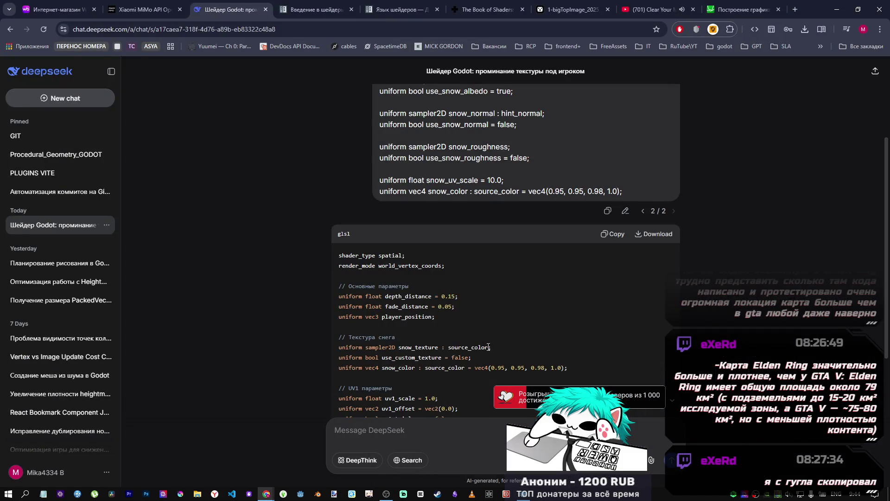
pyautogui.scroll(-4, 491, 347)
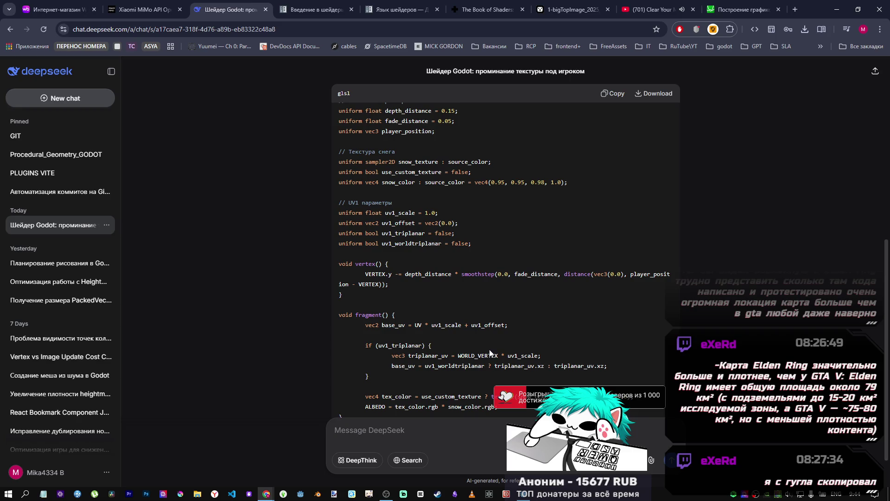
pyautogui.hotkey('alt', 'Tab')
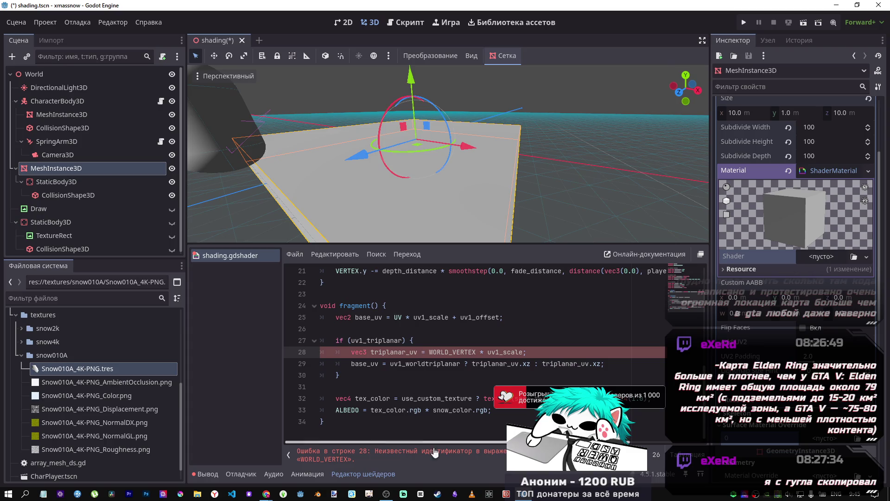
# - Scroll up through the shader code, which still errors on WORLD_VERTEX at line 28
pyautogui.scroll(1, 419, 410)
pyautogui.scroll(2, 419, 410)
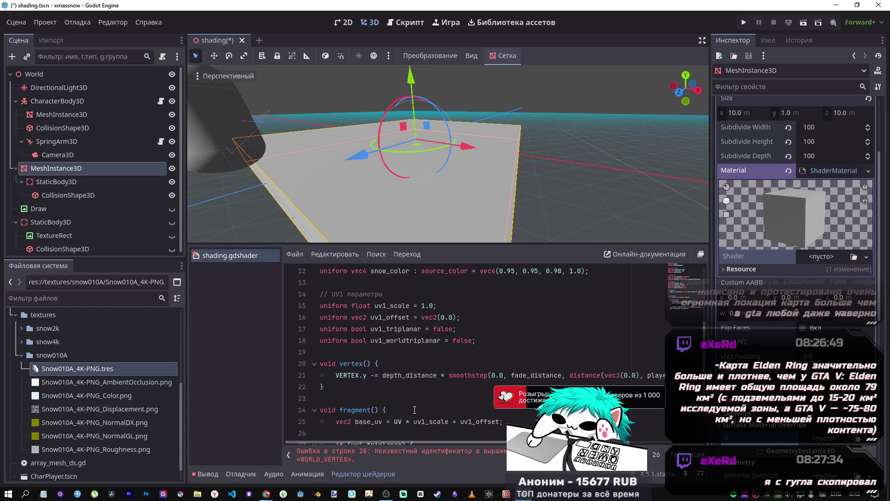
# - Select Snow010A_4K-PNG.tres and open the documentation for its UV1 World Triplanar property
pyautogui.scroll(-2, 415, 410)
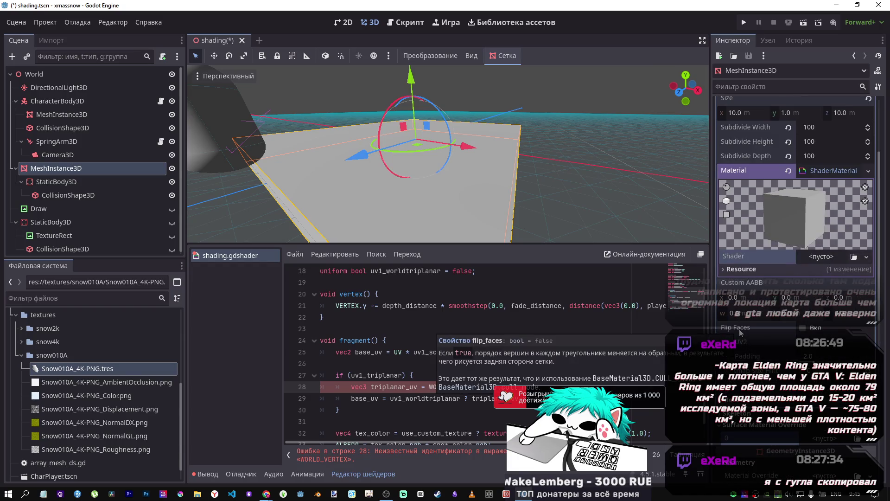
pyautogui.scroll(-5, 741, 332)
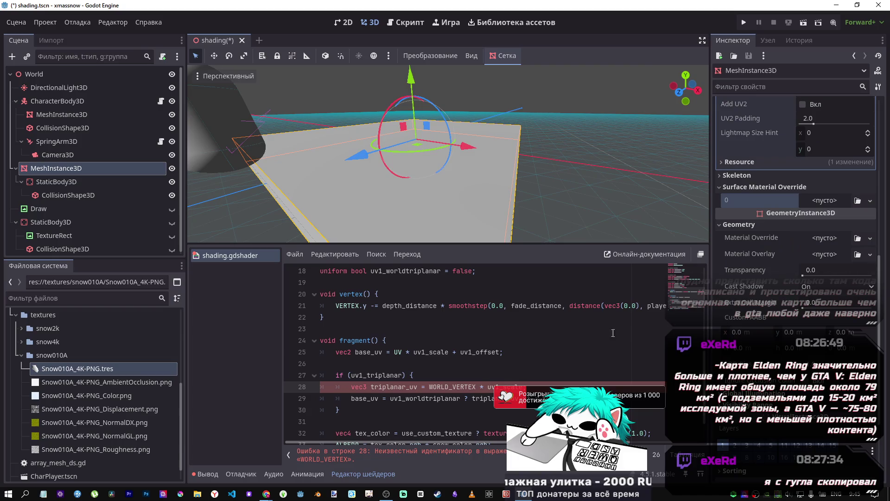
pyautogui.click(108, 370)
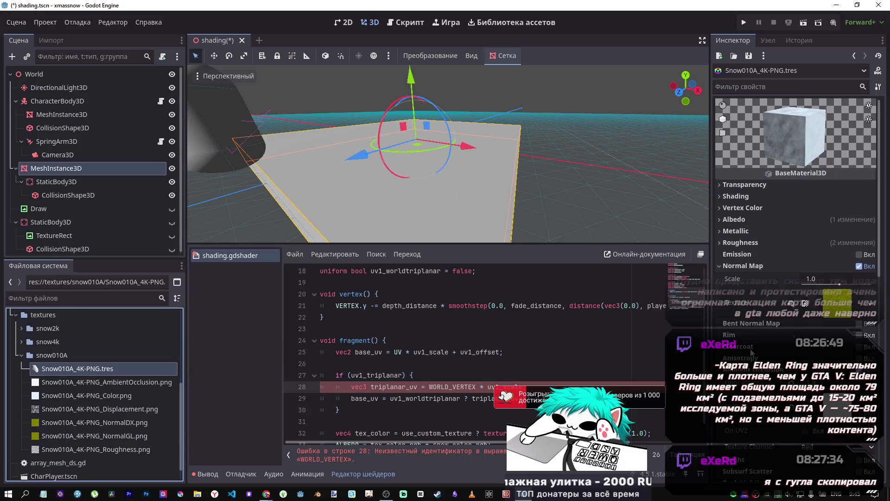
pyautogui.scroll(-5, 748, 353)
pyautogui.scroll(-3, 747, 354)
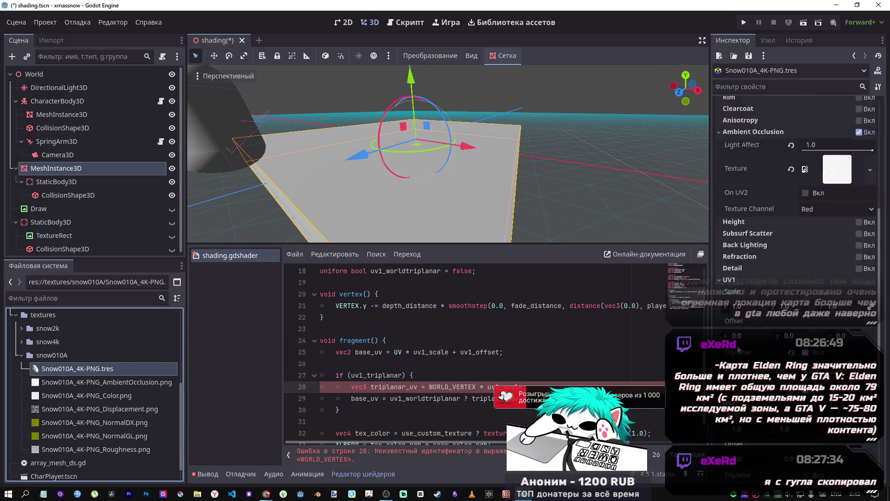
pyautogui.click(741, 346)
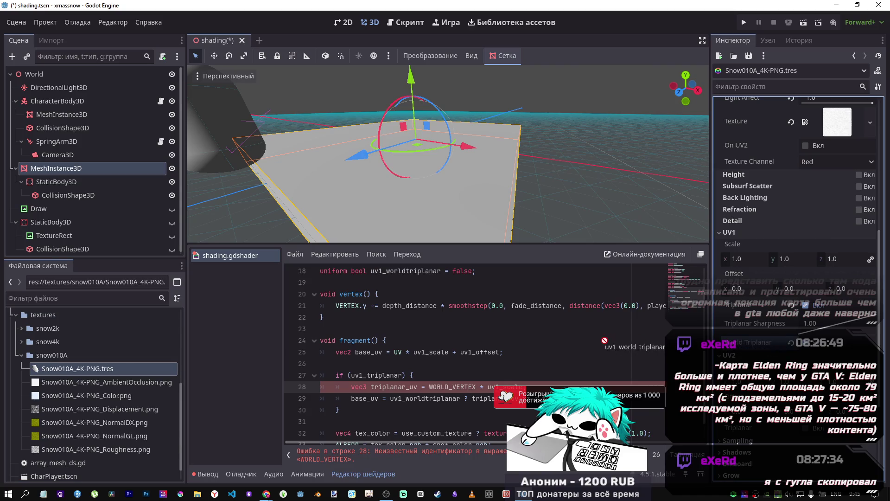
pyautogui.rightClick(740, 347)
pyautogui.click(765, 432)
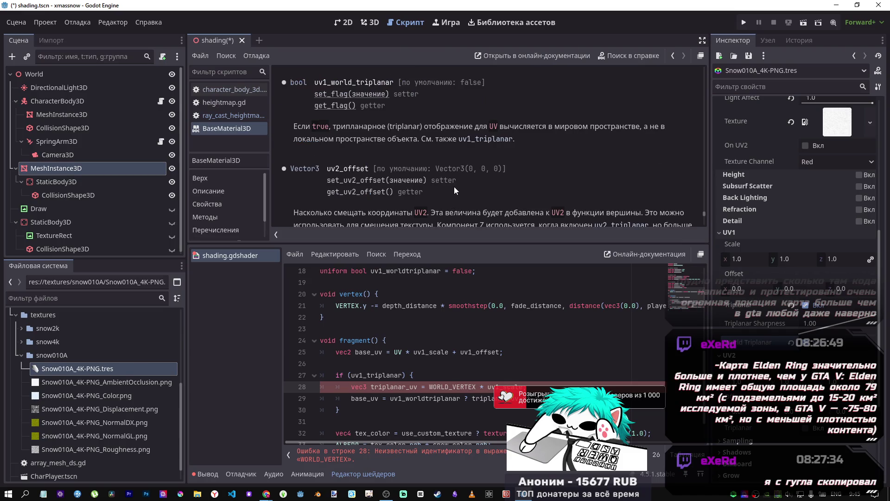
# - Read the BaseMaterial3D documentation entry on uv1_world_triplanar
pyautogui.scroll(-2, 454, 186)
pyautogui.scroll(-1, 477, 185)
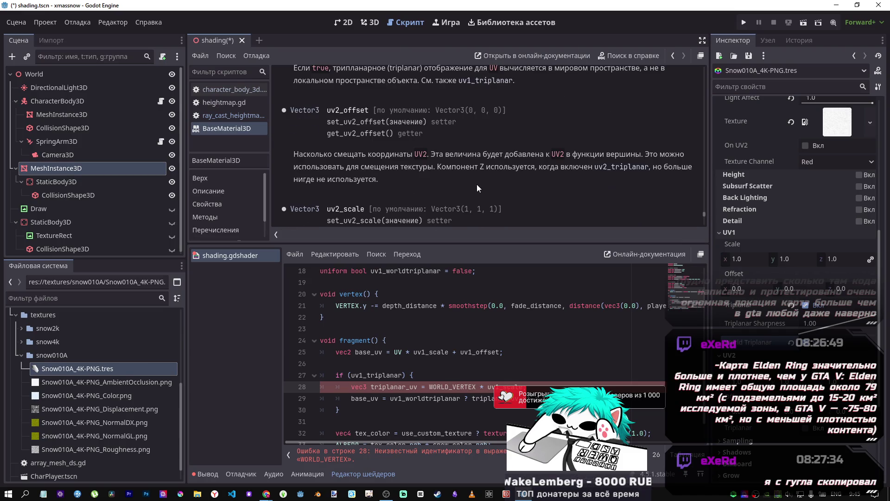
pyautogui.scroll(-1, 473, 182)
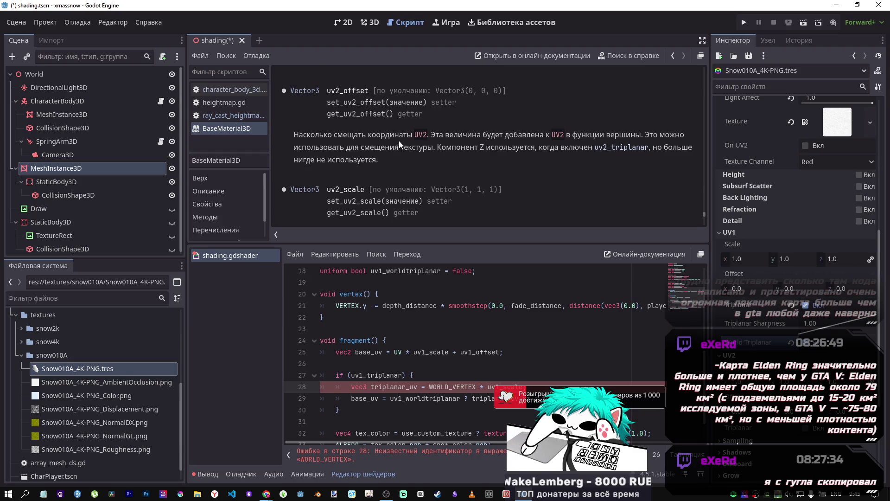
pyautogui.scroll(5, 403, 142)
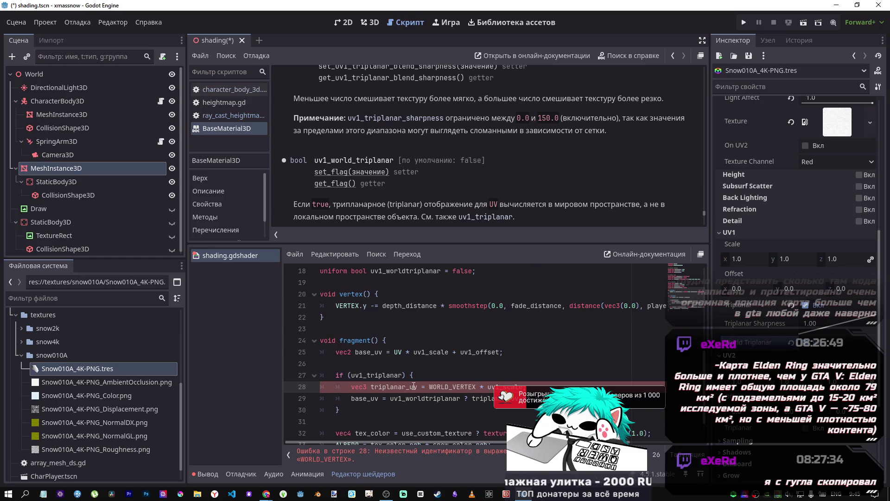
pyautogui.scroll(3, 410, 386)
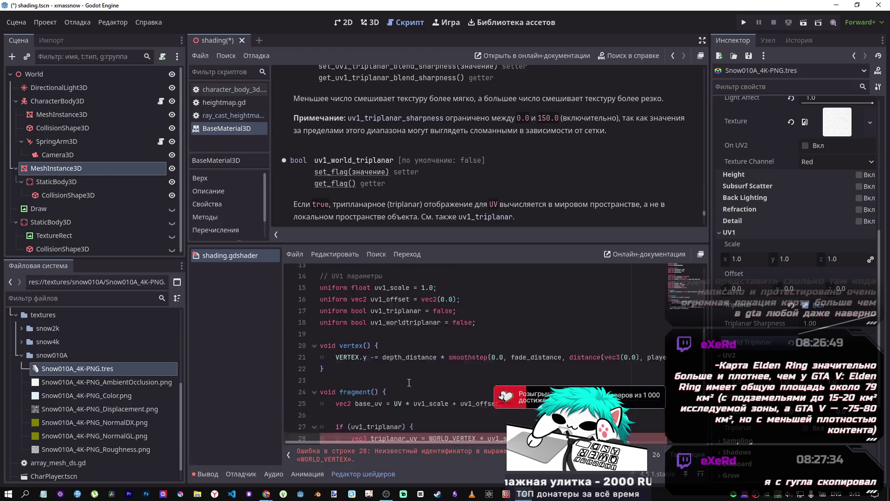
# - Copy the full line-28 WORLD_VERTEX error message and switch to DeepSeek
pyautogui.moveTo(423, 364); pyautogui.dragTo(374, 365)
pyautogui.scroll(-2, 404, 371)
pyautogui.scroll(-2, 404, 371)
pyautogui.moveTo(424, 352); pyautogui.dragTo(367, 352)
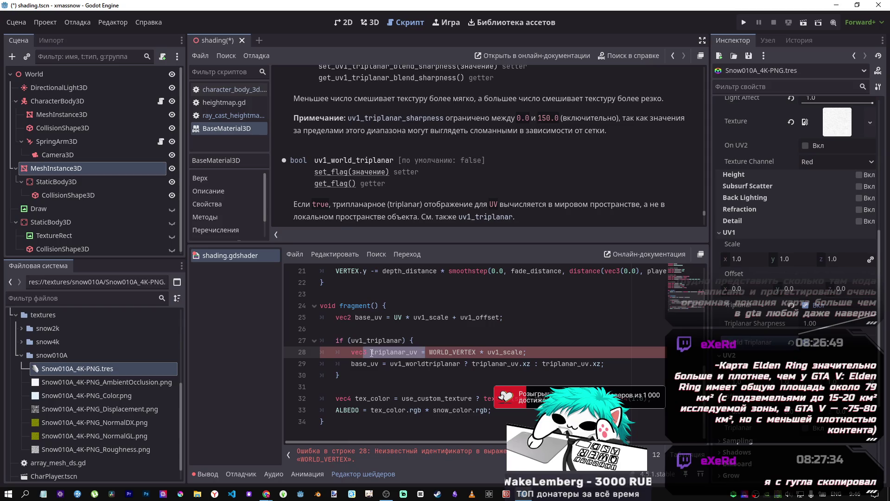
pyautogui.scroll(6, 366, 353)
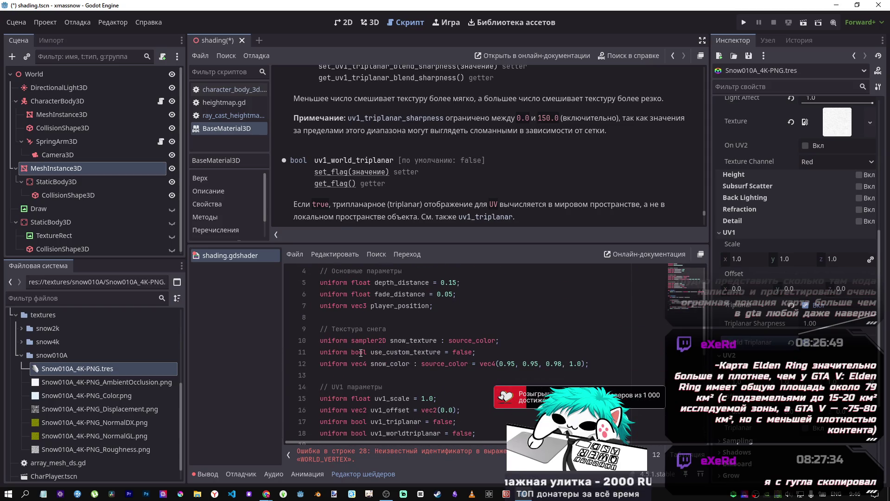
pyautogui.scroll(-4, 360, 352)
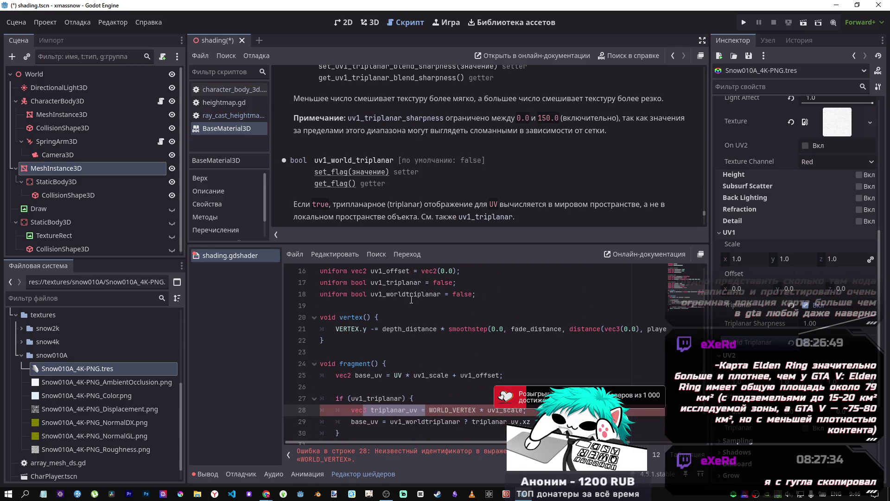
pyautogui.scroll(-2, 400, 342)
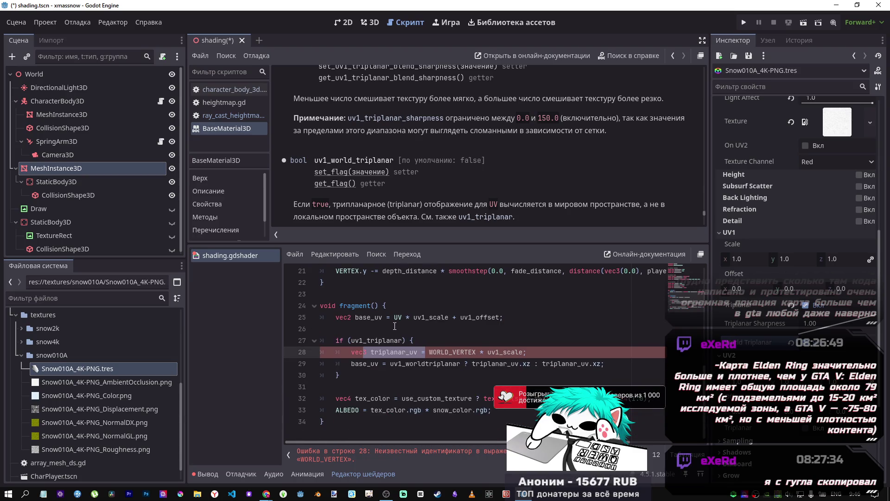
pyautogui.click(418, 352)
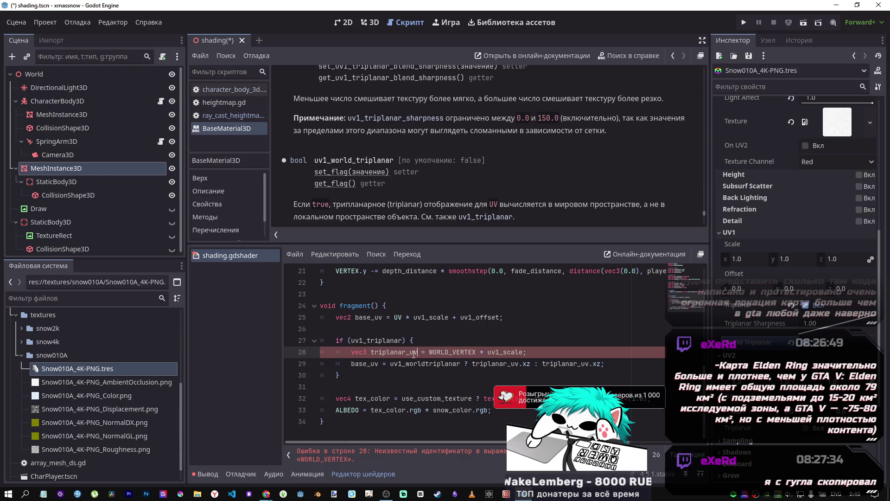
pyautogui.click(458, 436)
pyautogui.moveTo(373, 458)
pyautogui.mouseDown()
pyautogui.moveTo(299, 459)
pyautogui.moveTo(298, 450)
pyautogui.mouseUp()
pyautogui.hotkey('ctrl', 'c')
pyautogui.hotkey('alt', 'Tab')
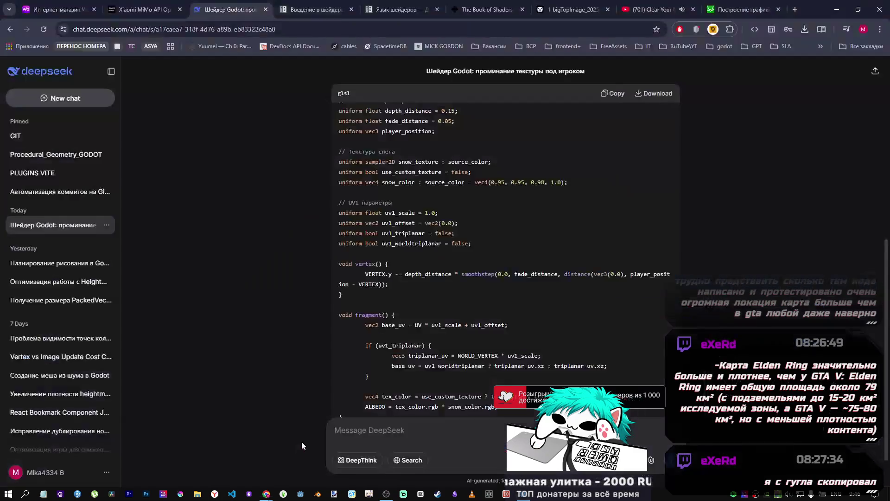
# - Paste the line-28 WORLD_VERTEX error into DeepSeek and send it
pyautogui.scroll(-1, 413, 420)
pyautogui.hotkey('ctrl', 'v')
pyautogui.click(668, 459)
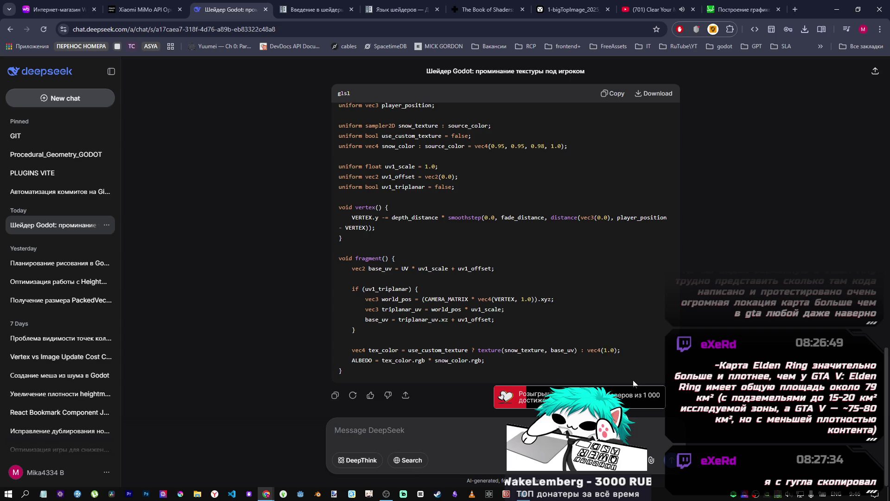
# - Copy the revised CAMERA_MATRIX-based shader code from the reply and return to Godot
pyautogui.scroll(3, 568, 347)
pyautogui.scroll(-2, 491, 338)
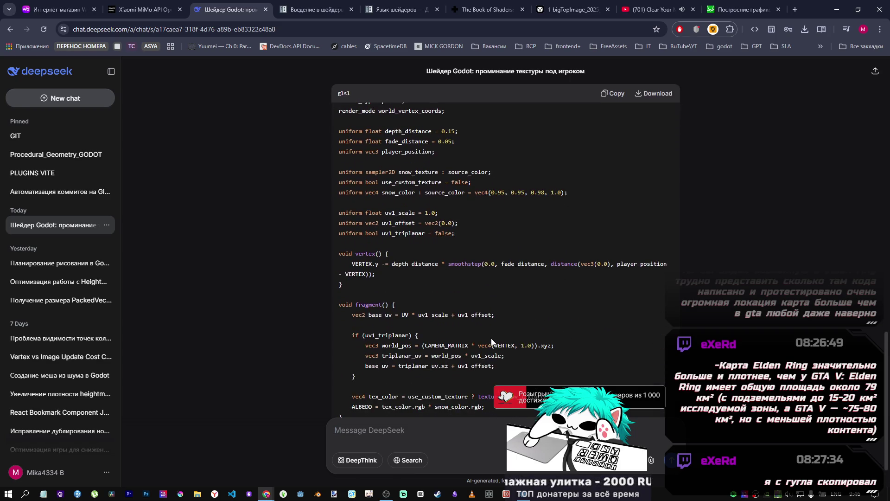
pyautogui.scroll(4, 519, 342)
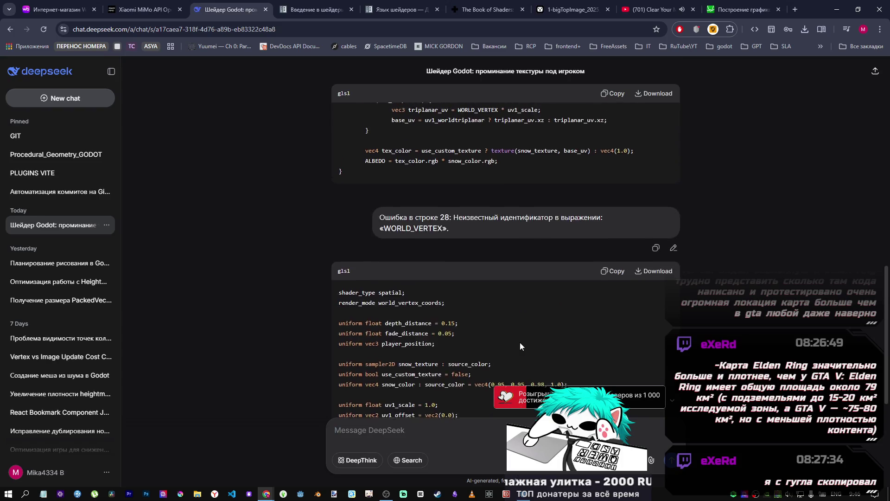
pyautogui.scroll(-1, 519, 341)
pyautogui.click(613, 265)
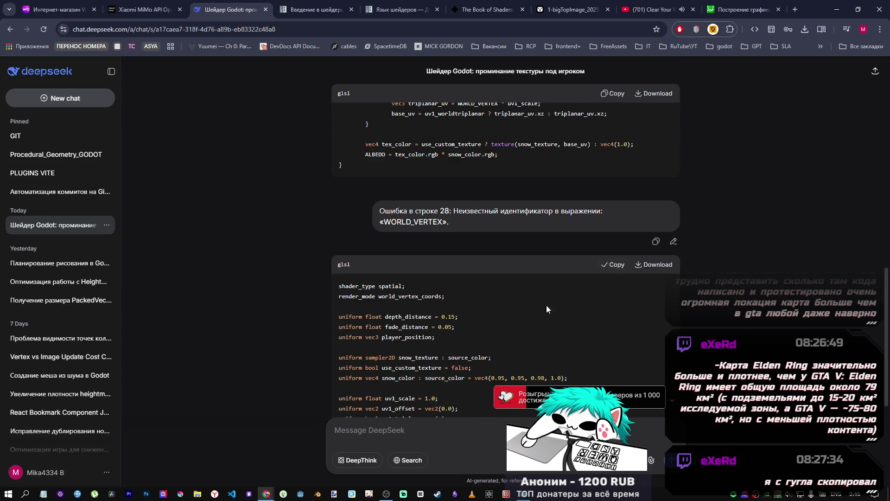
pyautogui.click(538, 493)
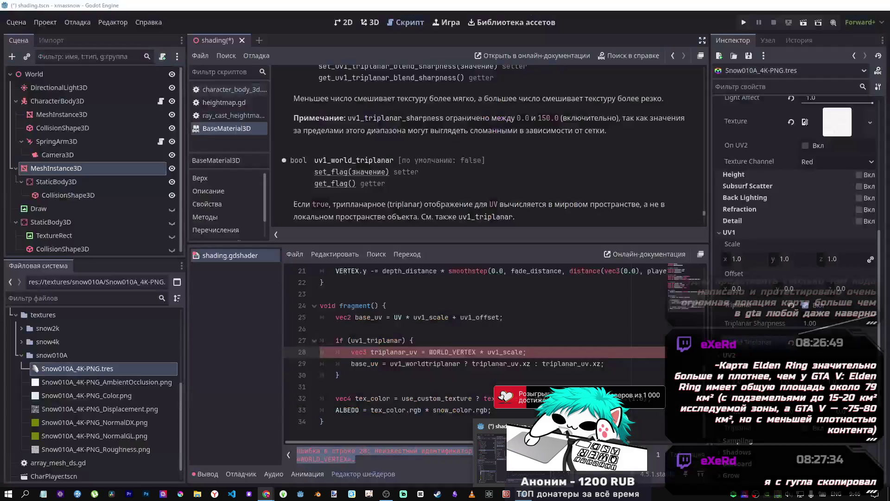
# - Replace the shader code with the CAMERA_MATRIX version and save it
pyautogui.click(499, 357)
pyautogui.hotkey('ctrl', 'a')
pyautogui.hotkey('ctrl', 'v')
pyautogui.hotkey('ctrl', 's')
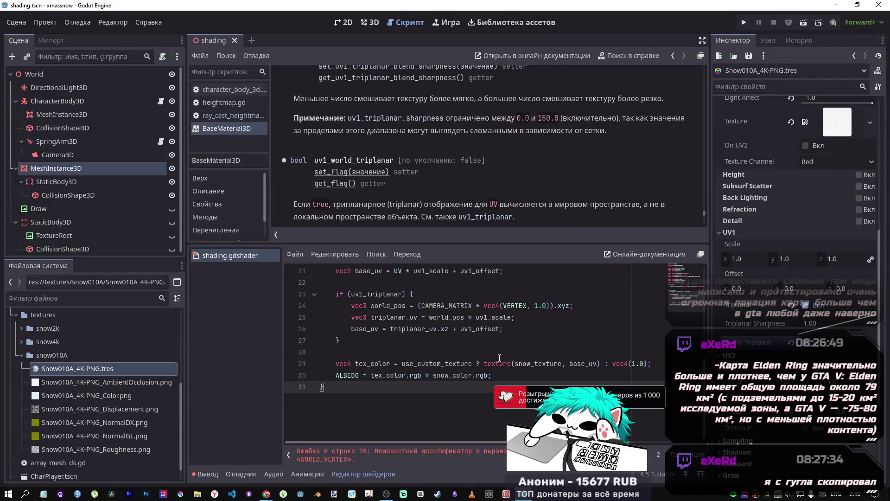
# - Check the unknown CAMERA_MATRIX error on line 24, then go back to DeepSeek
pyautogui.scroll(3, 499, 358)
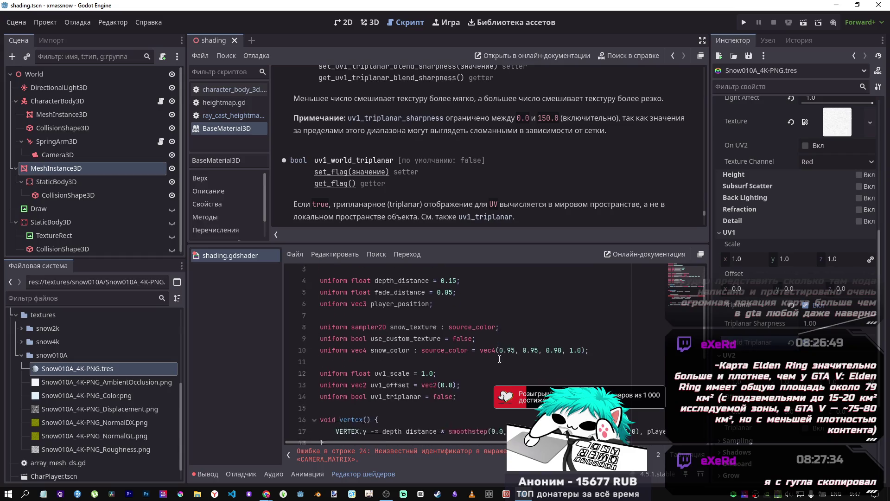
pyautogui.scroll(-2, 499, 359)
pyautogui.click(477, 363)
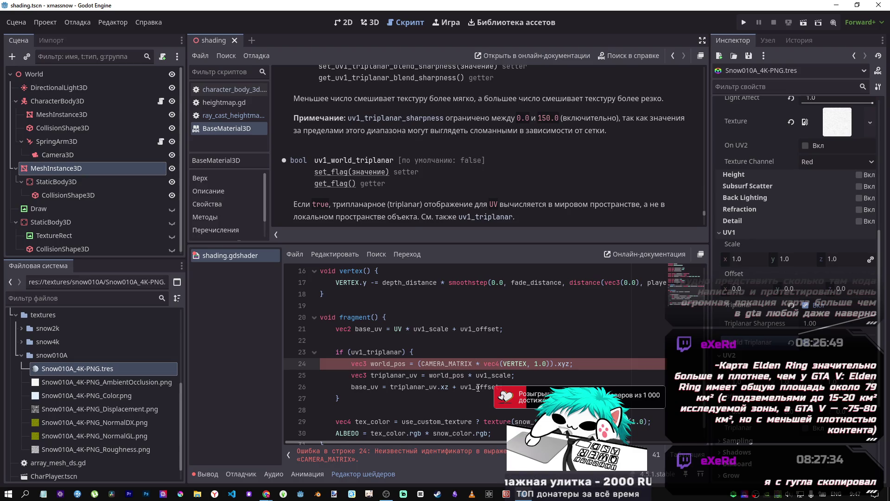
pyautogui.hotkey('alt', 'Tab')
pyautogui.scroll(3, 500, 286)
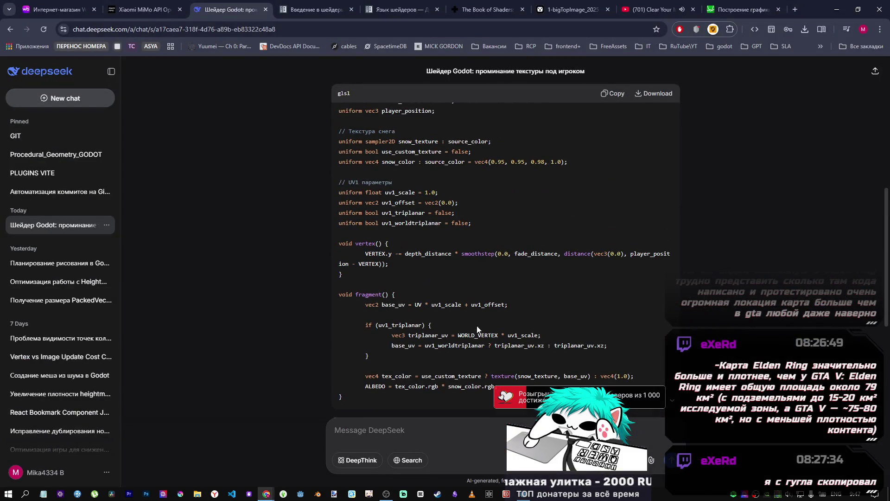
# - Copy the earlier code from '// UV1 параметры' onward and paste it over Godot's shader
pyautogui.moveTo(352, 399); pyautogui.dragTo(330, 174)
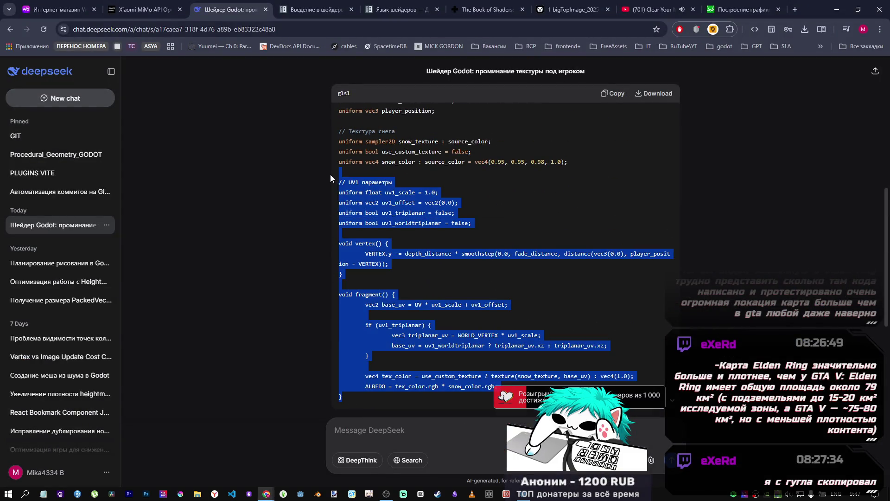
pyautogui.click(566, 236)
pyautogui.click(613, 93)
pyautogui.hotkey('alt', 'Tab')
pyautogui.hotkey('ctrl', 'a')
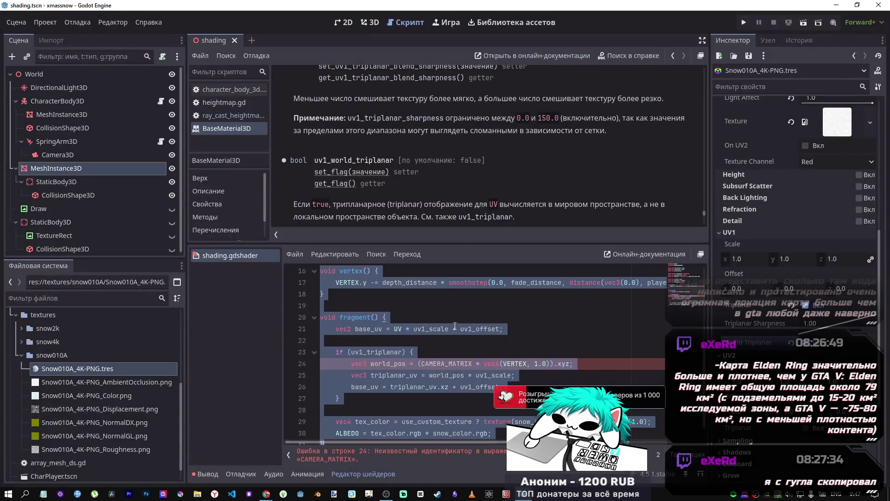
pyautogui.hotkey('ctrl', 'v')
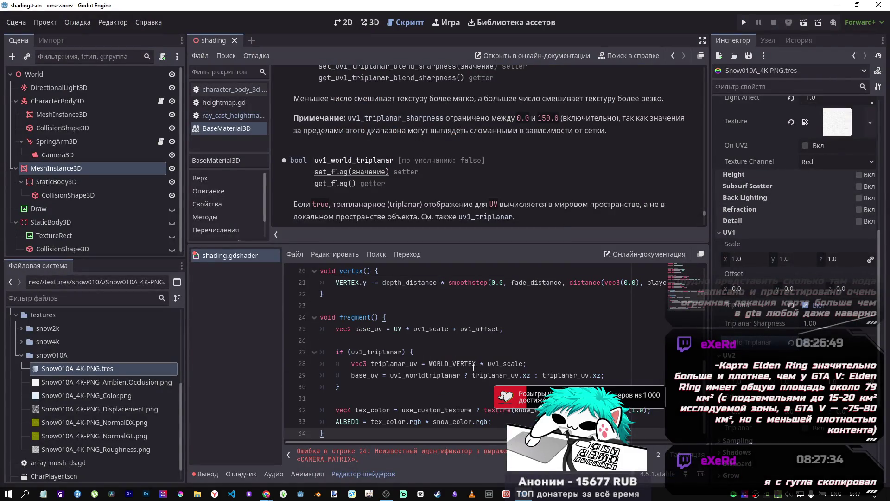
# - Select WORLD_VERTEX on line 28 and switch back to the DeepSeek chat
pyautogui.moveTo(475, 363); pyautogui.dragTo(429, 363)
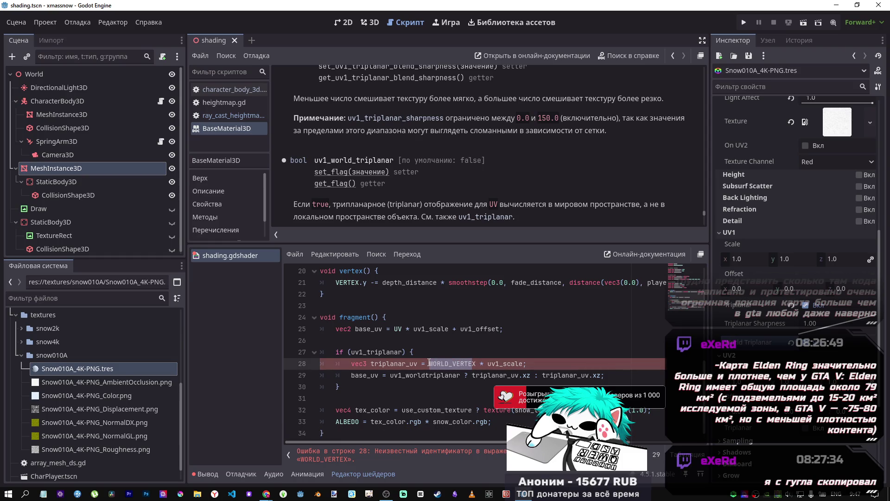
pyautogui.click(427, 363)
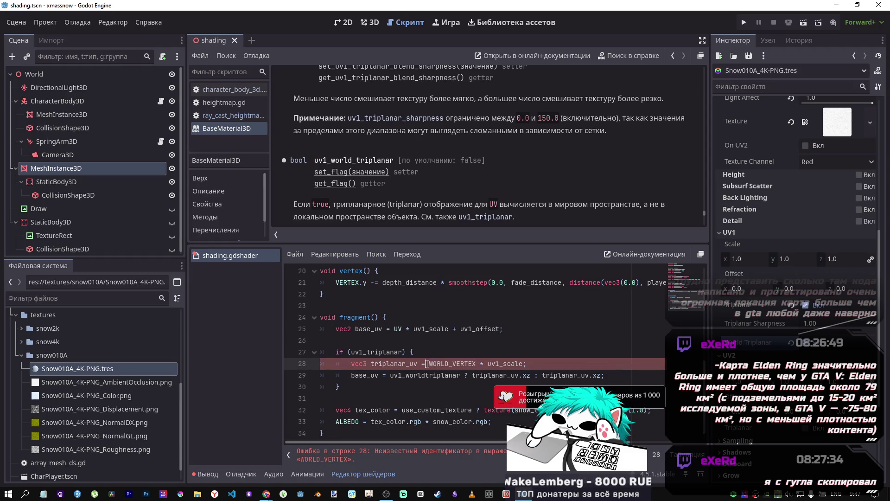
pyautogui.moveTo(429, 363); pyautogui.dragTo(477, 363)
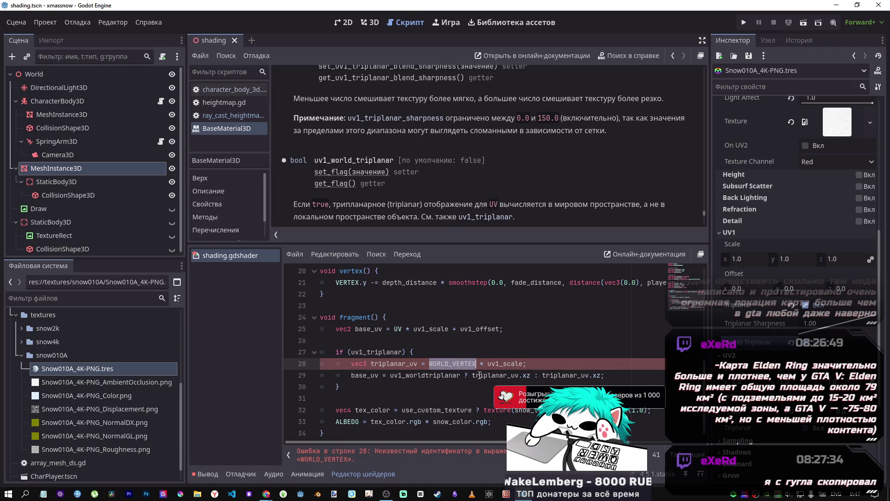
pyautogui.hotkey('alt', 'Tab')
pyautogui.scroll(5, 532, 307)
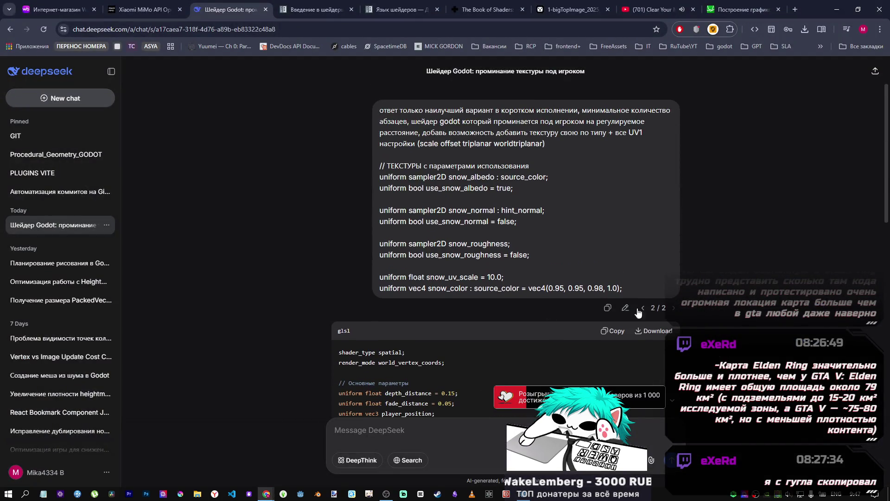
# - Resend the error edited to ask 'такое WORLD_VERTEX' and copy DeepSeek's revised shader code
pyautogui.scroll(-13, 598, 346)
pyautogui.scroll(4, 596, 342)
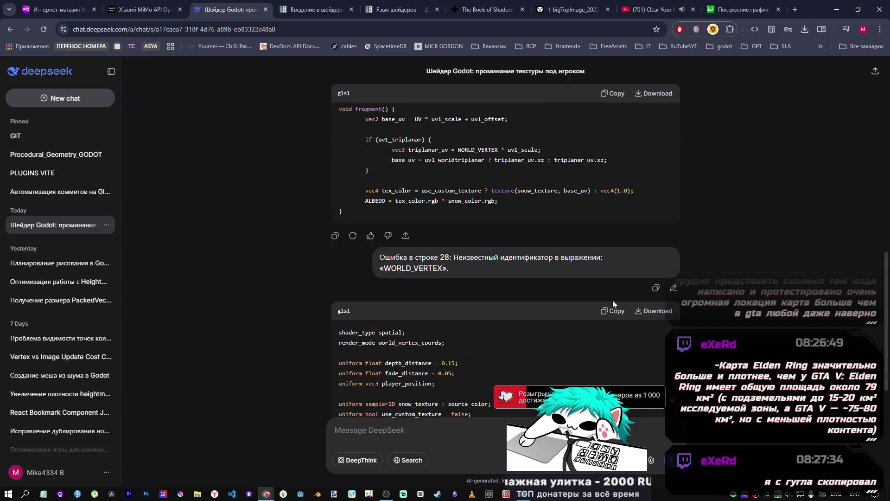
pyautogui.click(672, 289)
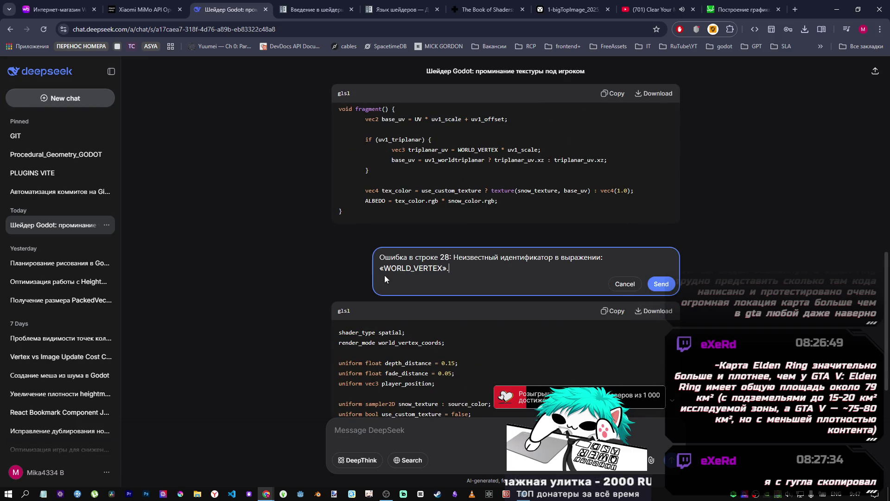
pyautogui.press('BackSpace')
pyautogui.write('такое WORLD_VERTEX')
pyautogui.press('Return')
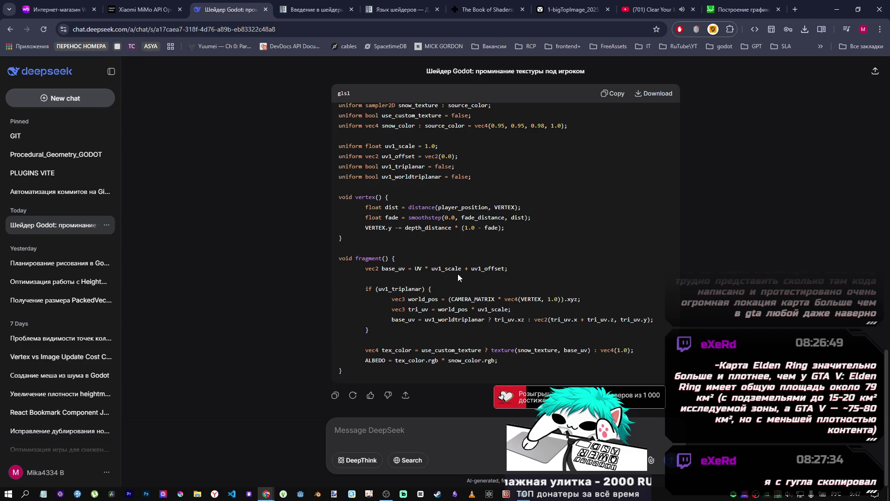
pyautogui.click(612, 93)
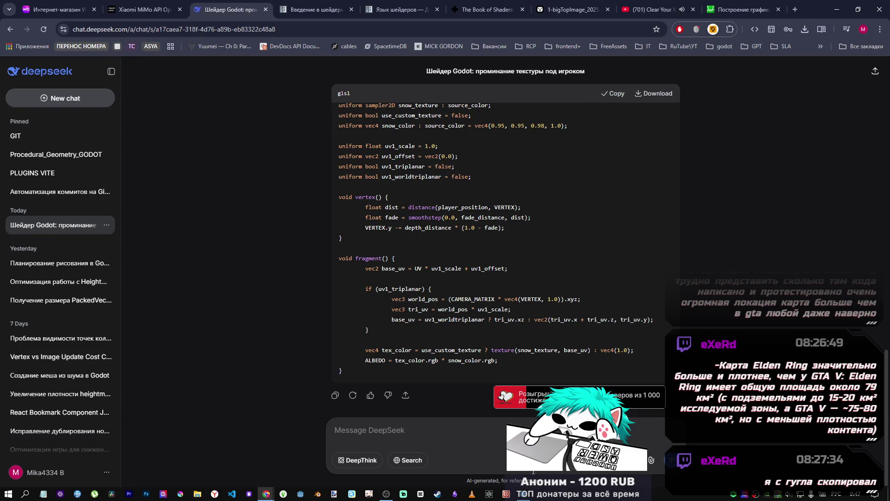
pyautogui.hotkey('alt', 'Tab')
# - Paste the CAMERA_MATRIX code, undo back to the WORLD_VERTEX shader, and return to DeepSeek
pyautogui.hotkey('ctrl', 'a')
pyautogui.hotkey('ctrl', 'v')
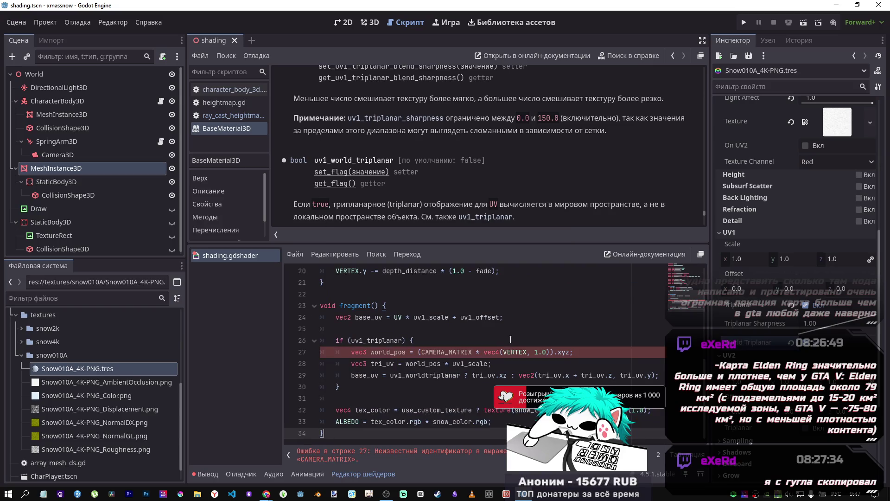
pyautogui.hotkey('ctrl', 'z')
pyautogui.hotkey('alt', 'Tab')
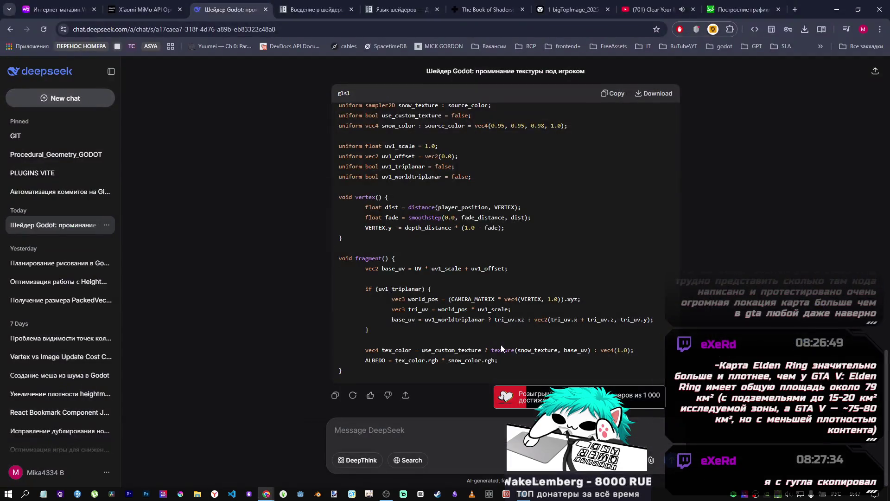
pyautogui.scroll(5, 485, 281)
pyautogui.scroll(10, 491, 319)
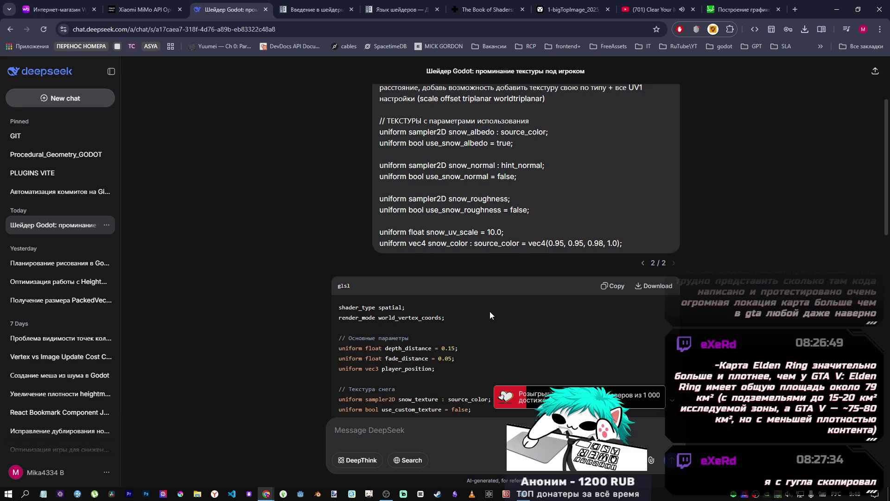
# - Edit the original prompt to drop the UV1 request (scale, offset, triplanar, worldtriplanar) and resend it
pyautogui.moveTo(442, 317)
pyautogui.mouseDown()
pyautogui.moveTo(357, 317)
pyautogui.moveTo(483, 324)
pyautogui.mouseUp()
pyautogui.scroll(-5, 482, 323)
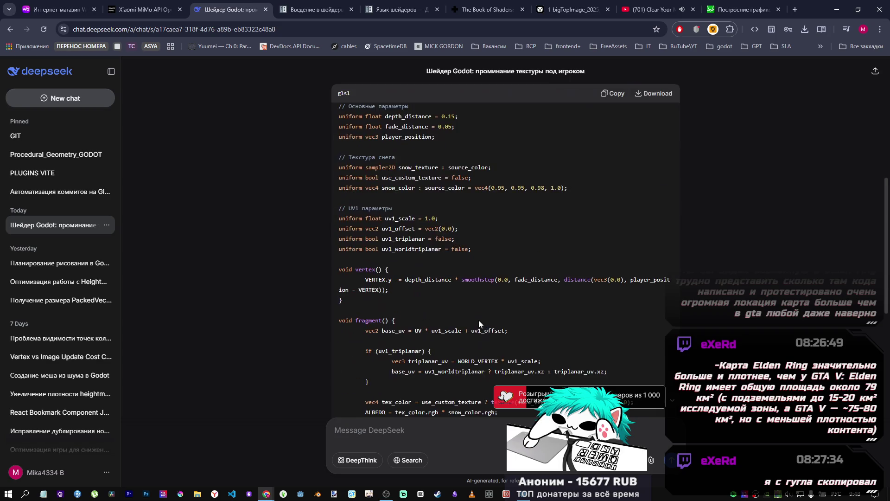
pyautogui.scroll(-3, 472, 318)
pyautogui.scroll(1, 466, 316)
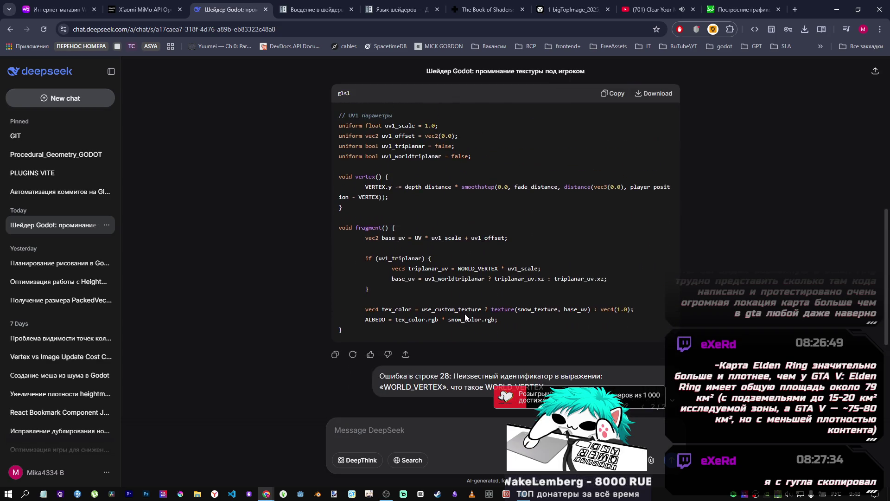
pyautogui.scroll(1, 465, 313)
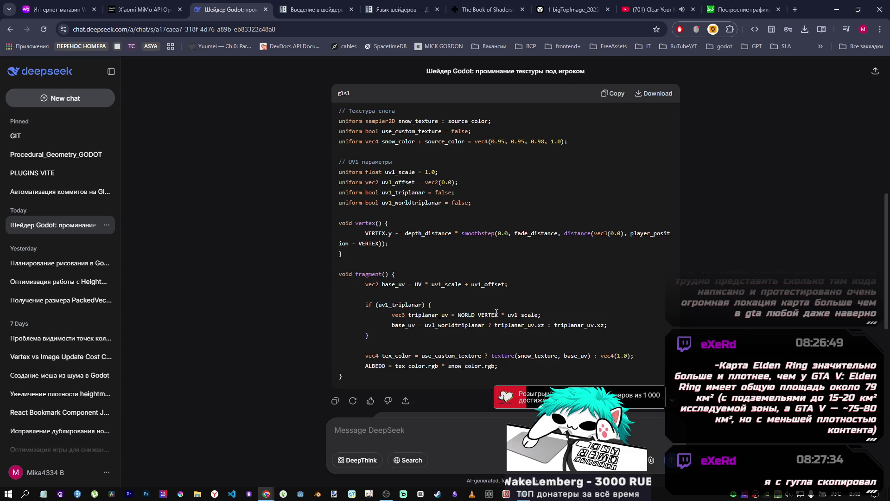
pyautogui.scroll(7, 488, 315)
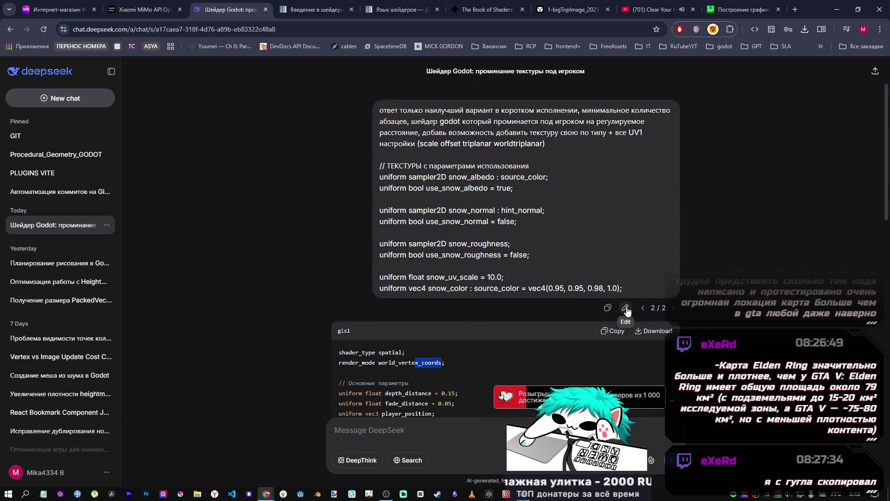
pyautogui.click(626, 309)
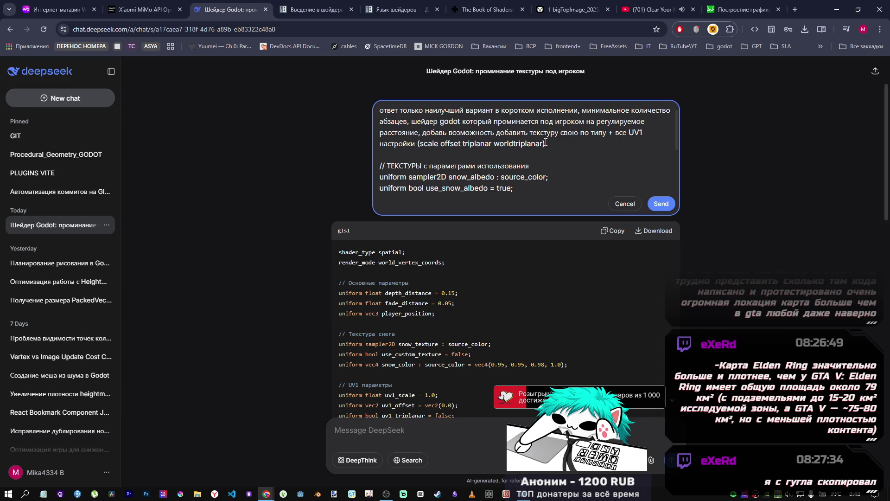
pyautogui.moveTo(549, 143); pyautogui.dragTo(413, 143)
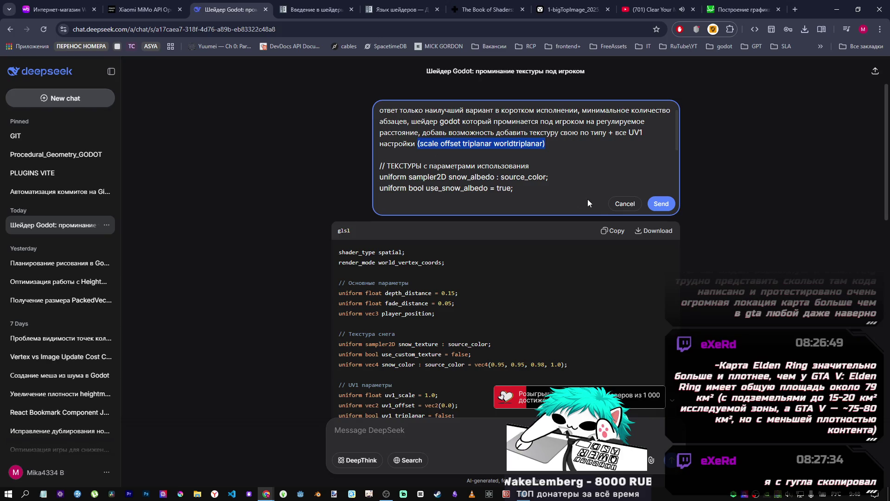
pyautogui.moveTo(549, 147)
pyautogui.mouseDown()
pyautogui.moveTo(527, 144)
pyautogui.moveTo(608, 133)
pyautogui.mouseUp()
pyautogui.press('BackSpace')
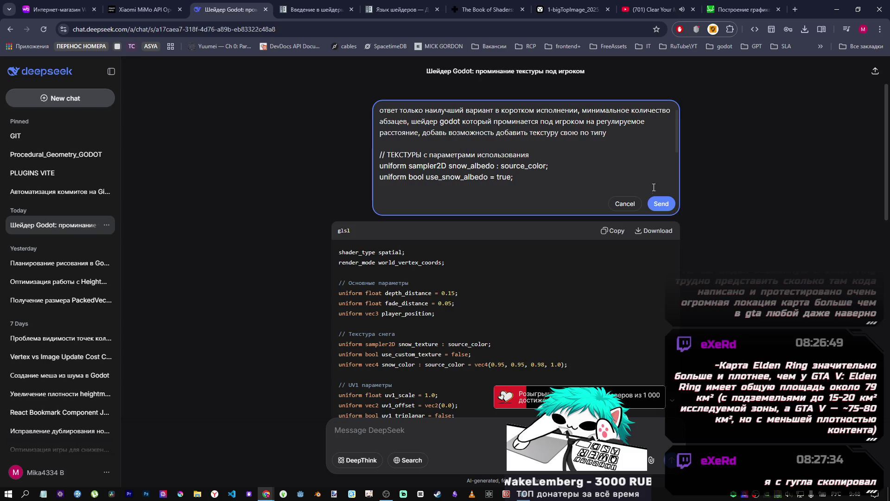
pyautogui.click(661, 203)
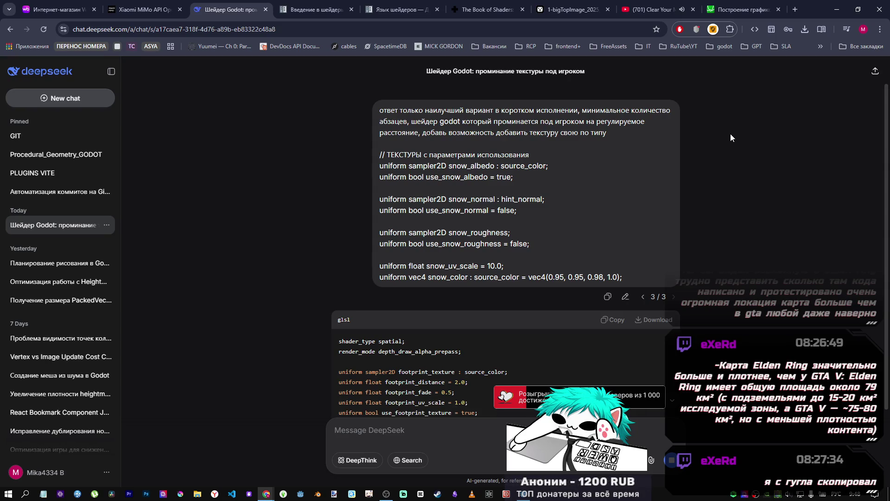
# - Copy the new footprint-based shader code from DeepSeek's regenerated reply
pyautogui.scroll(-4, 628, 218)
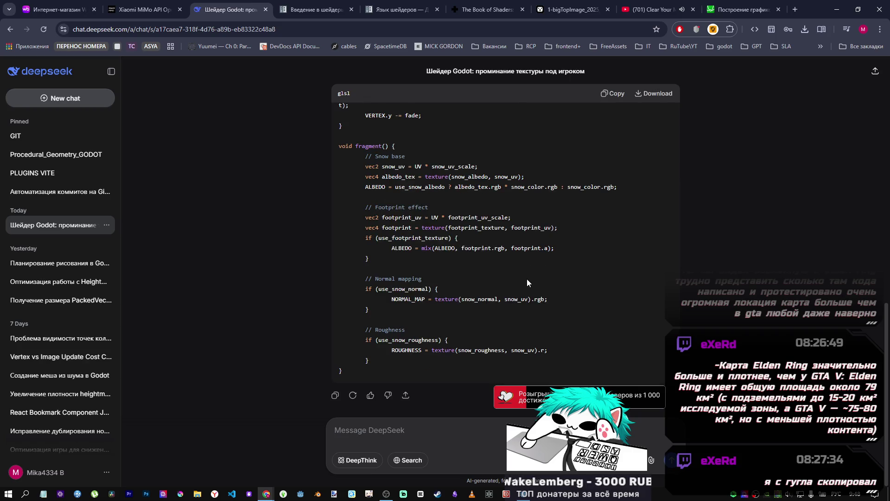
pyautogui.scroll(6, 526, 276)
pyautogui.scroll(-4, 524, 281)
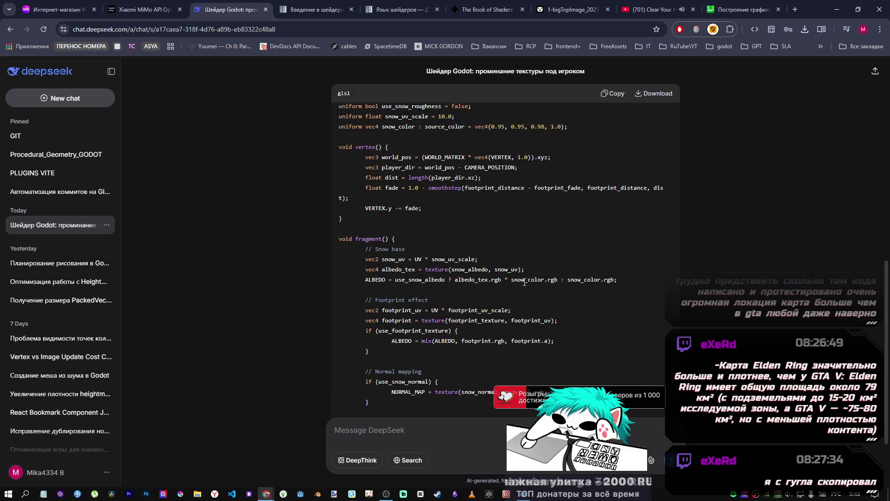
pyautogui.scroll(7, 524, 282)
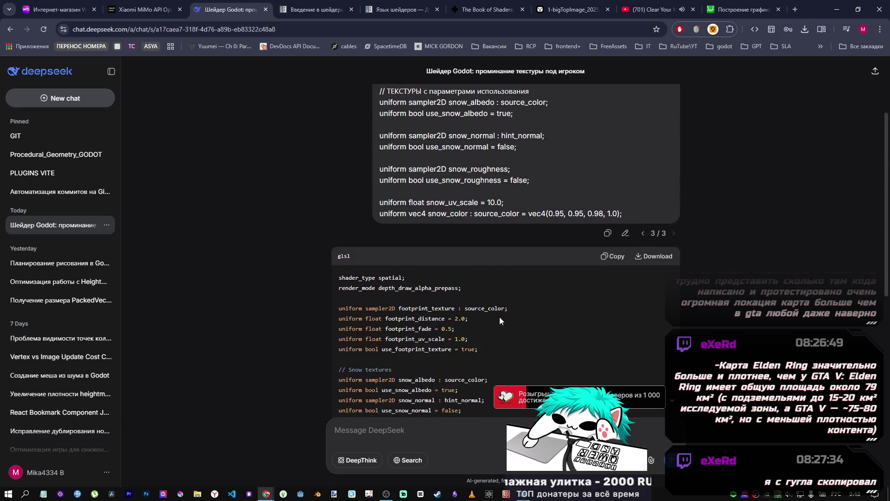
pyautogui.scroll(-3, 500, 320)
pyautogui.click(614, 117)
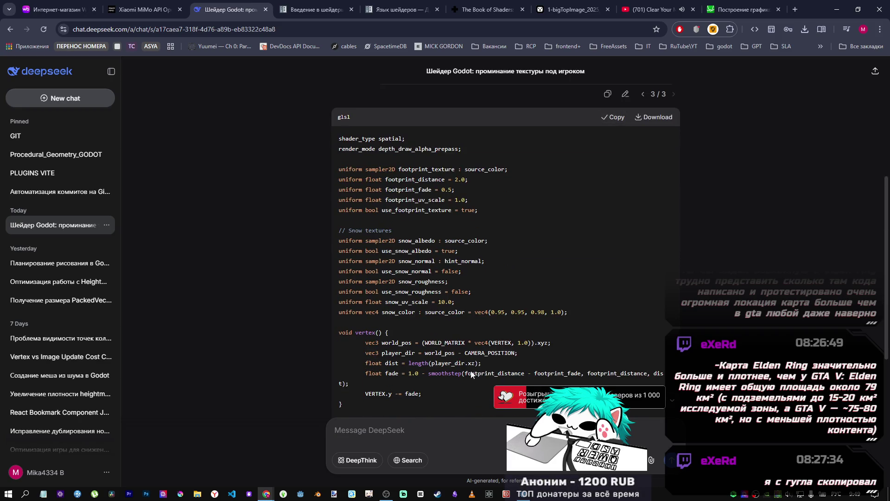
pyautogui.hotkey('alt', 'Tab')
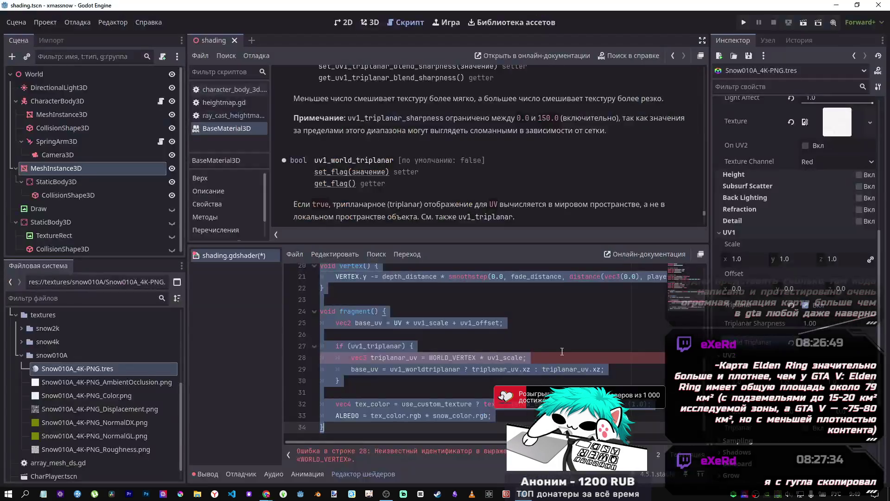
# - Paste the new footprint shader over the old code and save the file
pyautogui.hotkey('ctrl', 'v')
pyautogui.hotkey('ctrl', 's')
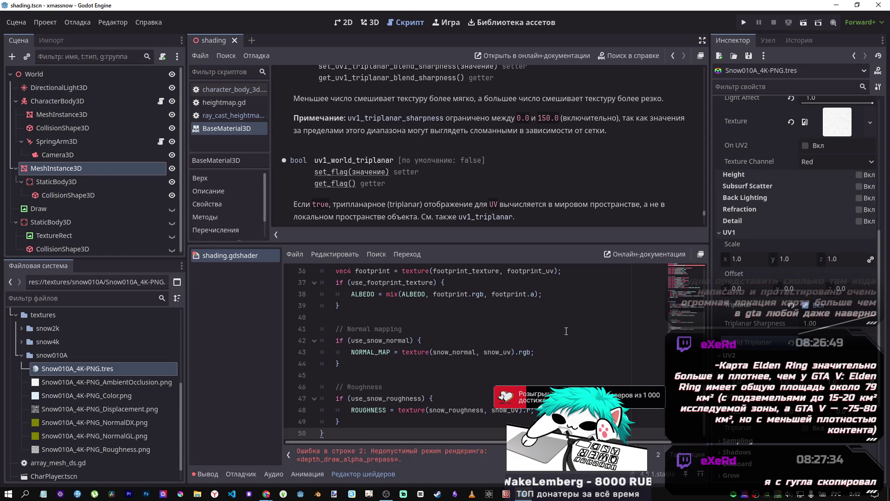
pyautogui.scroll(10, 566, 330)
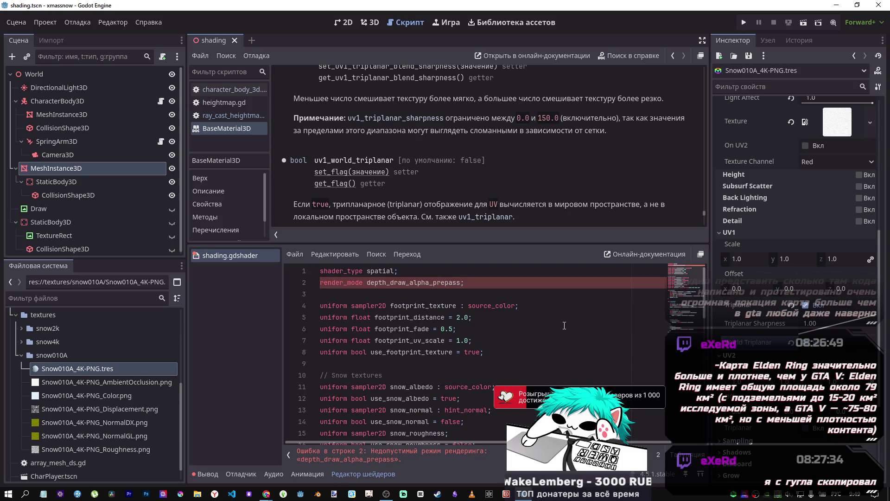
# - Look up render_mode from line 2 in the built-in help, then close the results
pyautogui.click(362, 282)
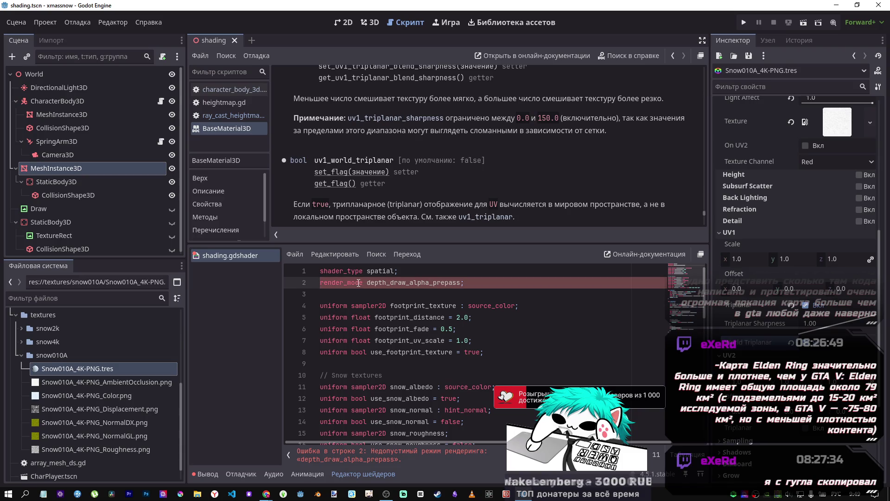
pyautogui.doubleClick(362, 283)
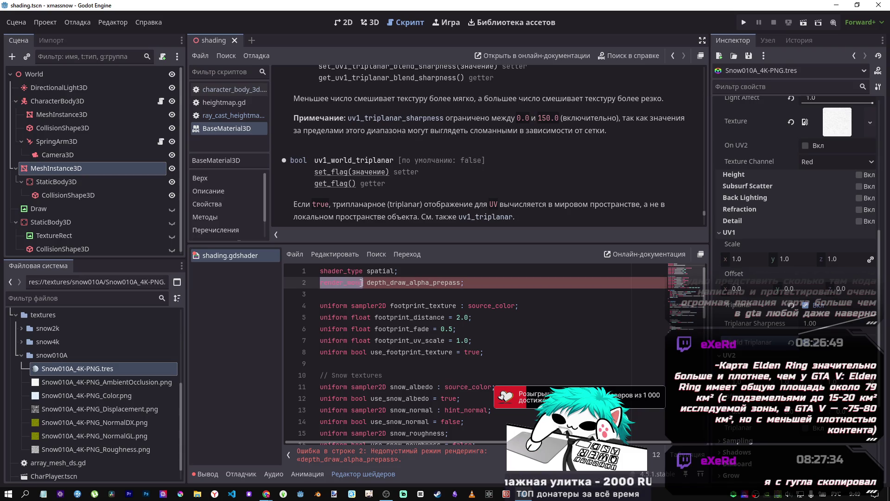
pyautogui.click(624, 55)
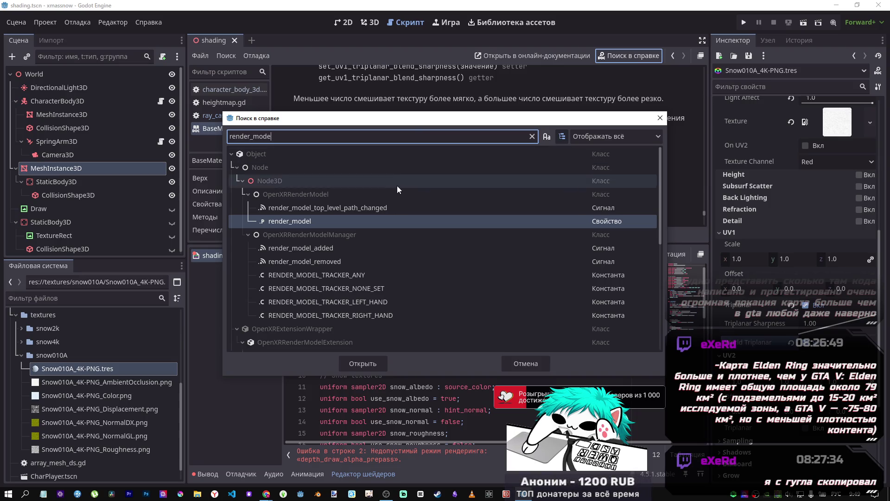
pyautogui.scroll(-5, 346, 269)
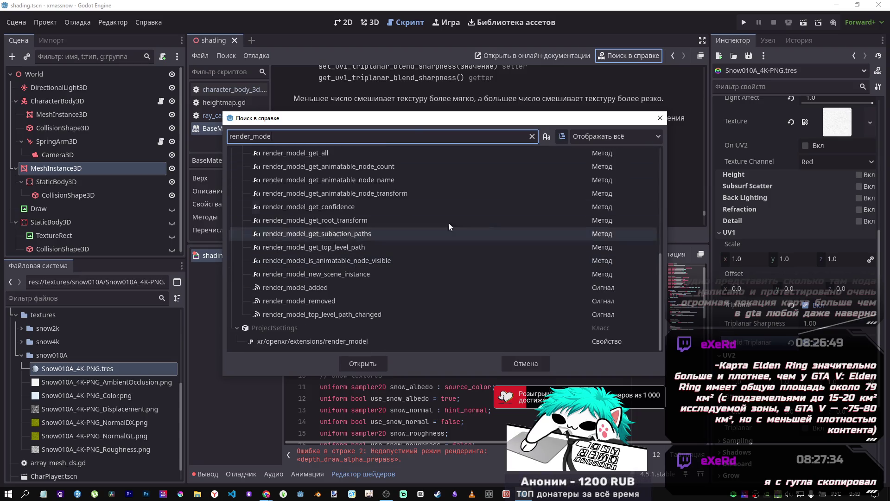
pyautogui.click(659, 117)
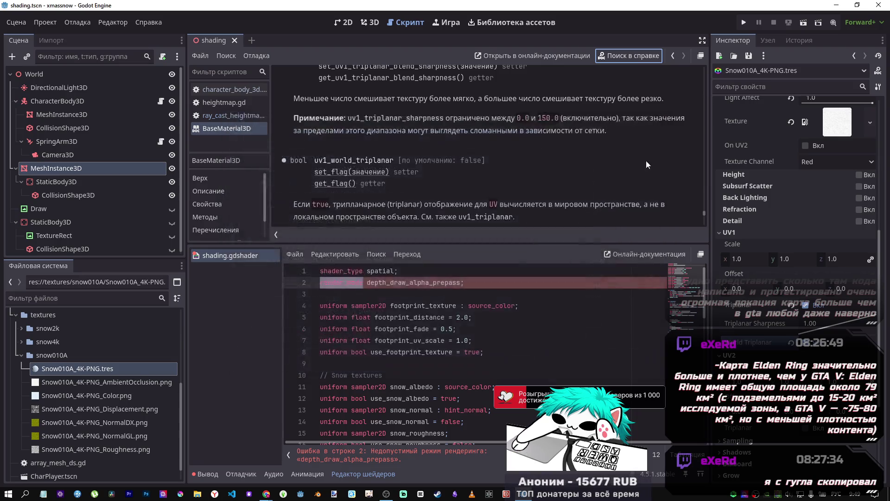
# - Open the online shader docs and switch to the shading language reference page
pyautogui.click(621, 256)
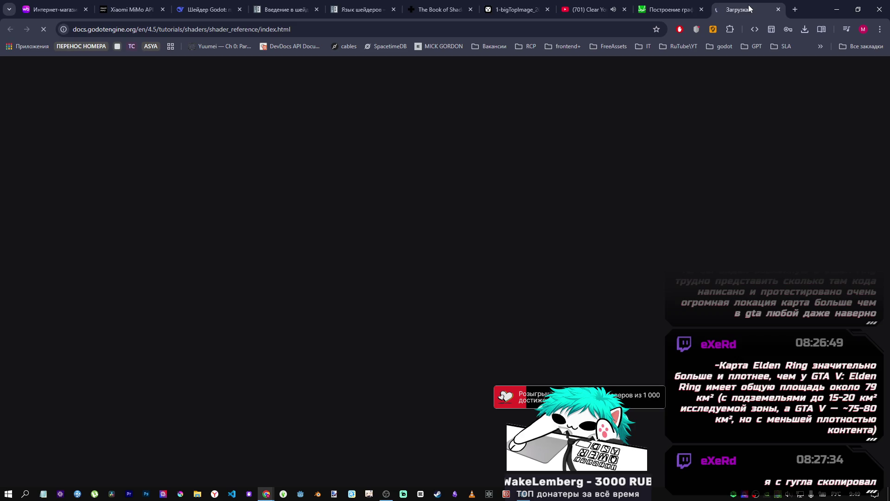
pyautogui.click(778, 9)
pyautogui.click(394, 9)
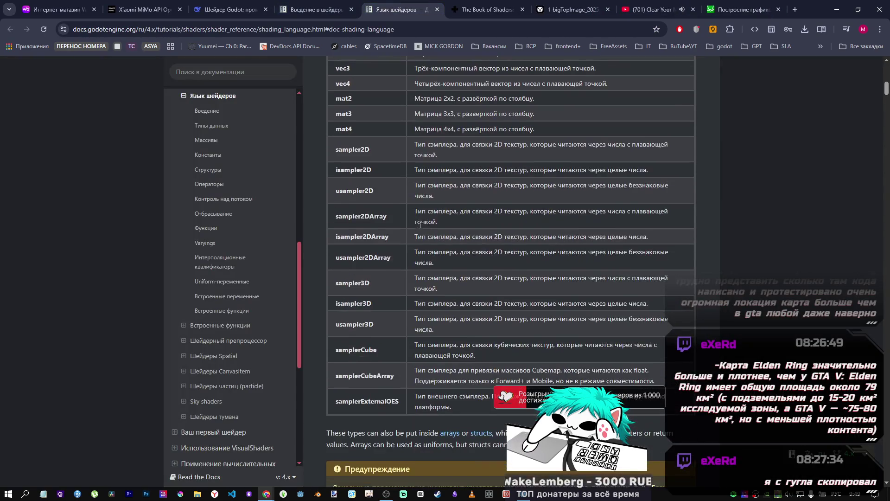
pyautogui.scroll(-8, 419, 225)
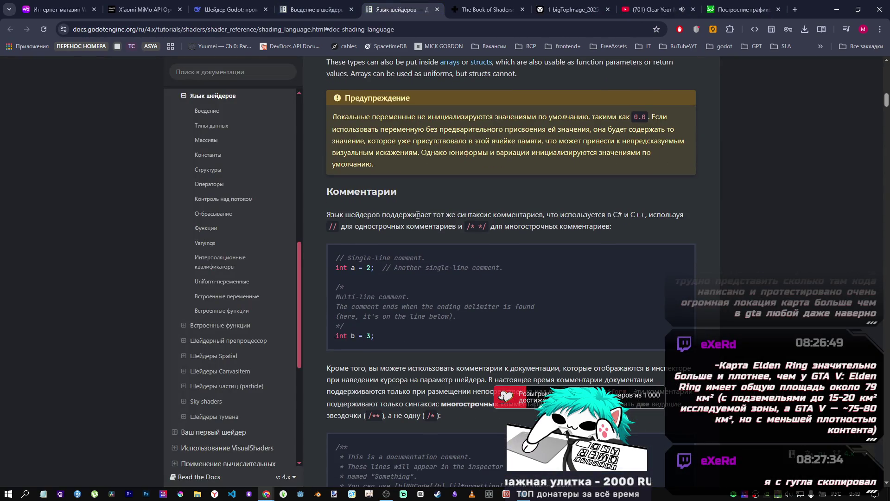
# - Search the reference for render_mode, then move to the 'Введение в шейдеры' page's 'Шейдеры в Godot' section
pyautogui.hotkey('ctrl', 'f')
pyautogui.write('render_mode')
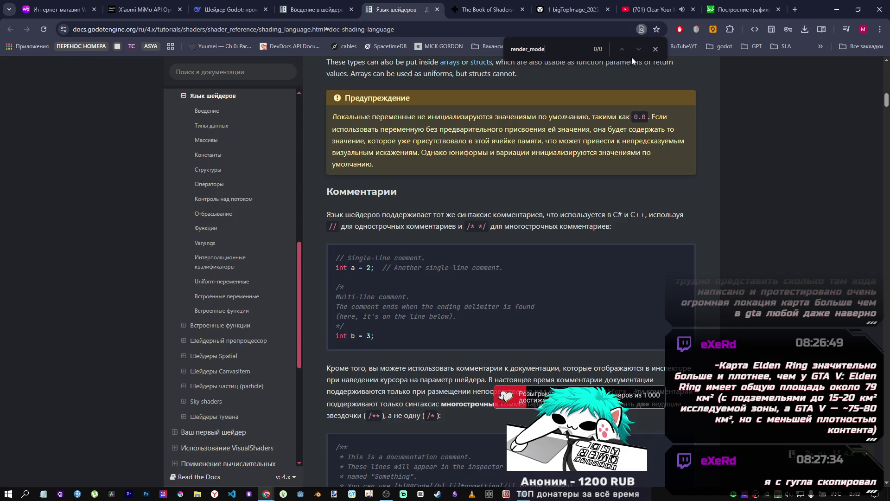
pyautogui.click(656, 49)
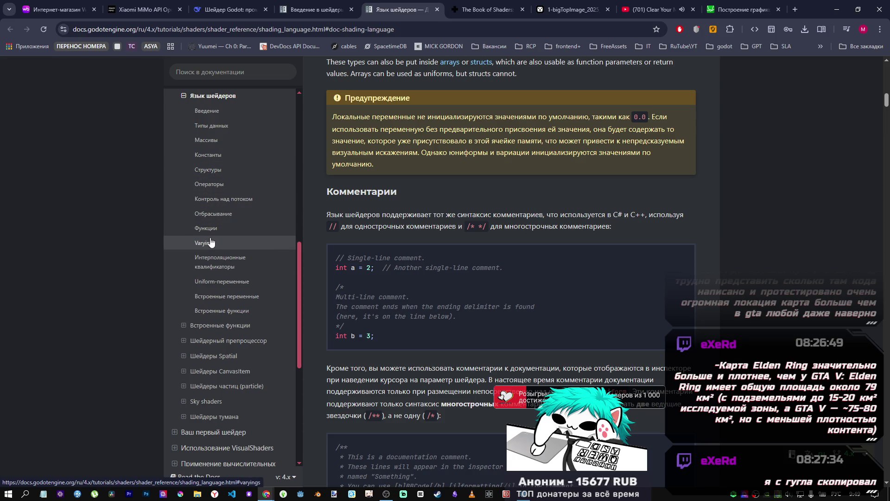
pyautogui.scroll(4, 211, 258)
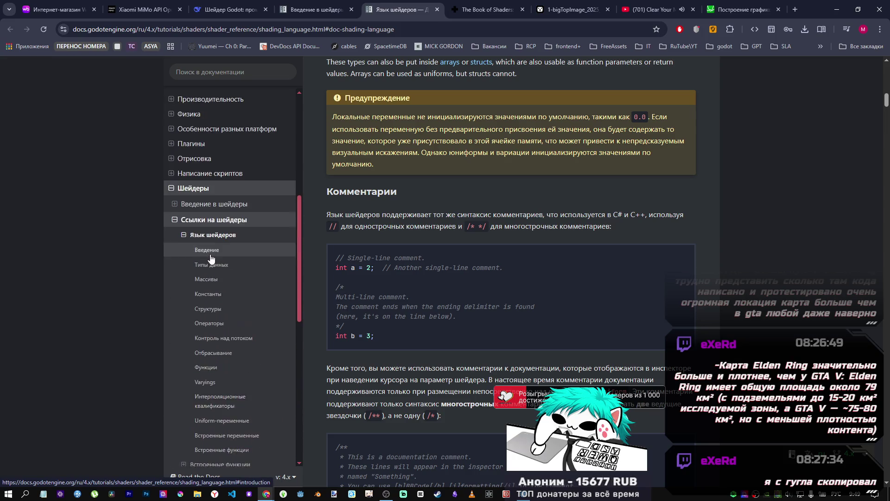
pyautogui.scroll(-1, 211, 258)
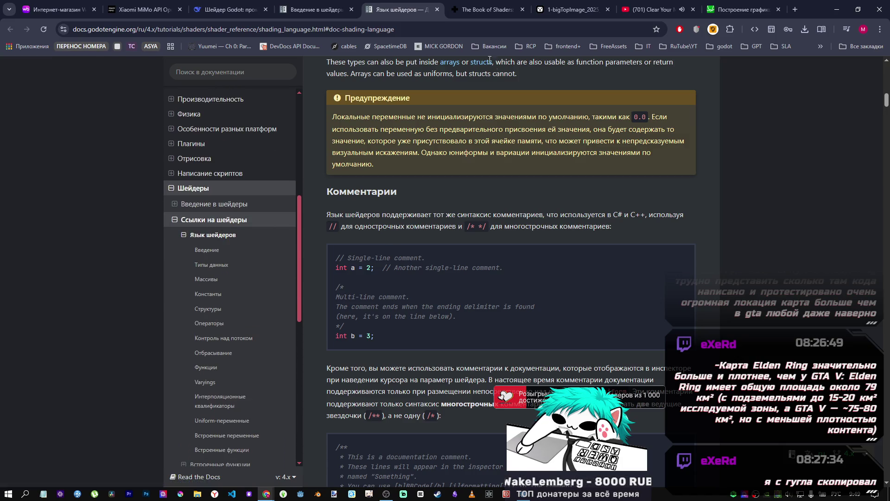
pyautogui.click(326, 9)
pyautogui.scroll(-9, 430, 240)
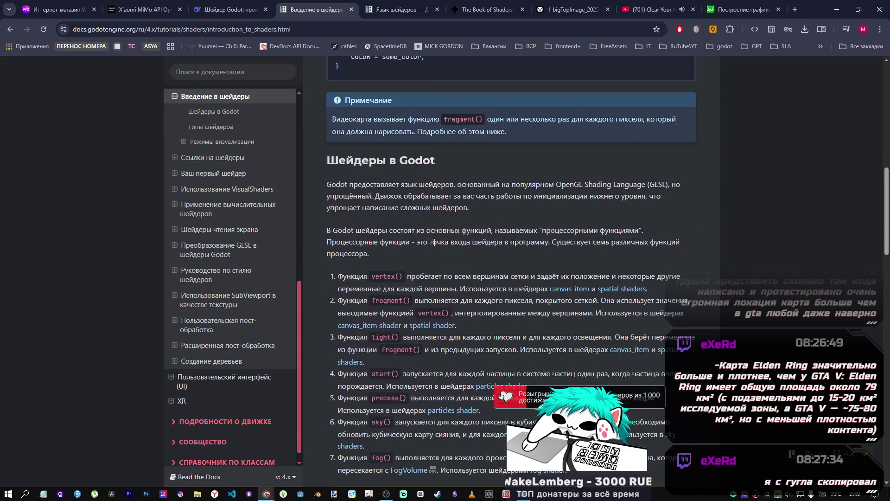
# - Find the 'render_mode unshaded, cull_disabled' example and compare it against shader line 2
pyautogui.hotkey('ctrl', 'f')
pyautogui.write('render_mode')
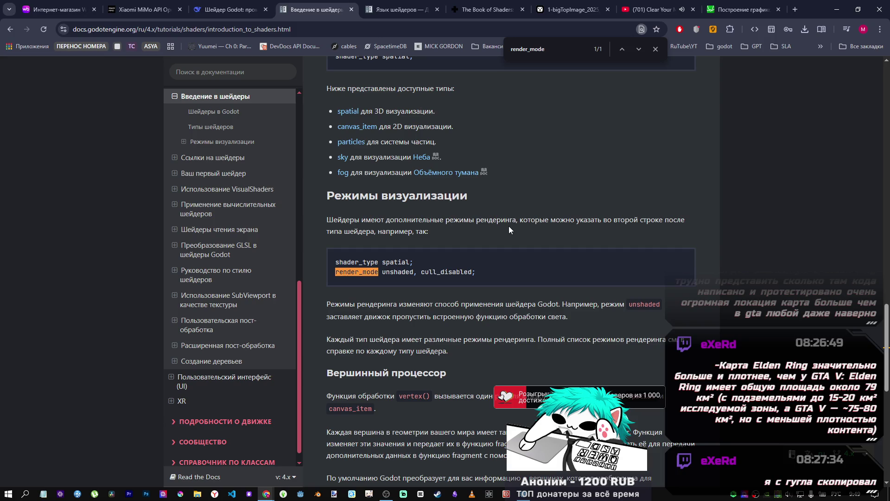
pyautogui.scroll(-8, 507, 225)
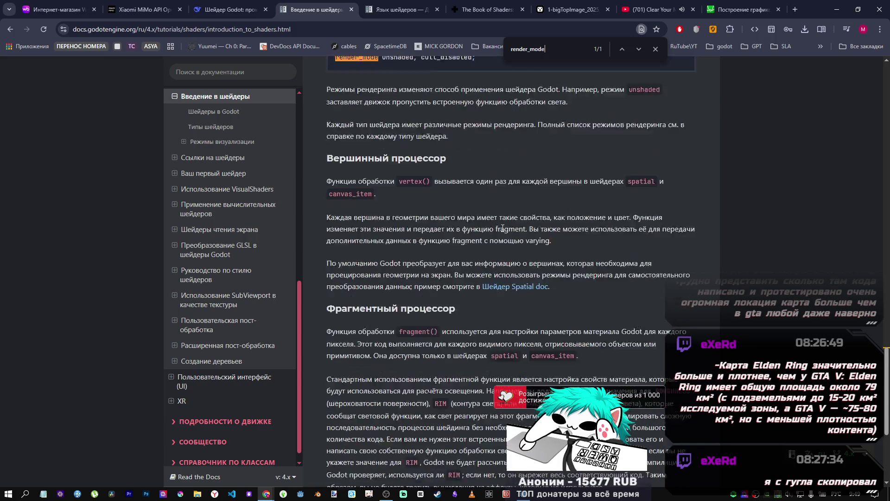
pyautogui.scroll(-1, 500, 229)
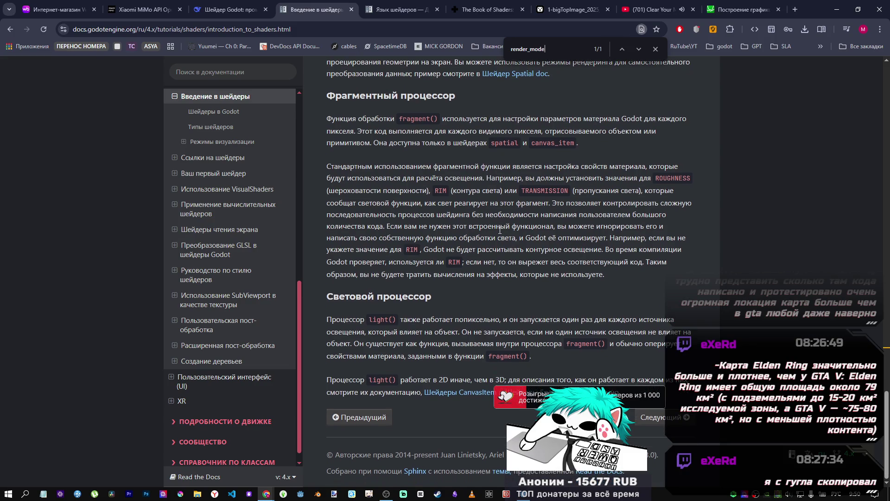
pyautogui.scroll(5, 500, 230)
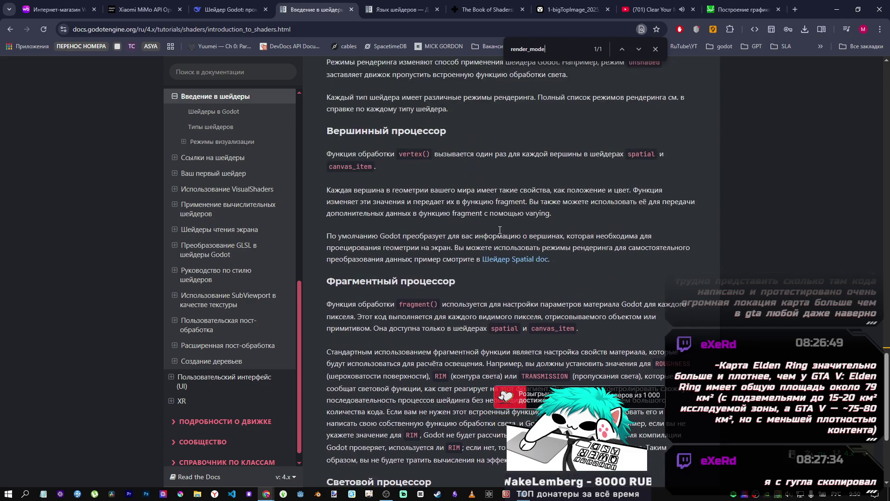
pyautogui.scroll(1, 499, 229)
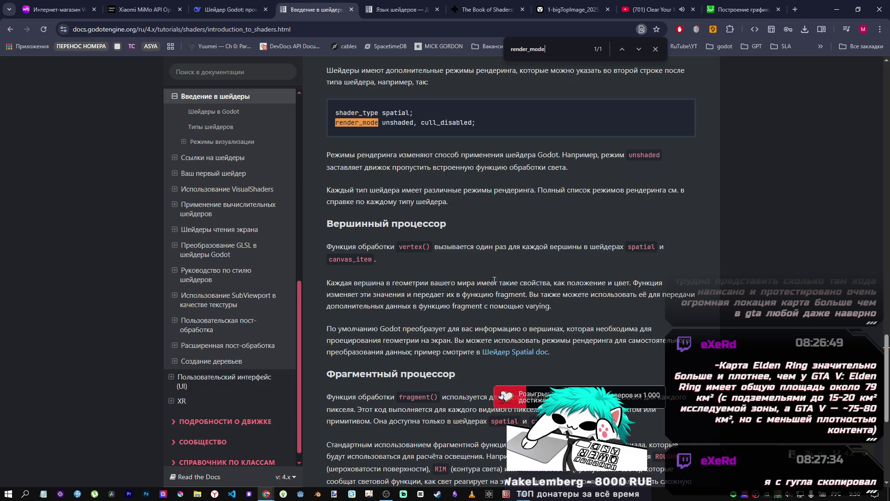
pyautogui.scroll(4, 421, 285)
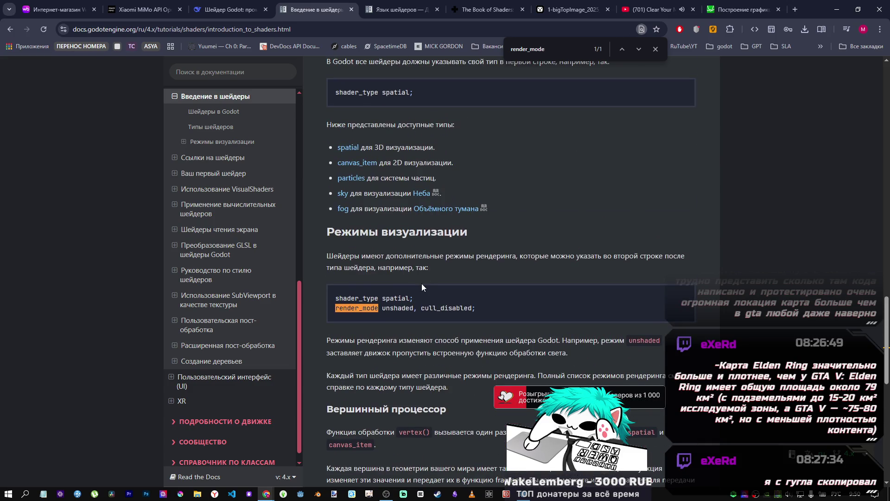
pyautogui.click(528, 497)
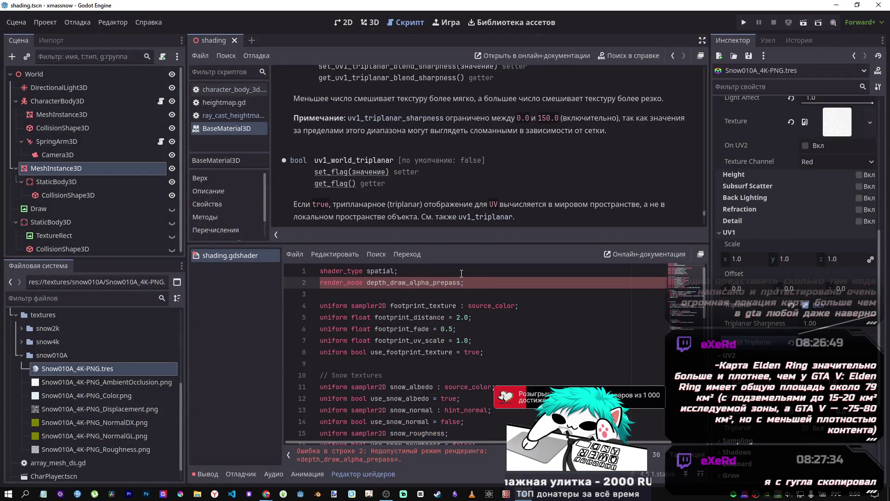
pyautogui.hotkey('alt', 'Tab')
pyautogui.scroll(-5, 449, 277)
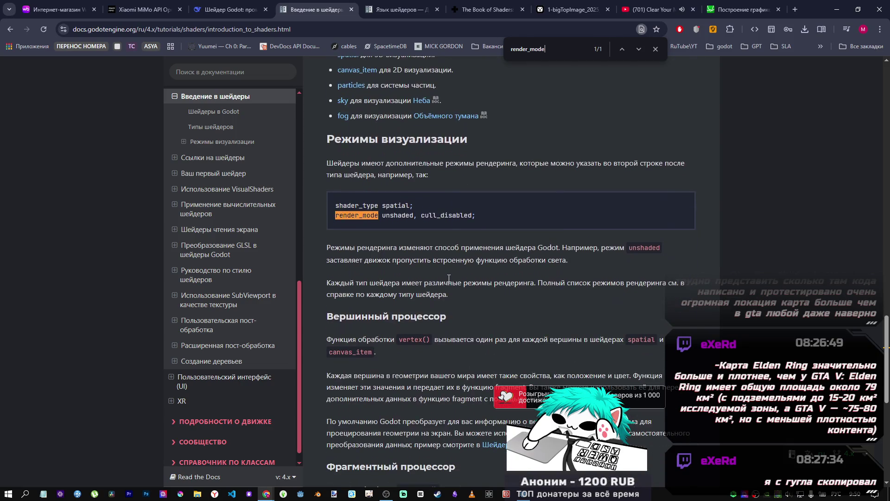
pyautogui.scroll(-5, 443, 277)
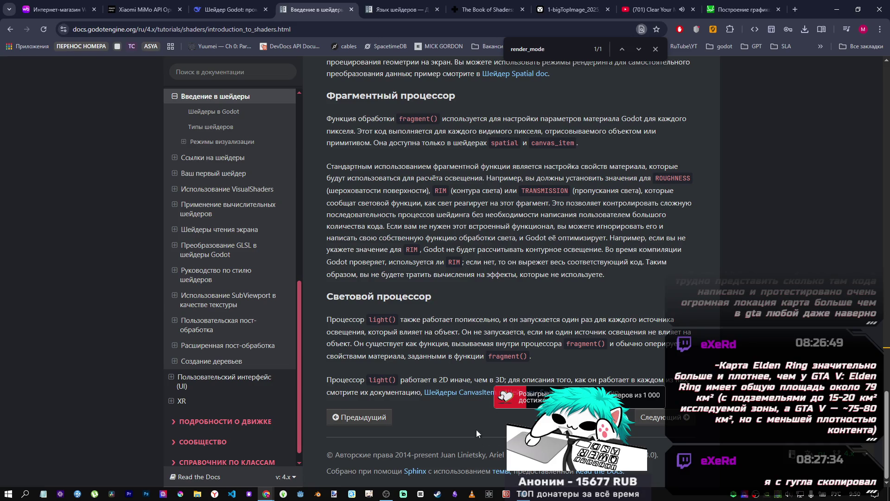
# - Add 'работоспособный для godot' after 'наилучший' in the earlier prompt and resend it
pyautogui.moveTo(489, 493)
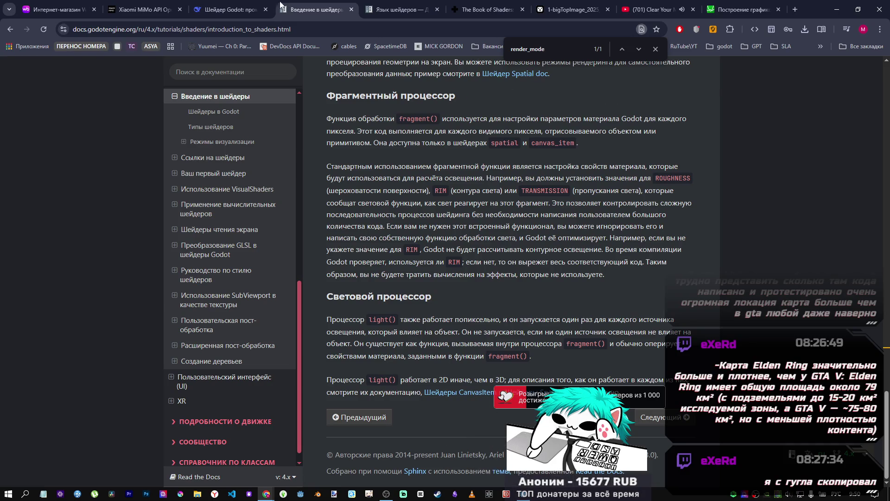
pyautogui.click(229, 9)
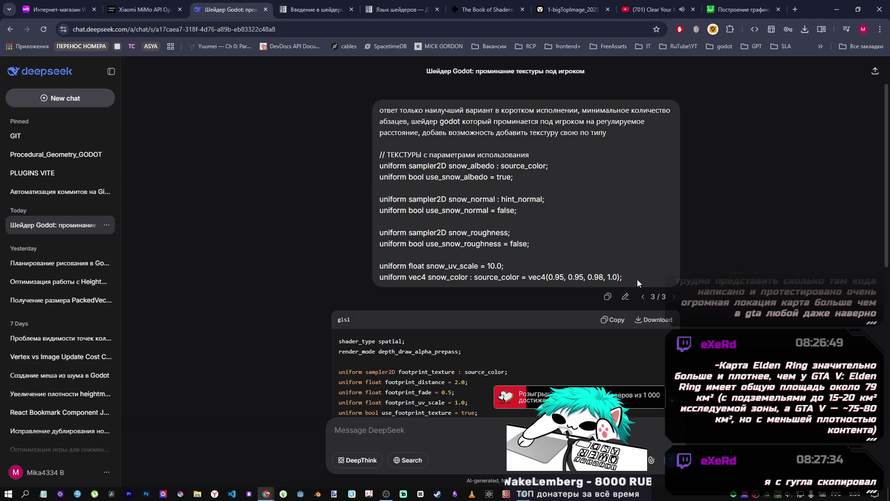
pyautogui.click(625, 297)
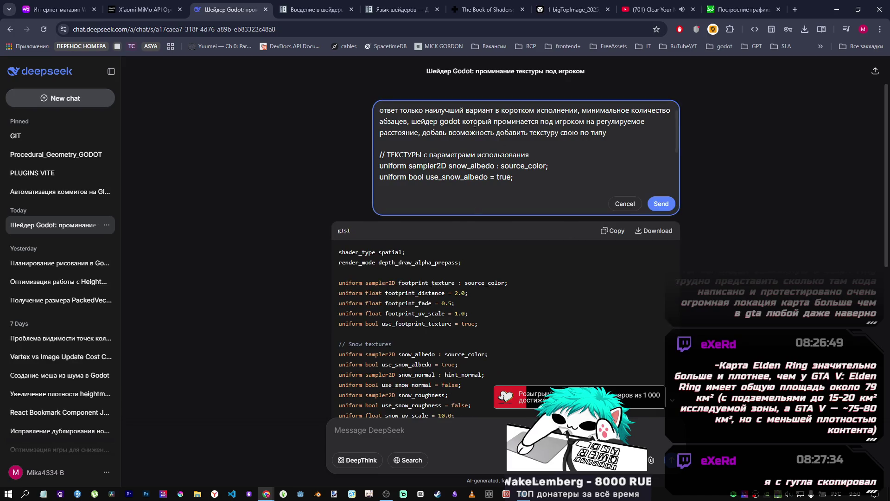
pyautogui.click(461, 110)
pyautogui.write('работ')
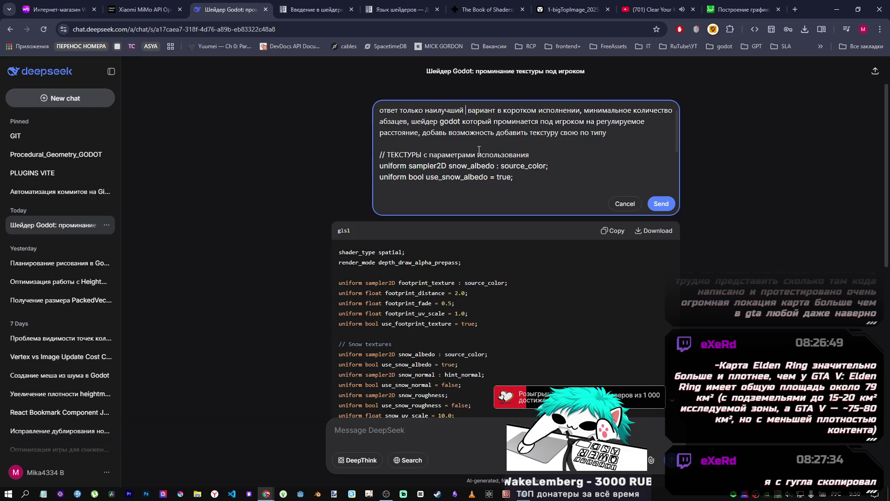
pyautogui.write('оспособны')
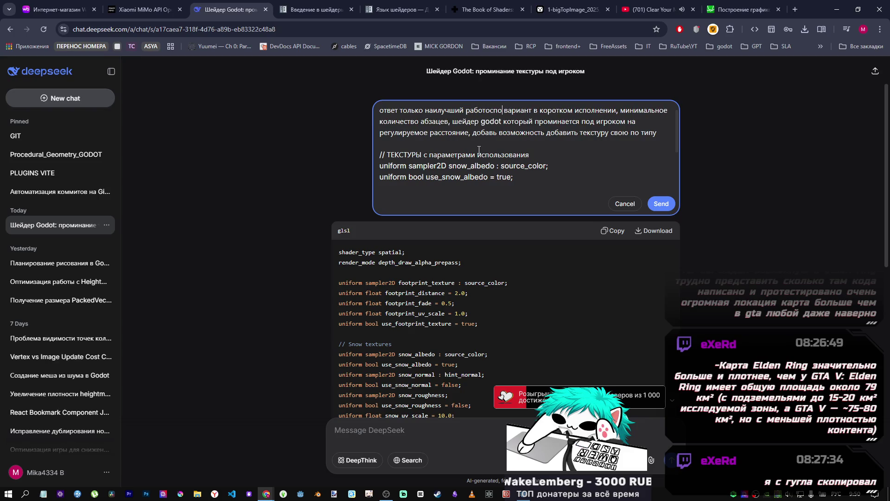
pyautogui.write('й ')
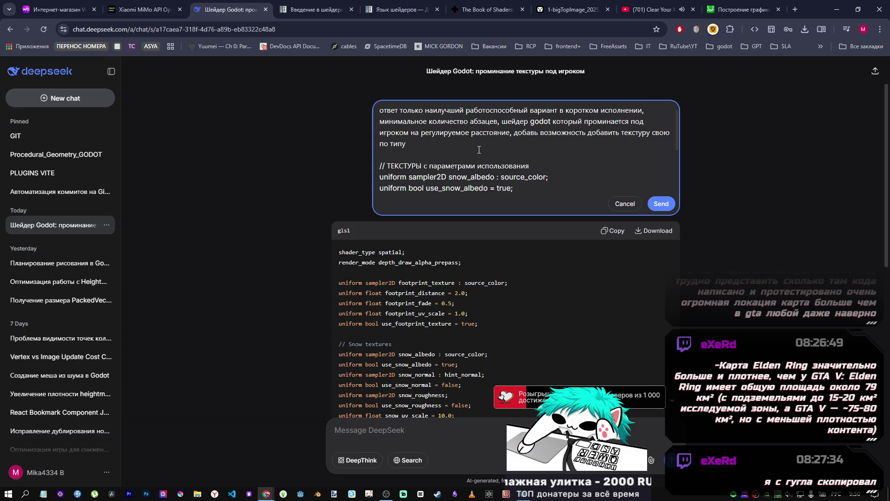
pyautogui.write('для')
pyautogui.hotkey('alt', 'shift')
pyautogui.write('godoyt')
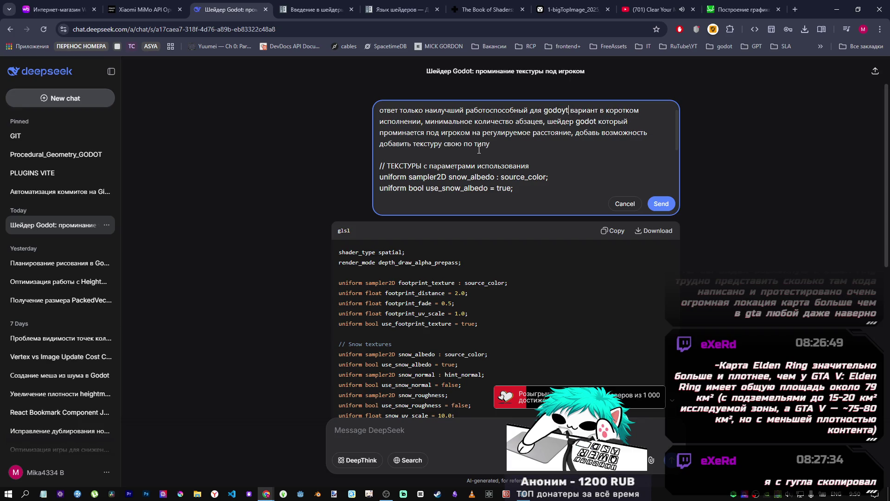
pyautogui.press('BackSpace')
pyautogui.press('BackSpace')
pyautogui.write('t')
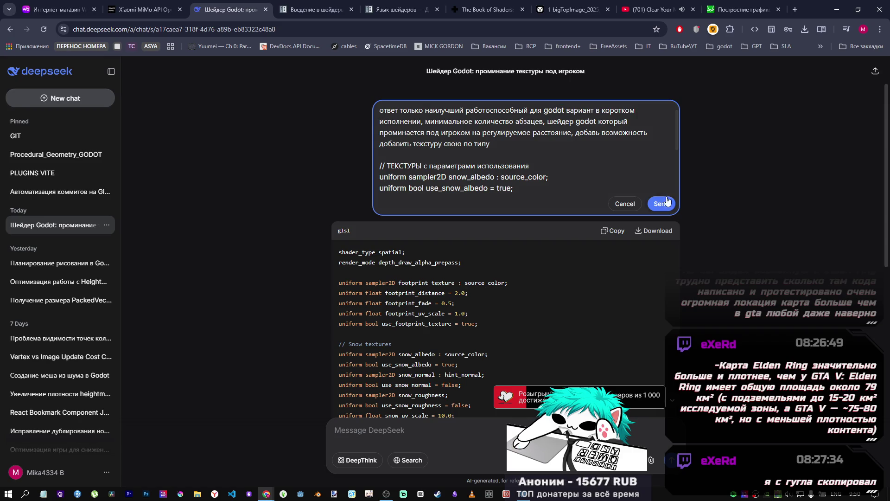
pyautogui.click(660, 203)
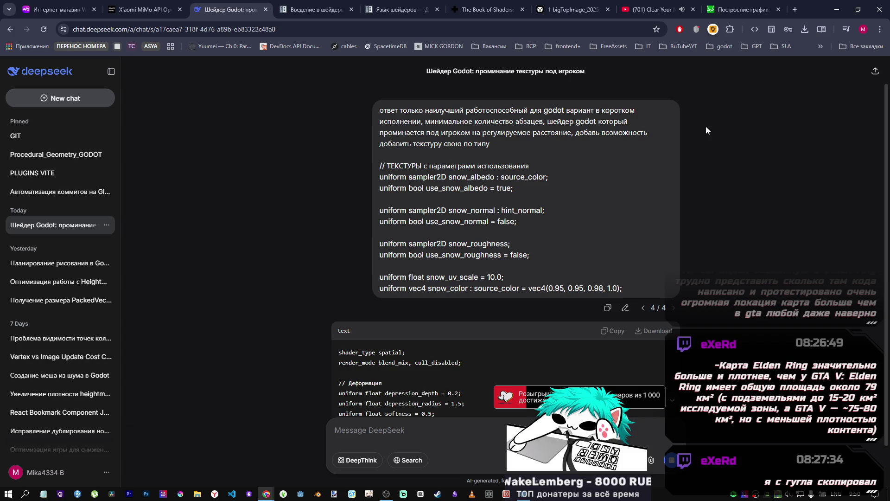
pyautogui.scroll(-4, 554, 315)
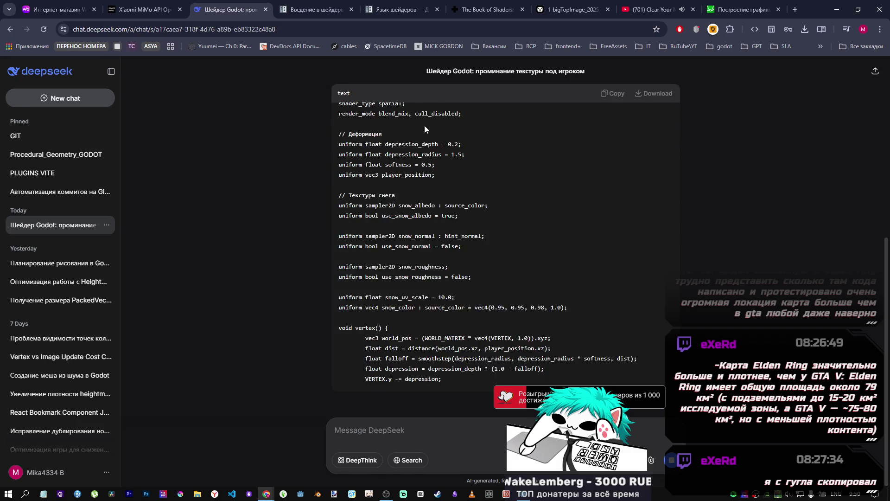
pyautogui.scroll(3, 513, 204)
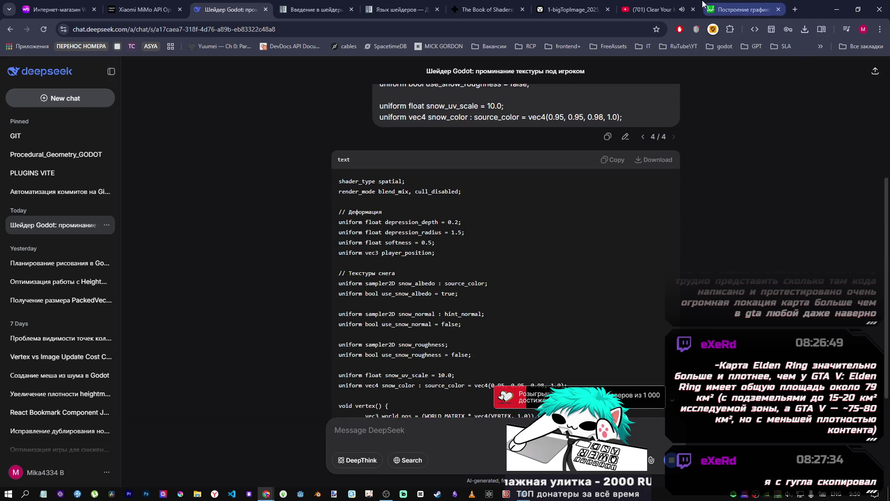
pyautogui.click(315, 9)
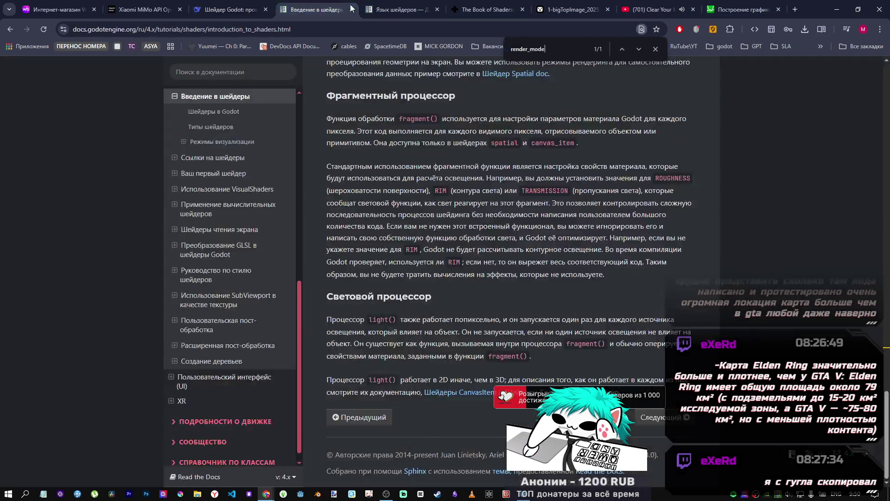
pyautogui.press('Return')
pyautogui.scroll(5, 472, 232)
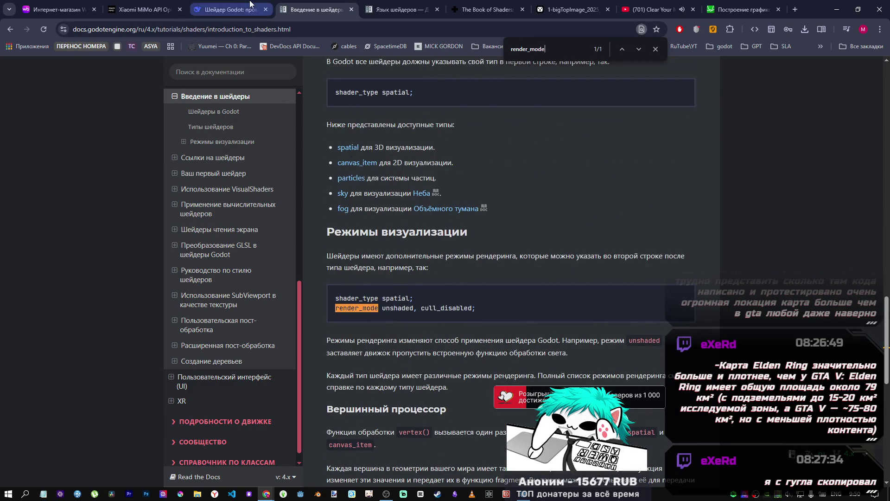
pyautogui.click(227, 9)
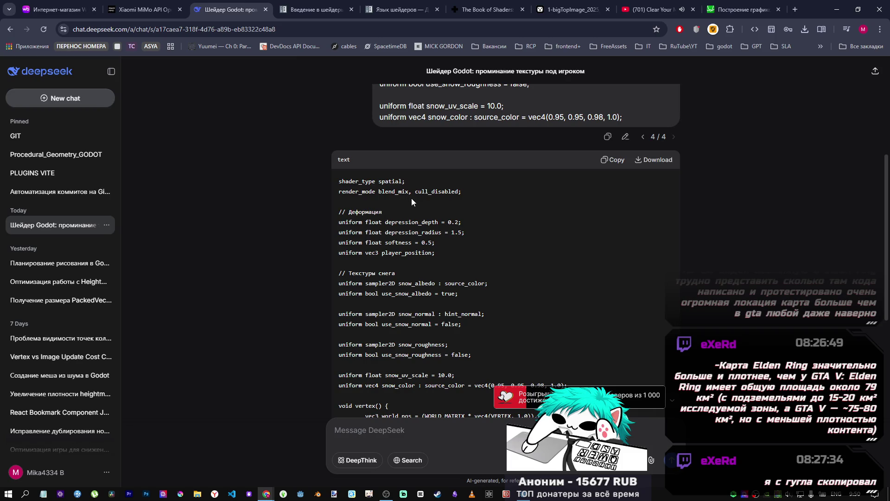
pyautogui.scroll(-10, 451, 191)
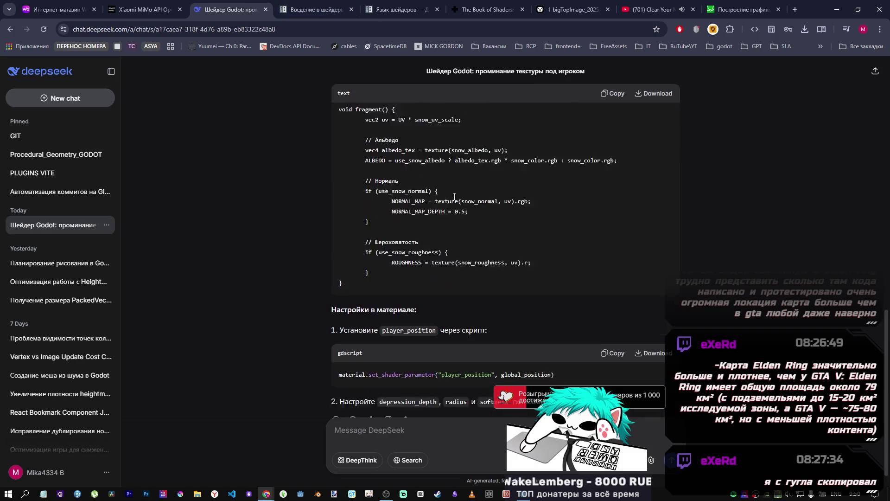
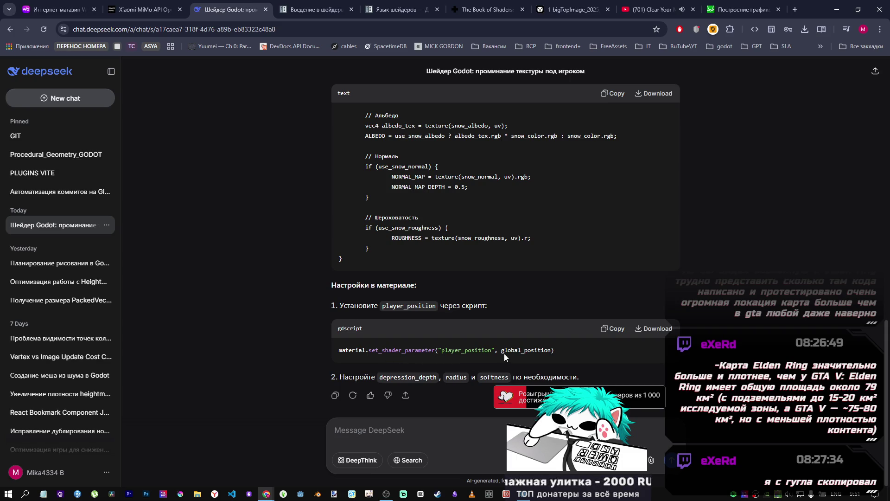
# - Copy DeepSeek's snow shader and paste it over all of shading.gdshader's code
pyautogui.scroll(5, 593, 201)
pyautogui.click(612, 93)
pyautogui.click(524, 494)
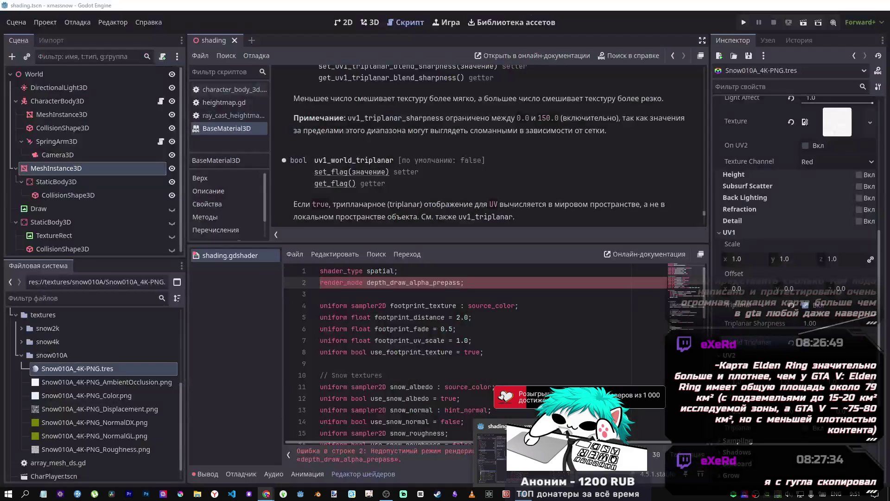
pyautogui.click(477, 317)
pyautogui.hotkey('ctrl', 'a')
pyautogui.hotkey('ctrl', 'v')
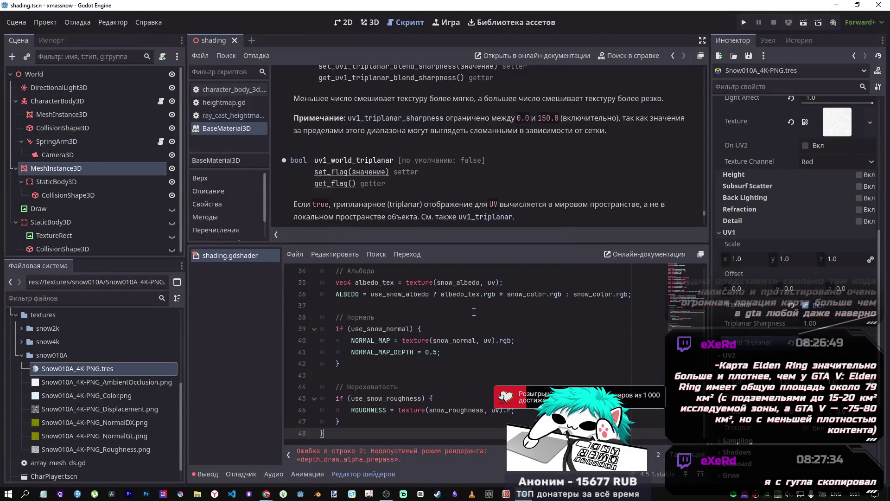
pyautogui.click(376, 23)
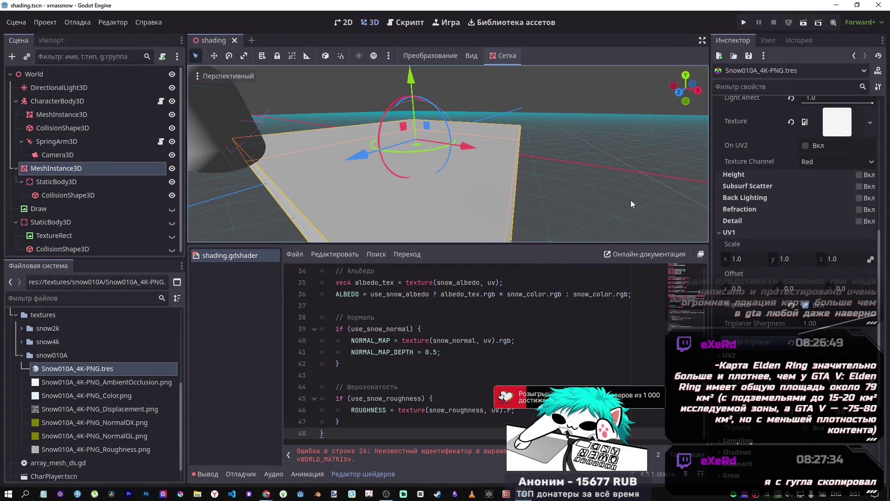
pyautogui.scroll(5, 484, 342)
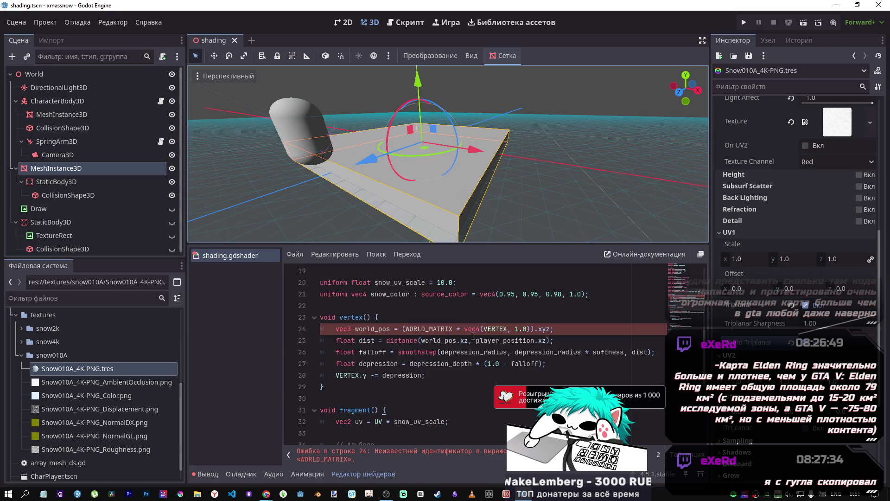
# - Change WORLD_MATRIX on line 24 to NODE_POSITION_WORLD using the autocomplete suggestion
pyautogui.moveTo(453, 330); pyautogui.dragTo(434, 333)
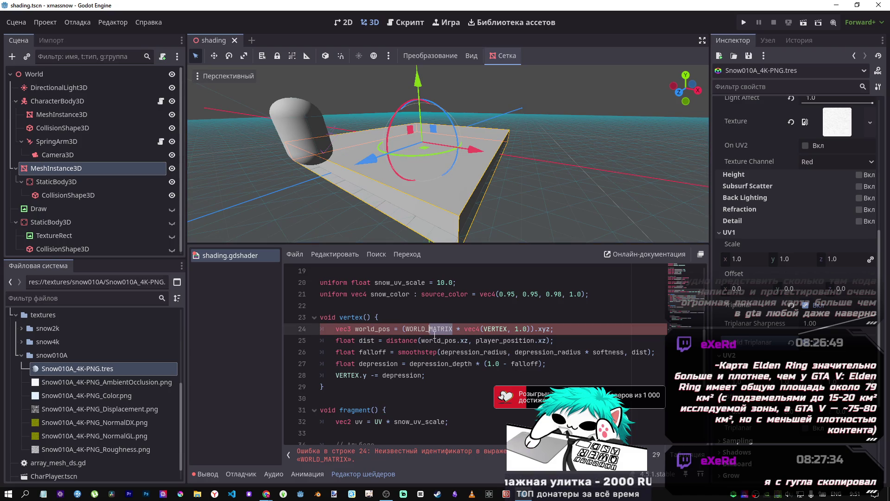
pyautogui.press('Left')
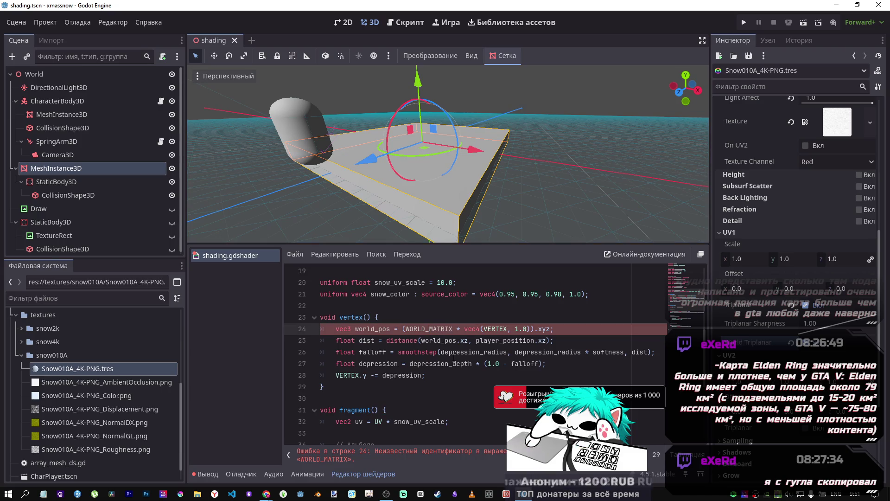
pyautogui.moveTo(456, 329); pyautogui.dragTo(428, 330)
pyautogui.press('BackSpace')
pyautogui.press('BackSpace')
pyautogui.press('BackSpace')
pyautogui.press('BackSpace')
pyautogui.press('BackSpace')
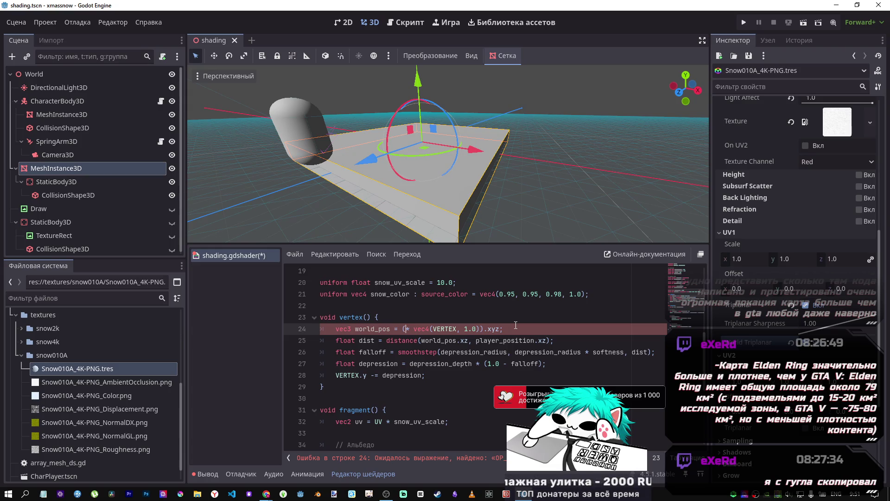
pyautogui.write('W')
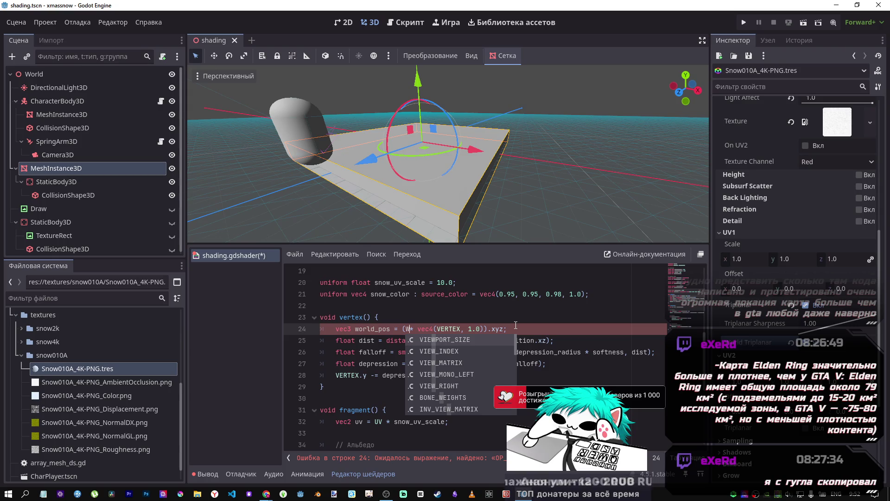
pyautogui.write('o')
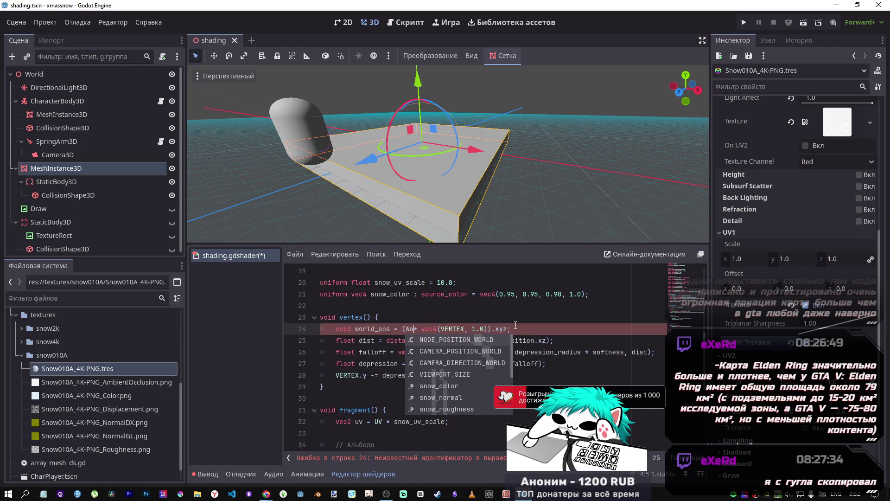
pyautogui.write('r')
pyautogui.press('BackSpace')
pyautogui.press('BackSpace')
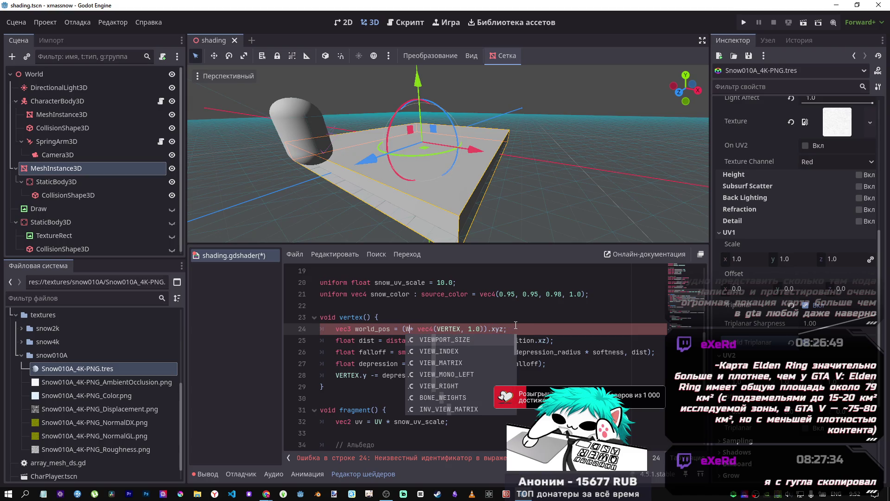
pyautogui.press('BackSpace')
pyautogui.write('worl')
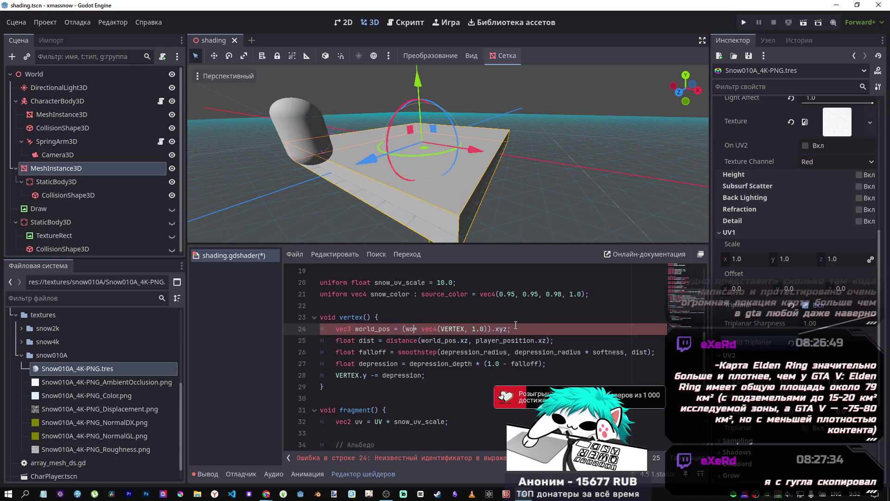
pyautogui.write('d')
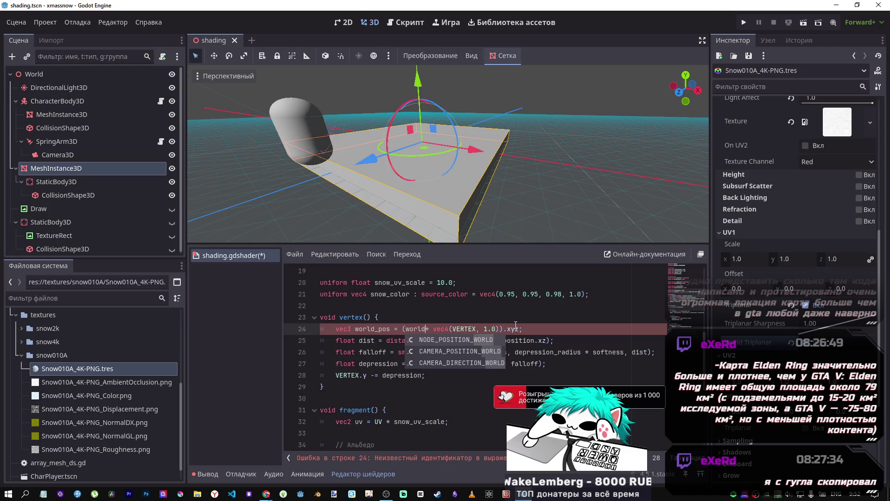
pyautogui.click(450, 339)
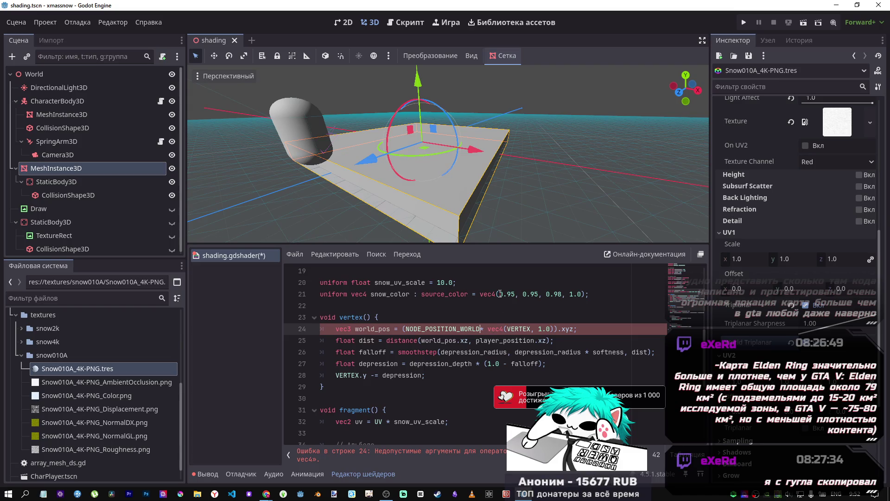
pyautogui.click(267, 494)
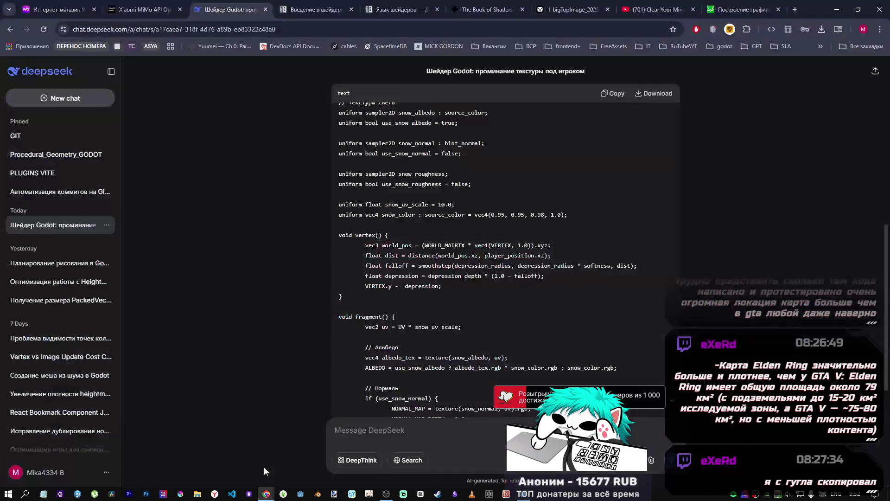
# - Start the PEAC3FUL video from YouTube's recommendations
pyautogui.click(659, 9)
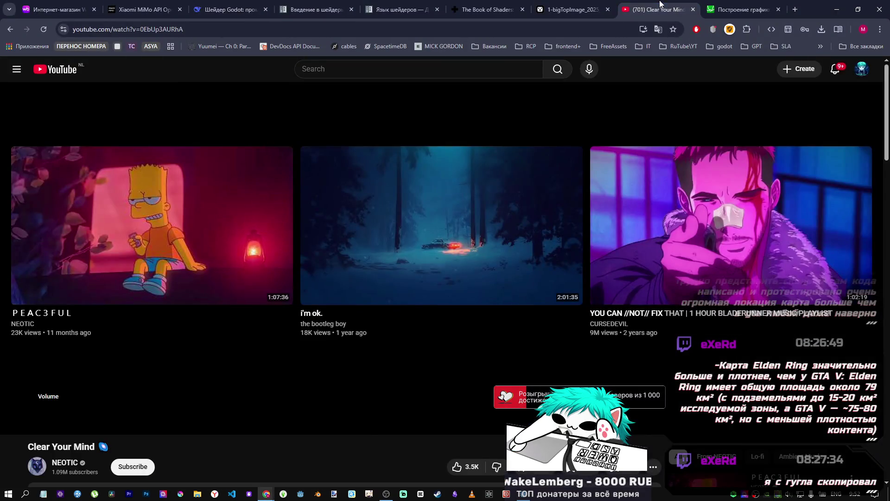
pyautogui.scroll(-5, 428, 270)
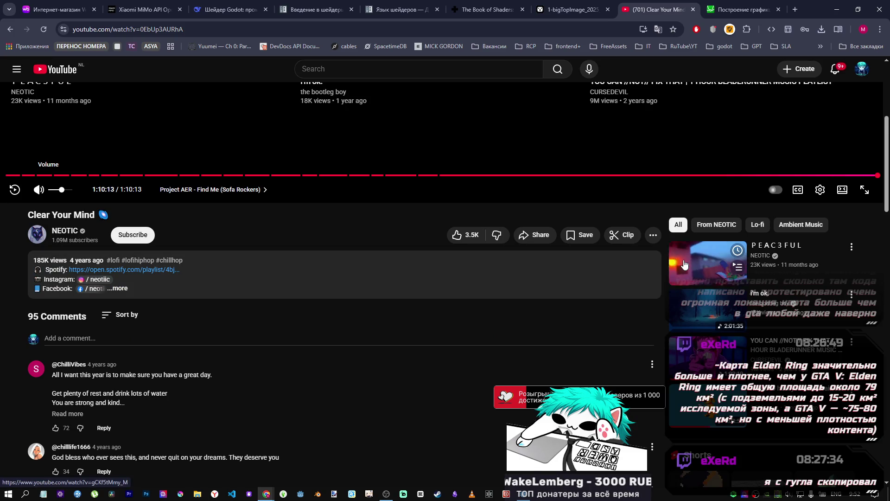
pyautogui.click(683, 258)
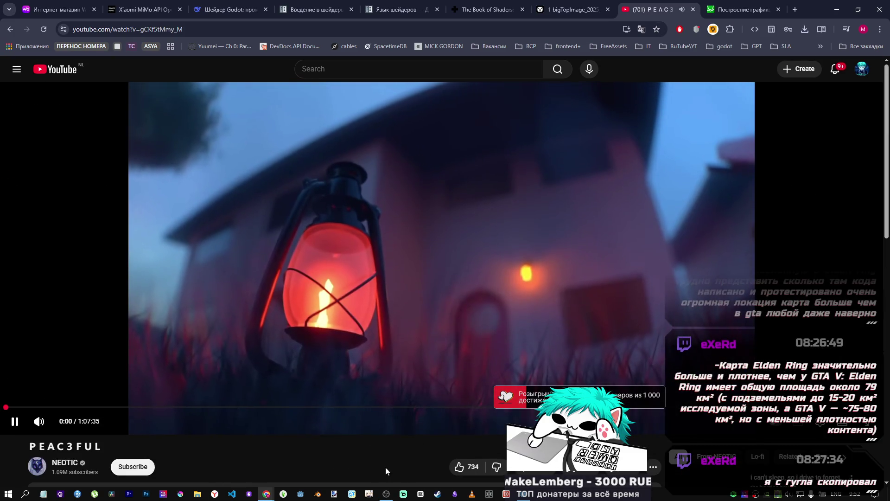
# - Return to the DeepSeek shader chat and then to the Godot editor
pyautogui.moveTo(386, 492)
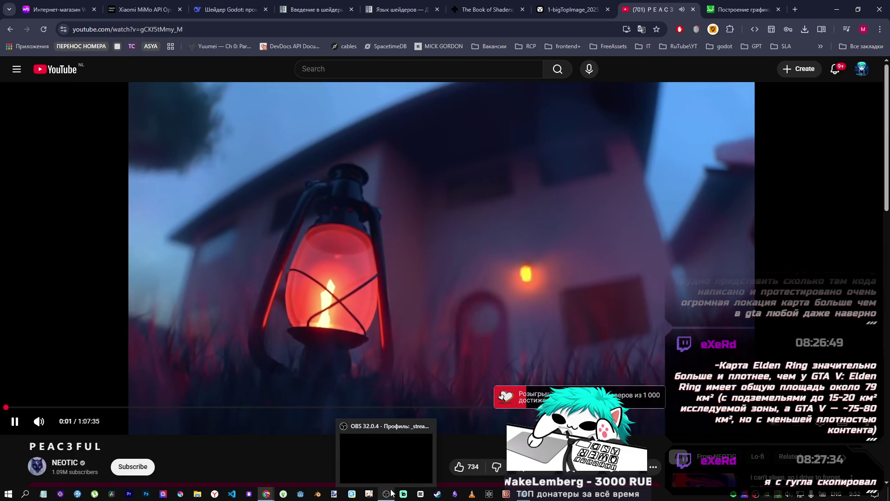
pyautogui.moveTo(266, 492)
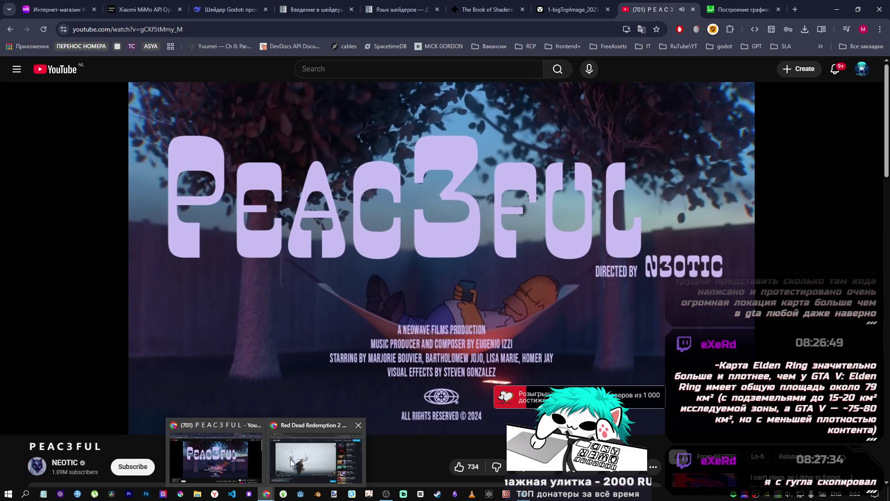
pyautogui.click(235, 463)
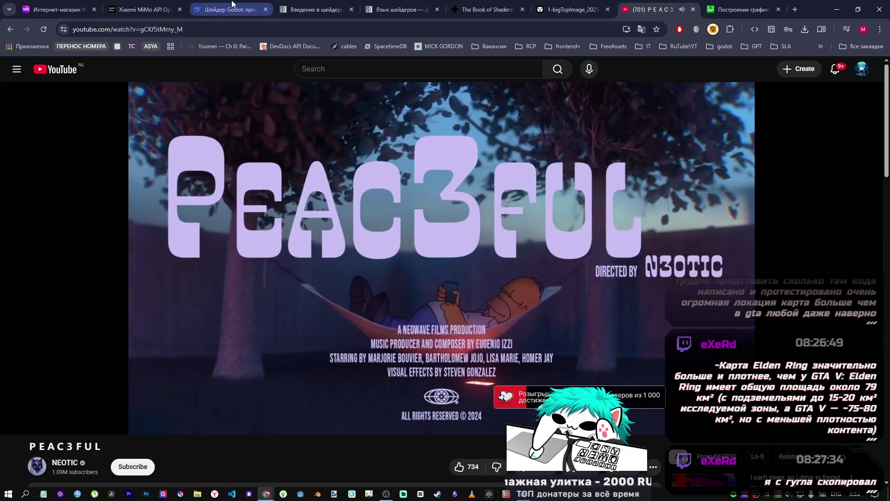
pyautogui.hotkey('ctrl', '3')
pyautogui.click(528, 495)
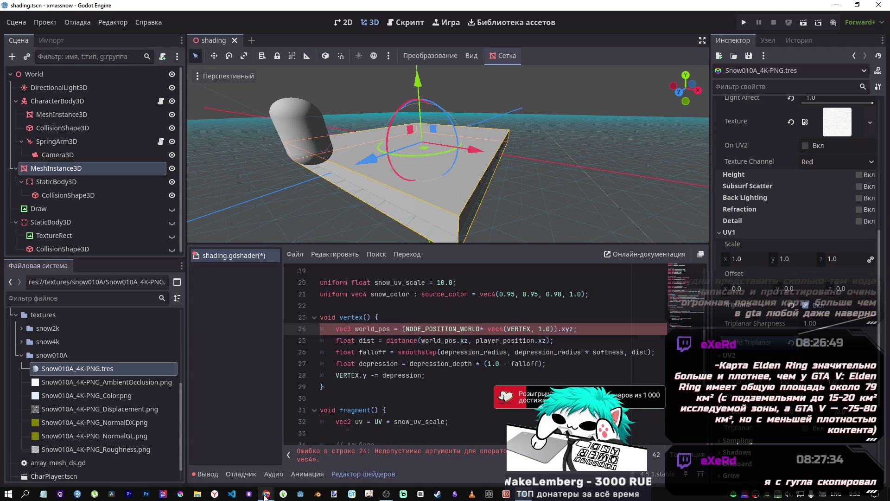
# - Paste DeepSeek's compact shader with player_position and player_radius uniforms over the Godot shader
pyautogui.moveTo(266, 493)
pyautogui.click(266, 471)
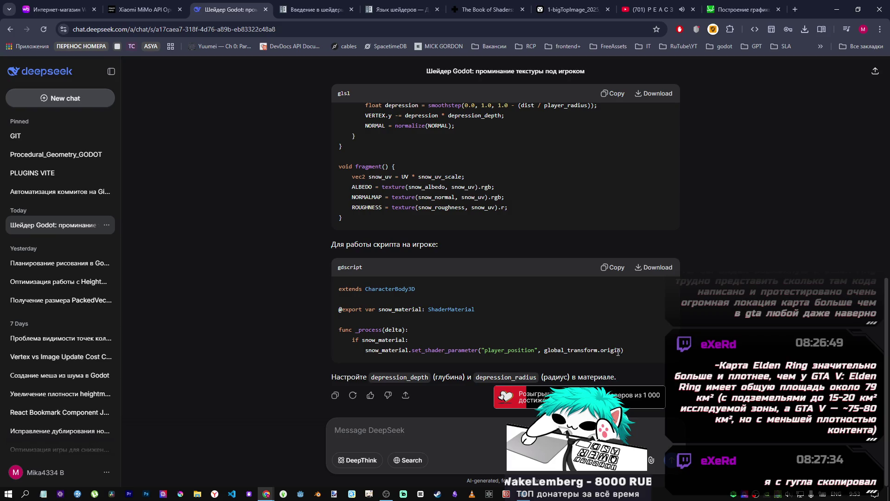
pyautogui.scroll(6, 603, 278)
pyautogui.click(614, 198)
pyautogui.hotkey('alt', 'Tab')
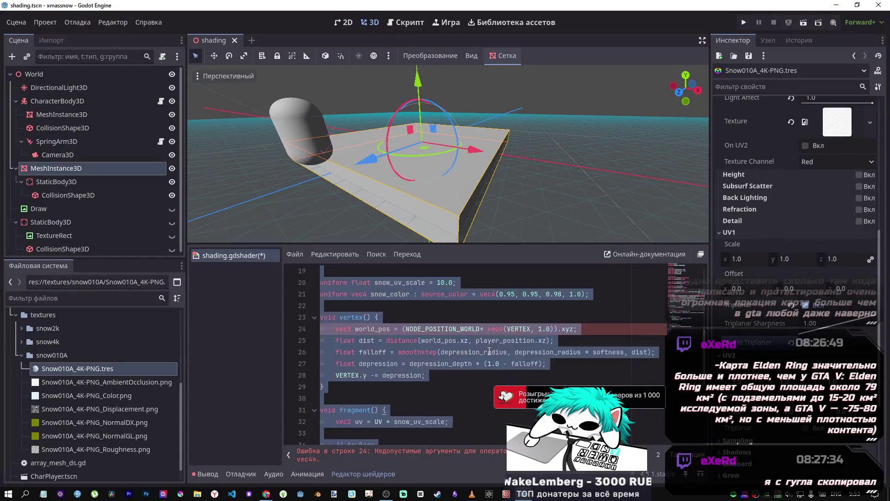
pyautogui.hotkey('ctrl', 'a')
pyautogui.hotkey('ctrl', 'v')
# - Select the render_mode line on line 2, then go back to the DeepSeek chat
pyautogui.scroll(-1, 484, 348)
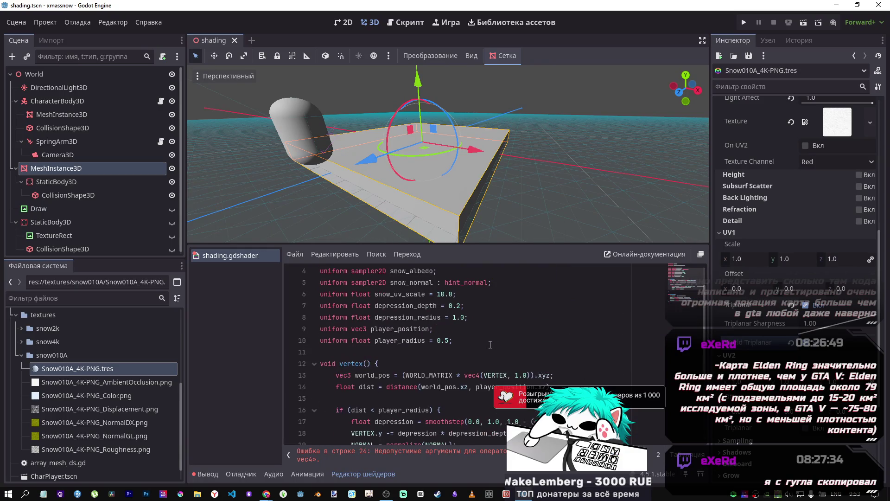
pyautogui.click(436, 375)
pyautogui.scroll(-3, 439, 379)
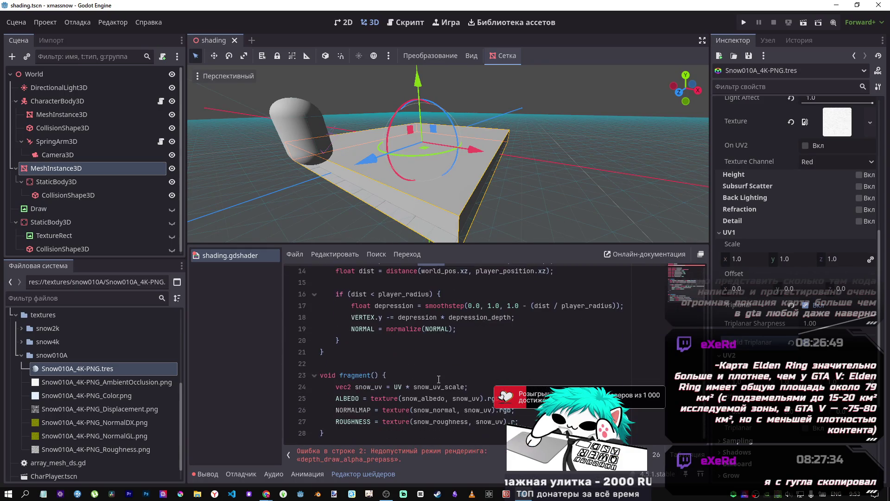
pyautogui.scroll(4, 349, 376)
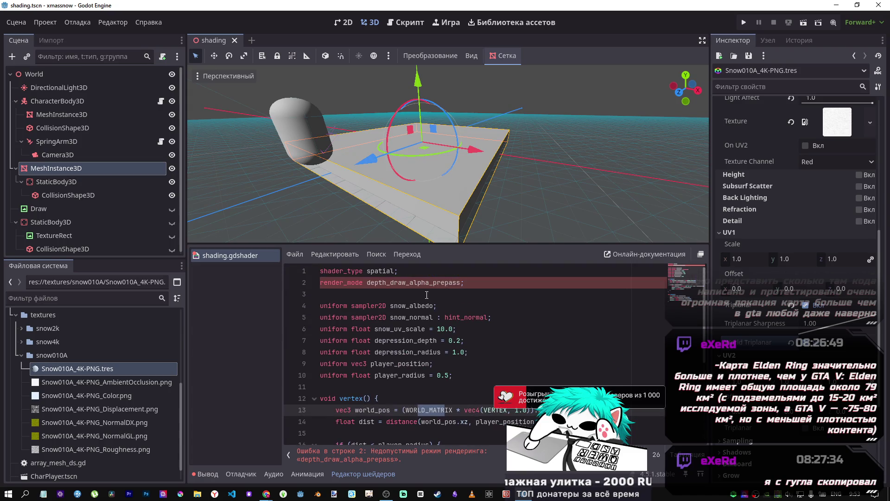
pyautogui.moveTo(486, 287); pyautogui.dragTo(301, 283)
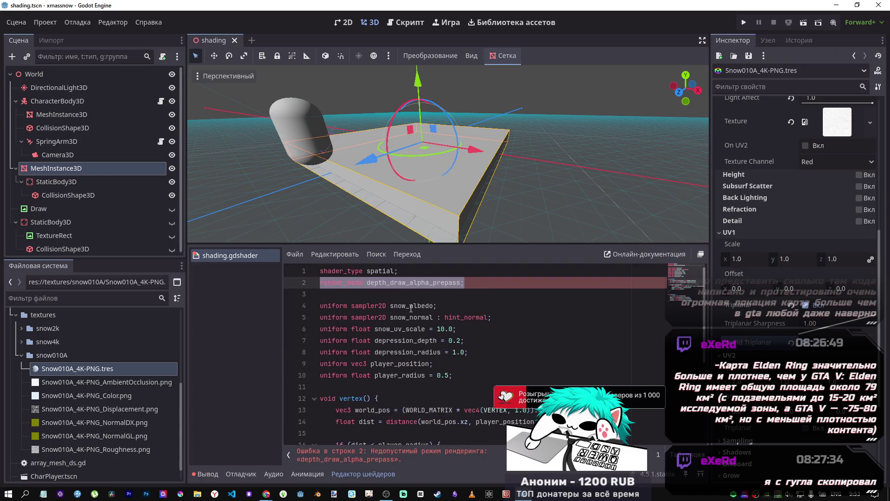
pyautogui.hotkey('alt', 'Tab')
pyautogui.scroll(3, 447, 283)
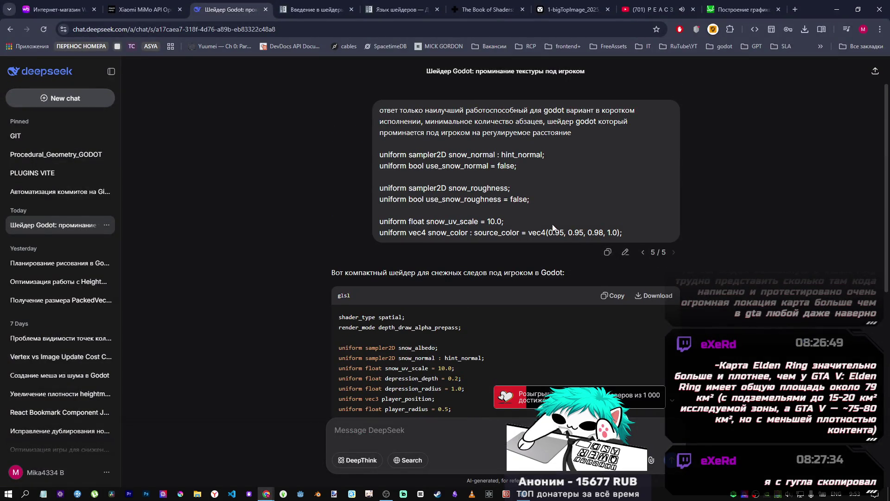
# - Delete the Godot shader chat about depressing texture under the player
pyautogui.click(107, 226)
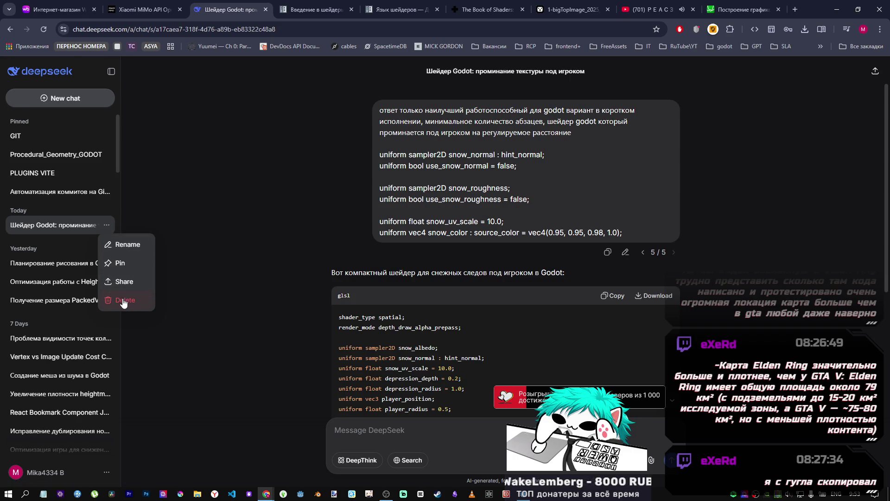
pyautogui.click(142, 304)
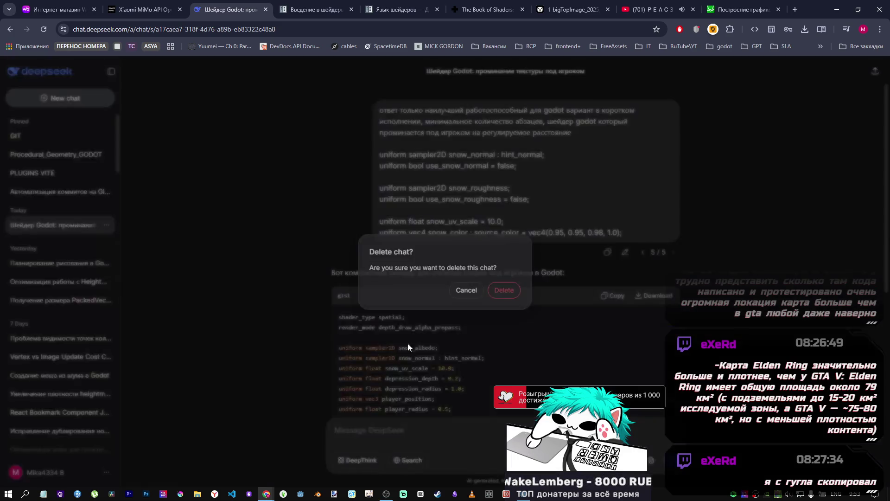
pyautogui.click(505, 291)
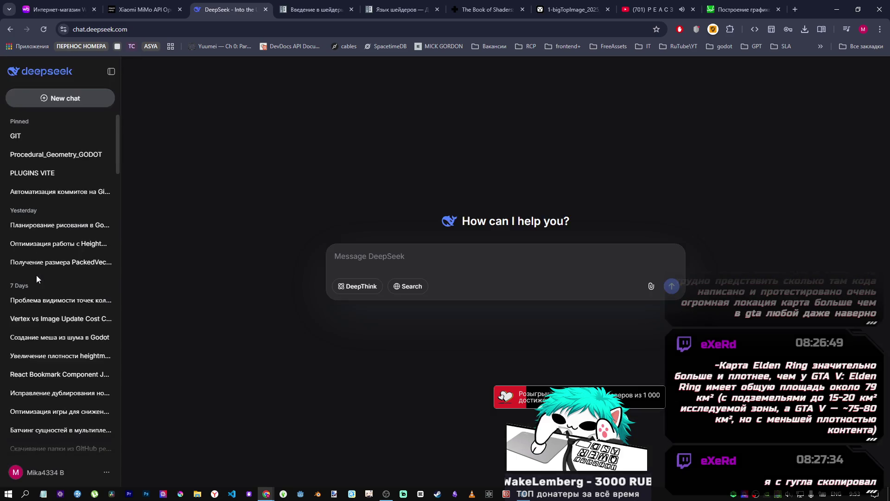
# - Open the 'Планирование рисования в Godot для вертексов' chat and scroll through its shader answers
pyautogui.click(48, 232)
pyautogui.click(49, 243)
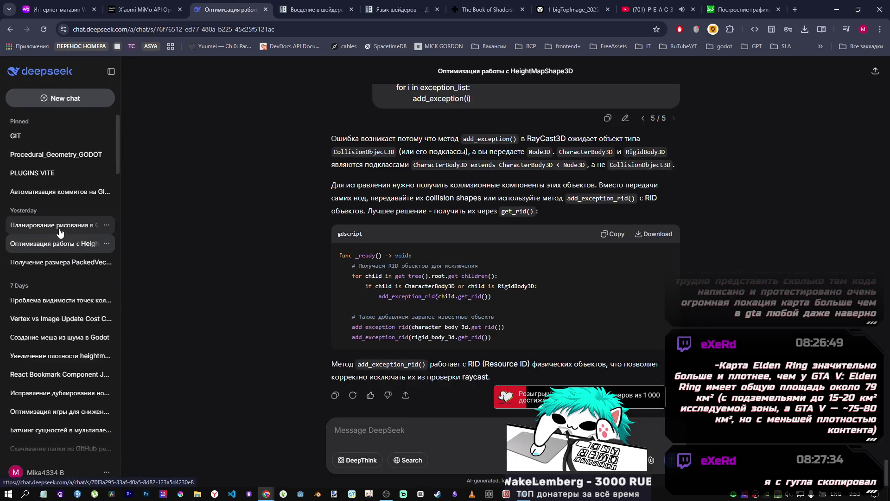
pyautogui.click(48, 226)
pyautogui.scroll(20, 565, 302)
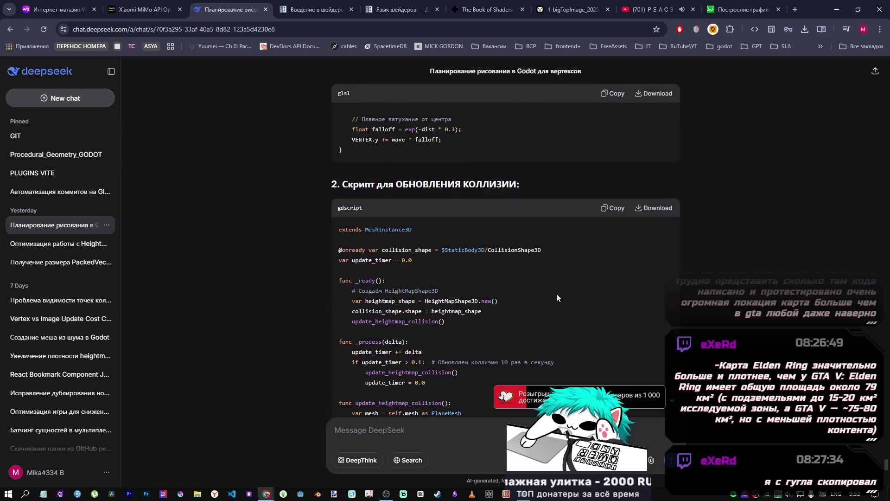
pyautogui.scroll(10, 543, 289)
pyautogui.scroll(-8, 533, 289)
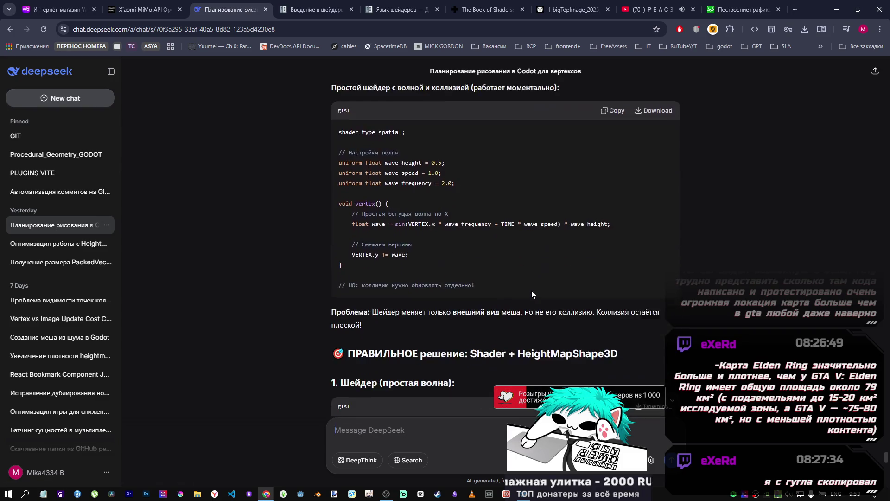
pyautogui.scroll(-5, 519, 288)
pyautogui.scroll(2, 511, 280)
pyautogui.scroll(-1, 505, 282)
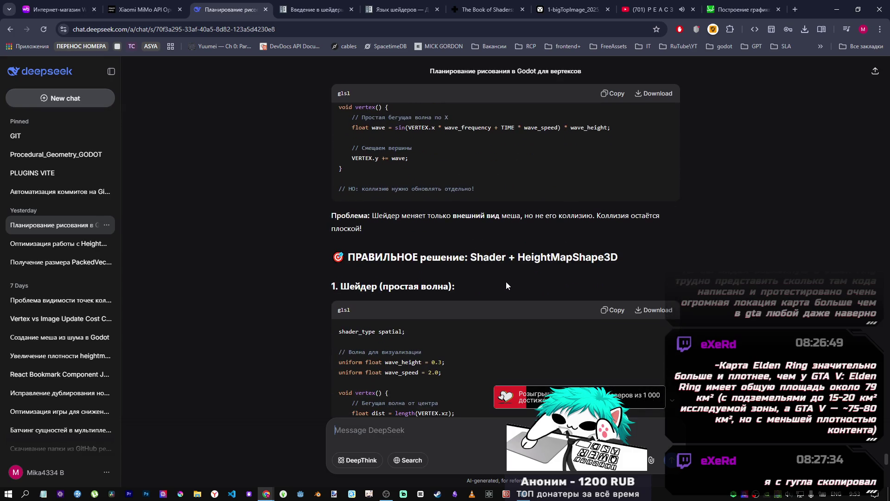
pyautogui.scroll(-3, 491, 284)
pyautogui.scroll(2, 476, 283)
pyautogui.scroll(-5, 473, 282)
pyautogui.scroll(-3, 470, 279)
pyautogui.scroll(3, 469, 279)
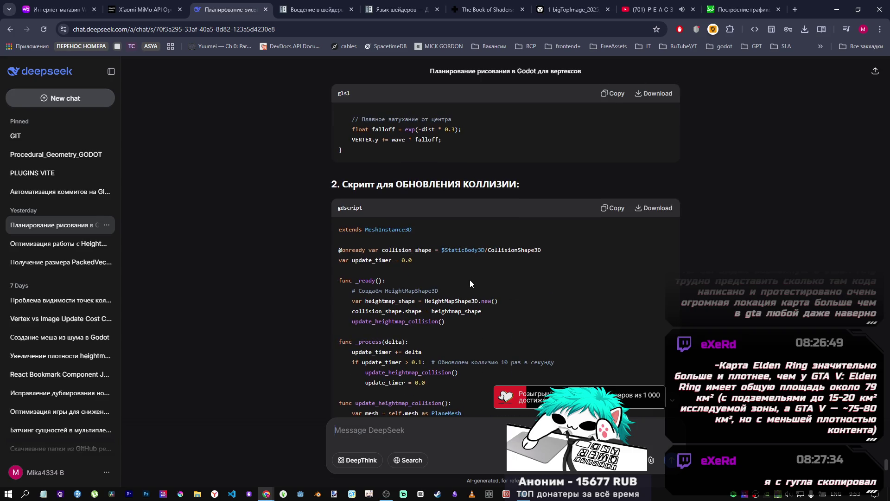
pyautogui.scroll(-4, 469, 280)
pyautogui.scroll(15, 468, 279)
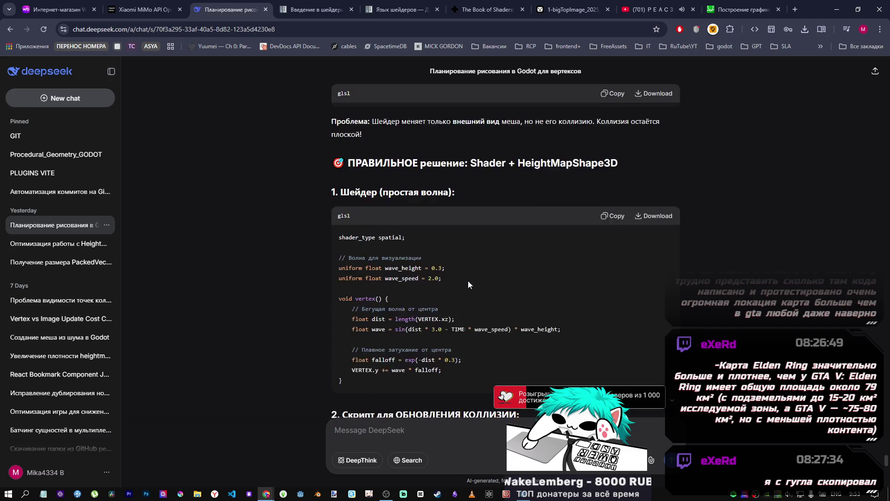
pyautogui.scroll(-12, 469, 281)
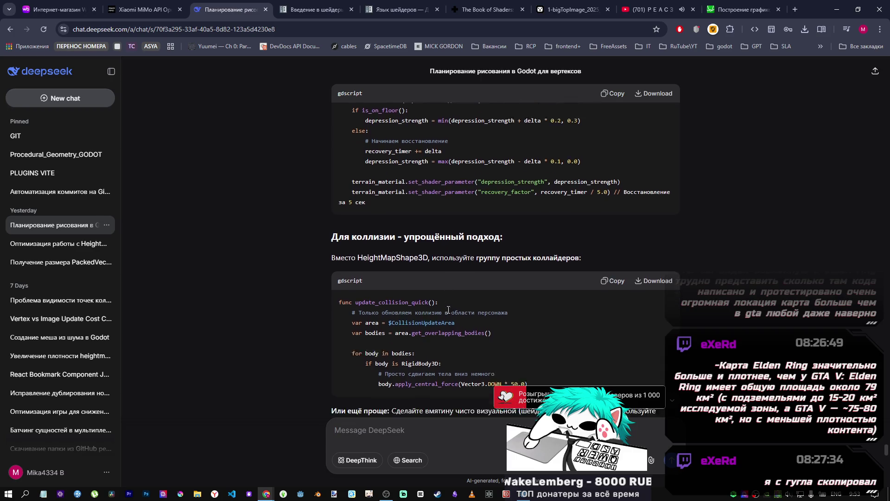
pyautogui.scroll(4, 463, 288)
pyautogui.scroll(10, 447, 310)
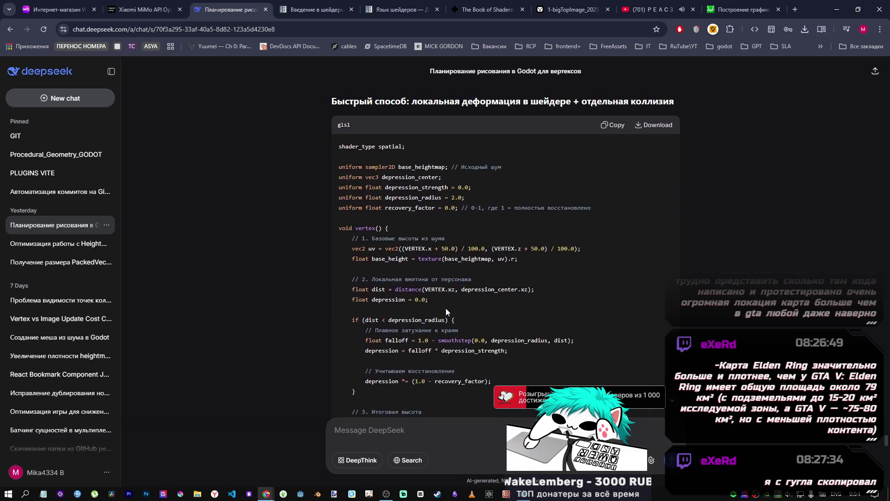
pyautogui.scroll(-2, 424, 278)
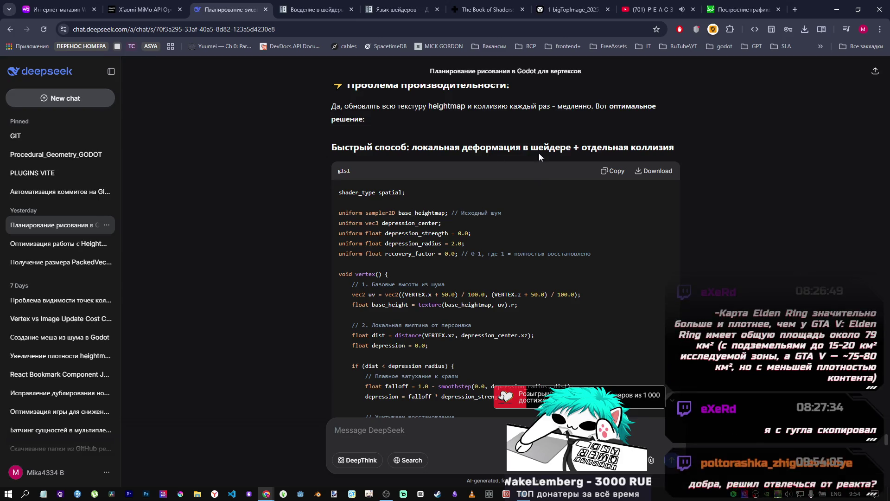
pyautogui.scroll(-1, 593, 176)
pyautogui.scroll(-1, 590, 184)
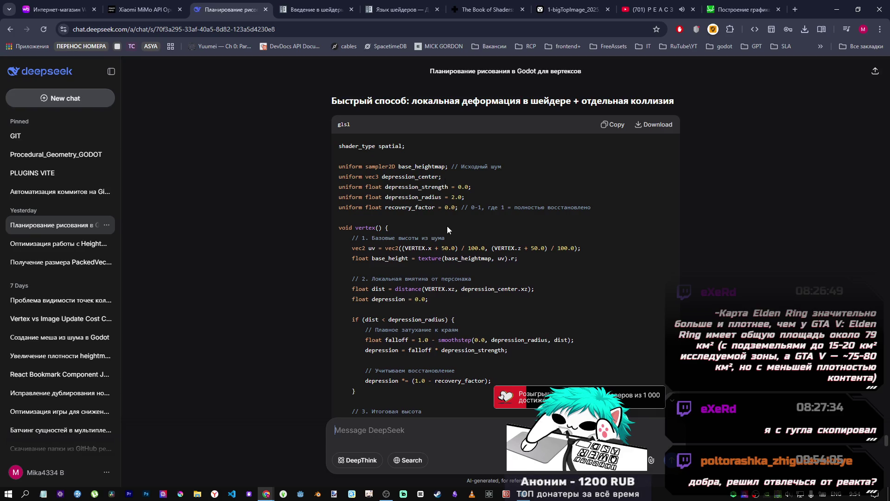
pyautogui.scroll(3, 446, 226)
pyautogui.scroll(-5, 449, 239)
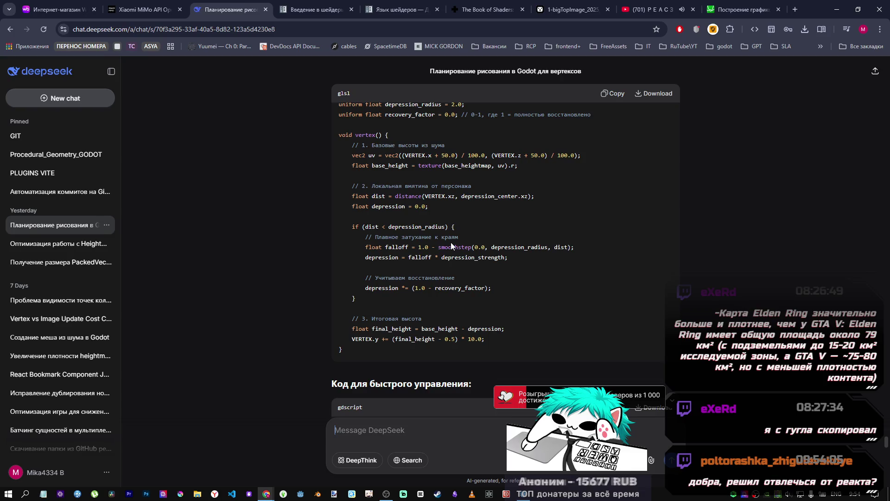
pyautogui.scroll(9, 451, 240)
pyautogui.scroll(4, 451, 242)
pyautogui.scroll(-9, 452, 243)
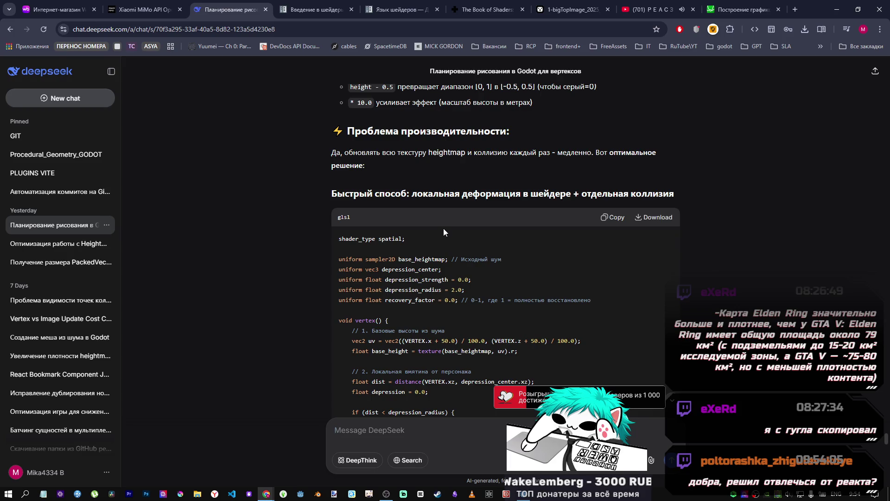
pyautogui.scroll(-4, 443, 228)
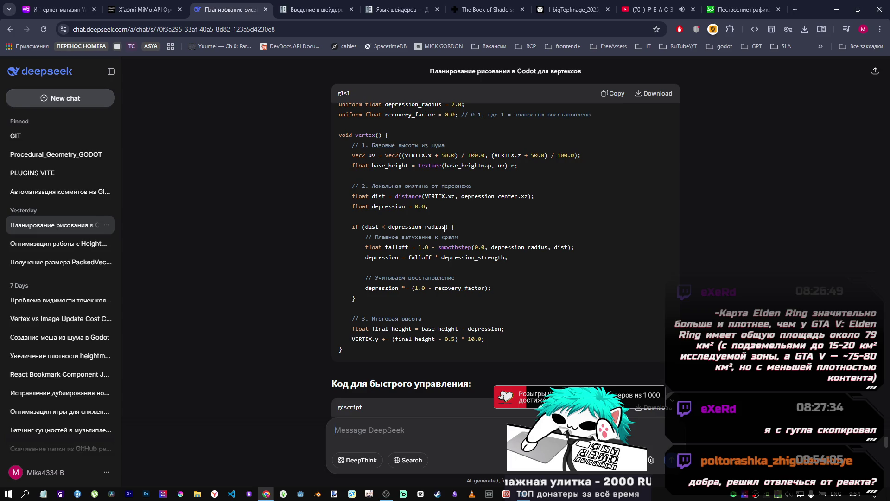
# - Highlight the uv assignment and the following shader lines while reading the heightmap explanation
pyautogui.moveTo(366, 155); pyautogui.dragTo(382, 156)
pyautogui.click(407, 157)
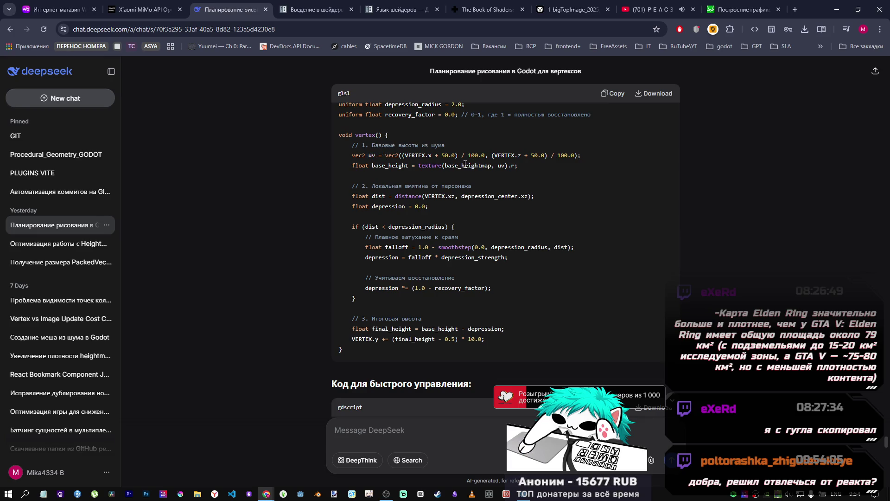
pyautogui.scroll(4, 598, 271)
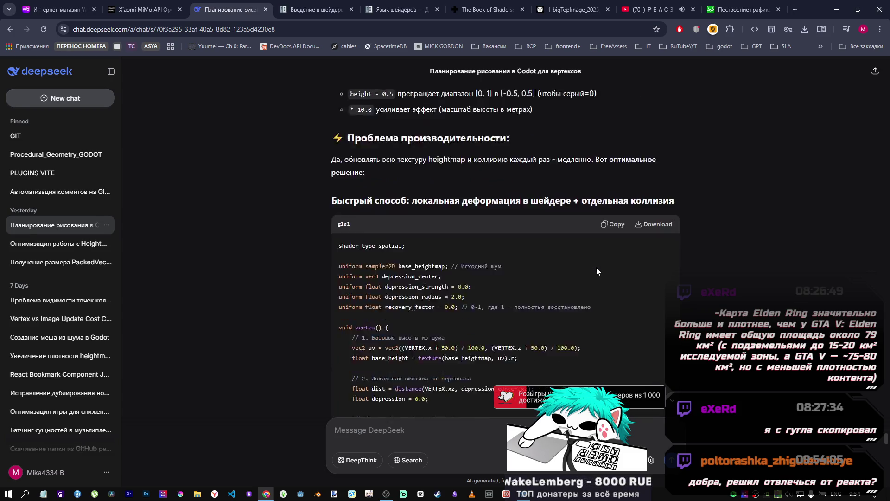
pyautogui.scroll(-2, 593, 265)
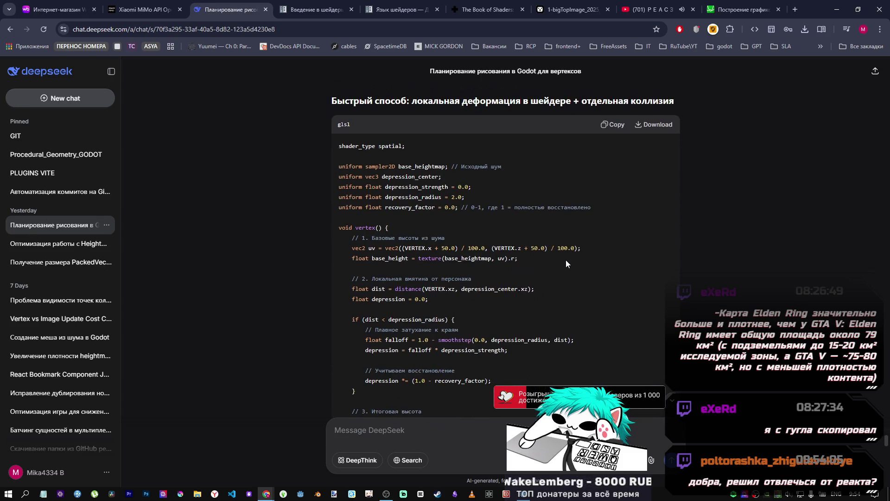
pyautogui.scroll(9, 561, 264)
pyautogui.scroll(-2, 554, 268)
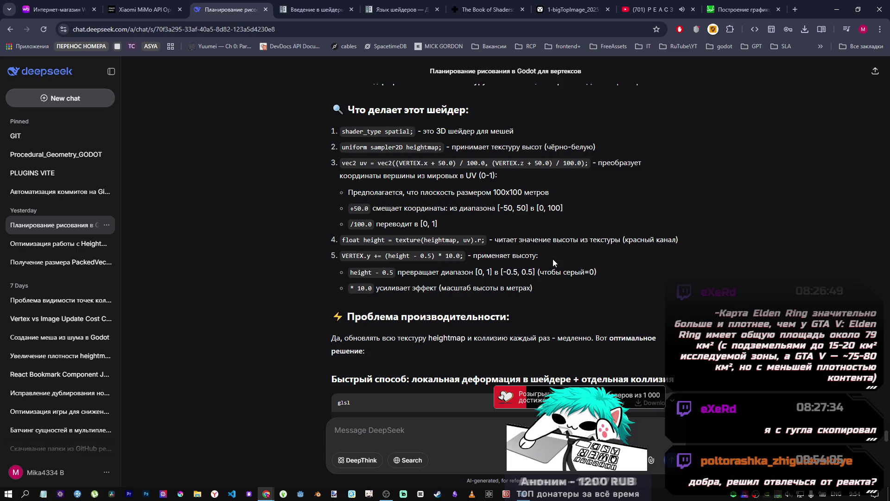
pyautogui.scroll(8, 515, 252)
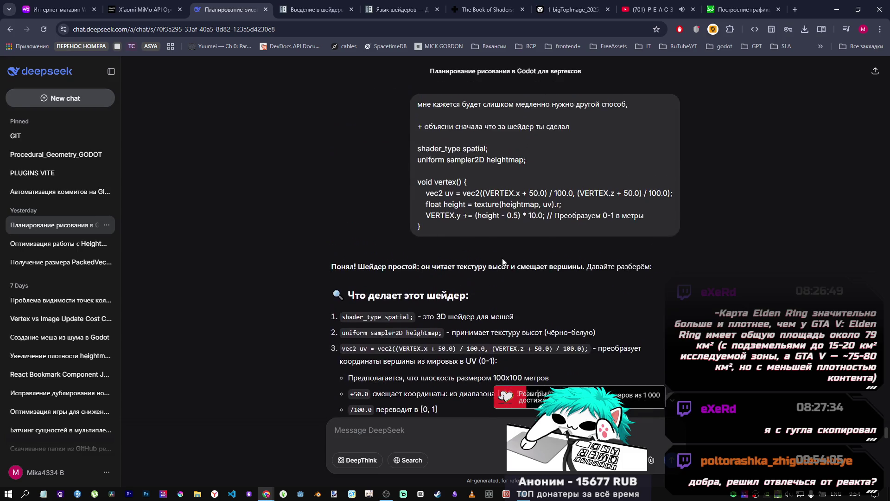
pyautogui.scroll(-3, 488, 251)
pyautogui.scroll(-2, 487, 251)
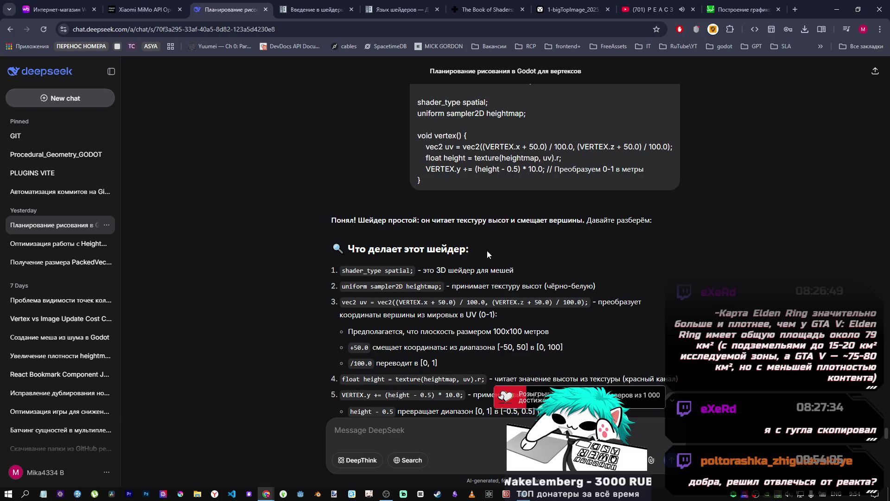
pyautogui.scroll(3, 472, 256)
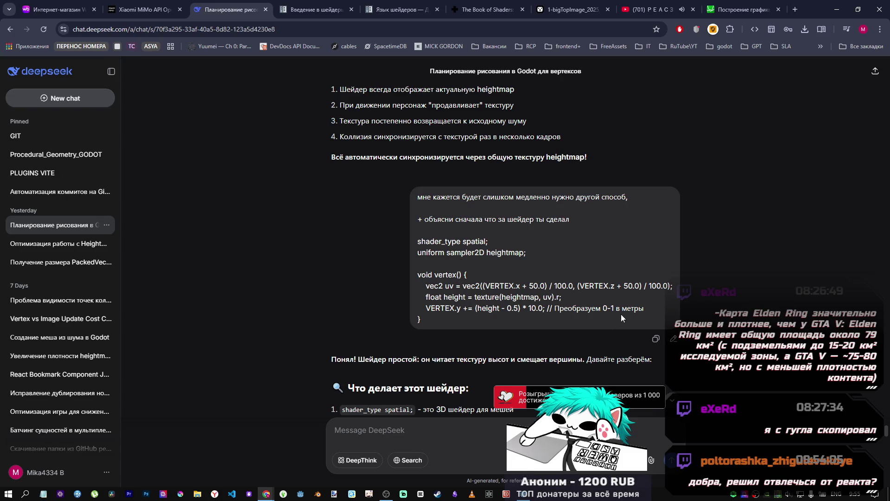
pyautogui.moveTo(621, 313)
pyautogui.mouseDown()
pyautogui.moveTo(469, 298)
pyautogui.moveTo(446, 287)
pyautogui.mouseUp()
pyautogui.click(447, 287)
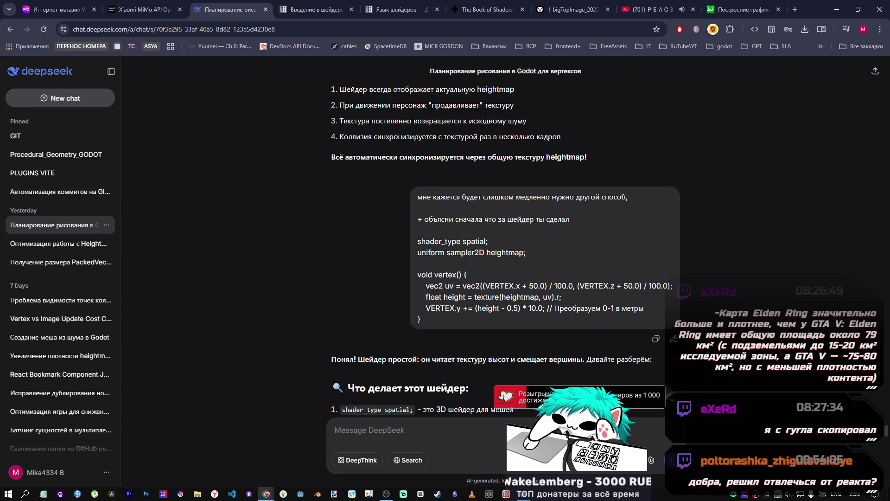
pyautogui.scroll(-3, 471, 386)
# - Scroll back and forth through the heightmap and VisualShader answers
pyautogui.scroll(10, 471, 387)
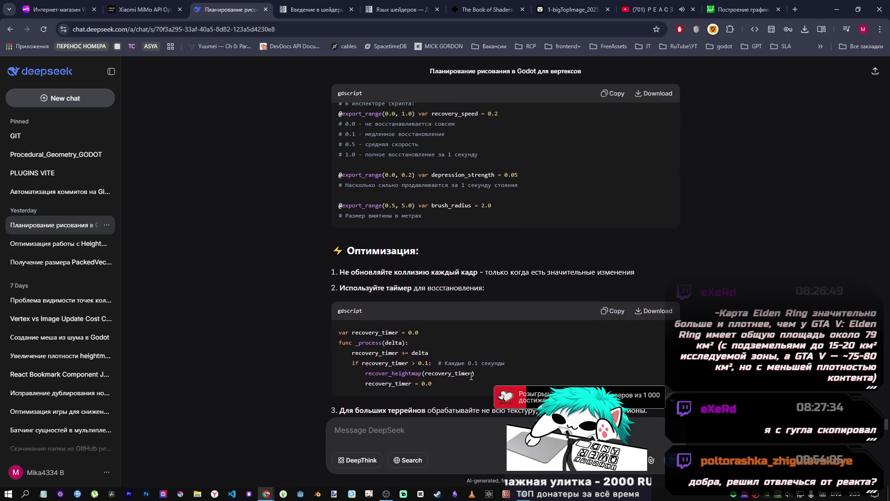
pyautogui.scroll(5, 470, 376)
pyautogui.scroll(10, 452, 333)
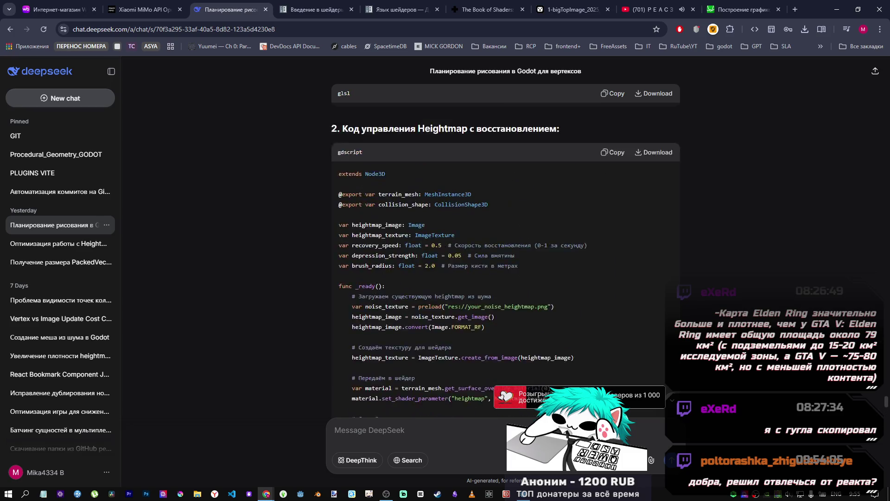
pyautogui.scroll(15, 859, 81)
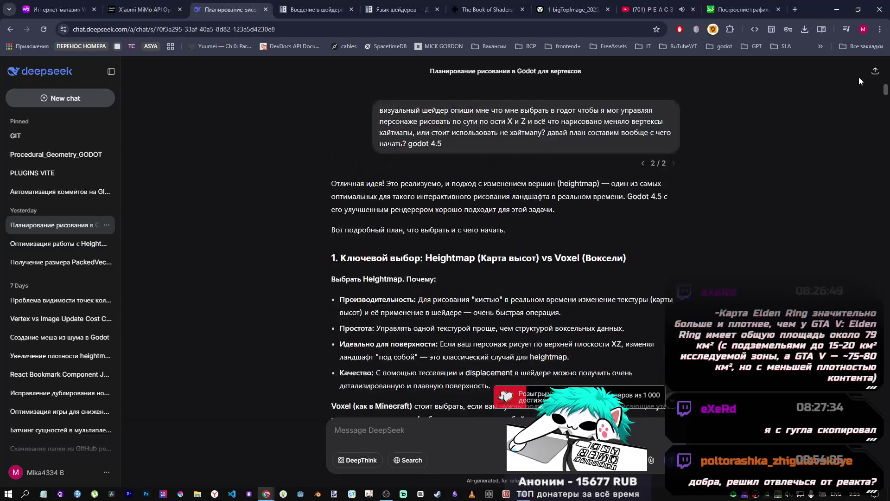
pyautogui.scroll(-10, 858, 81)
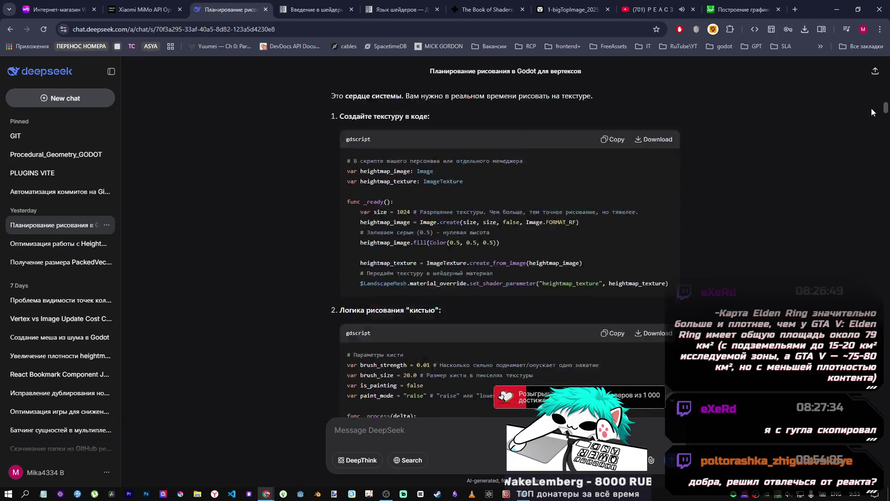
pyautogui.scroll(1, 872, 112)
pyautogui.scroll(-15, 871, 112)
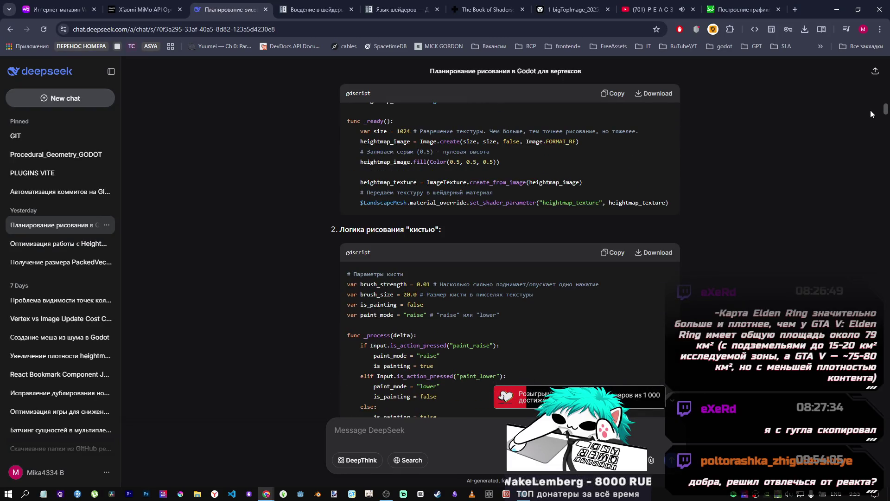
pyautogui.scroll(15, 872, 158)
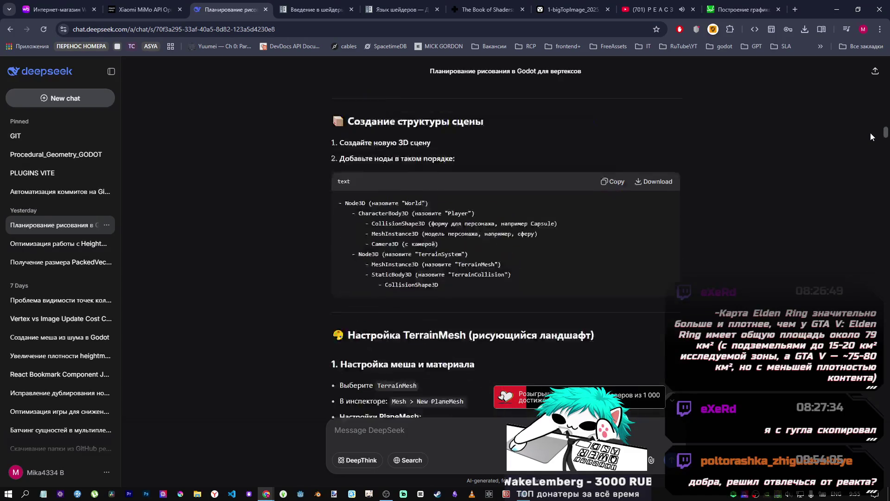
pyautogui.scroll(-5, 872, 138)
pyautogui.scroll(-15, 871, 149)
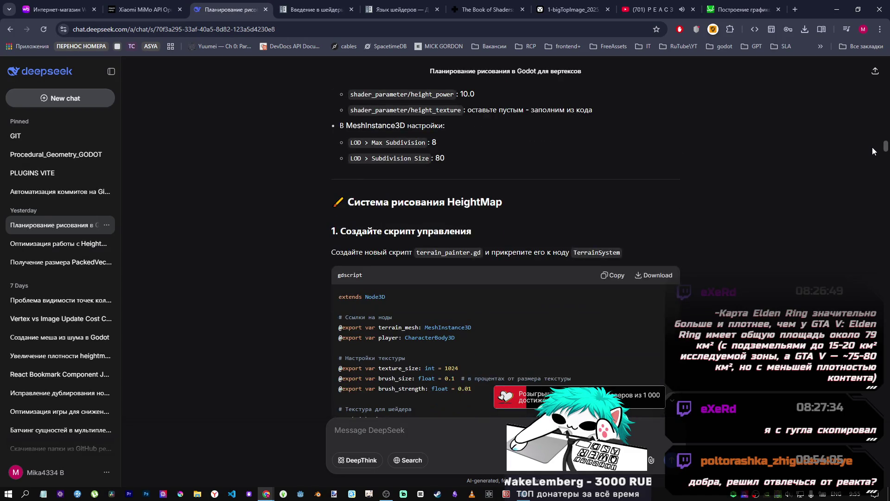
pyautogui.scroll(-10, 871, 158)
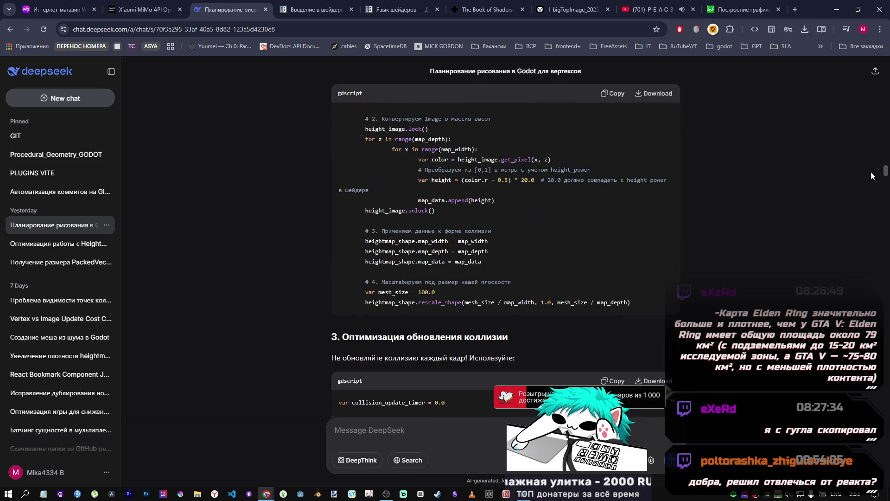
pyautogui.scroll(-4, 573, 218)
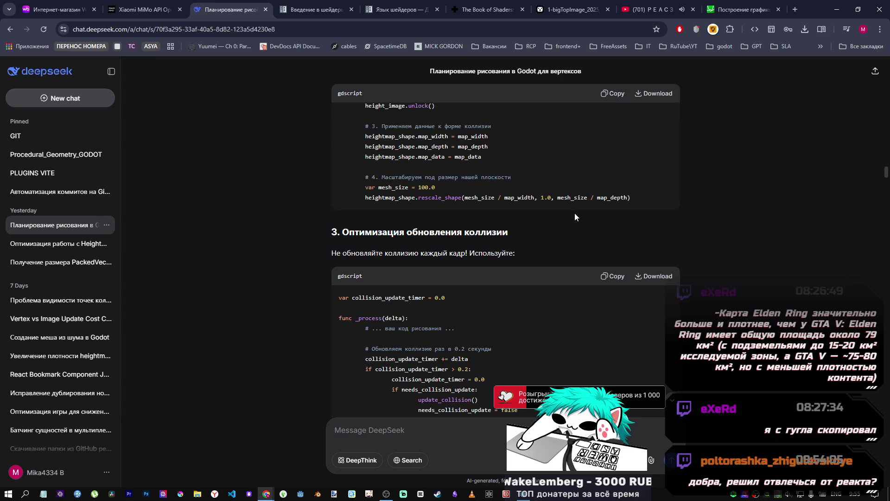
# - Reach 'Пример 1: Простейшее смещение вершин (Hello World!)' and select its shader code
pyautogui.scroll(-6, 575, 213)
pyautogui.scroll(-15, 559, 212)
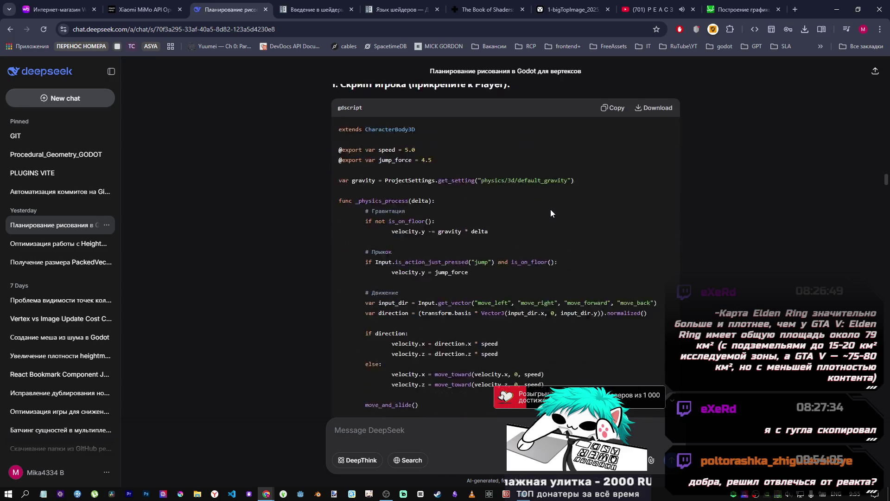
pyautogui.scroll(-7, 551, 205)
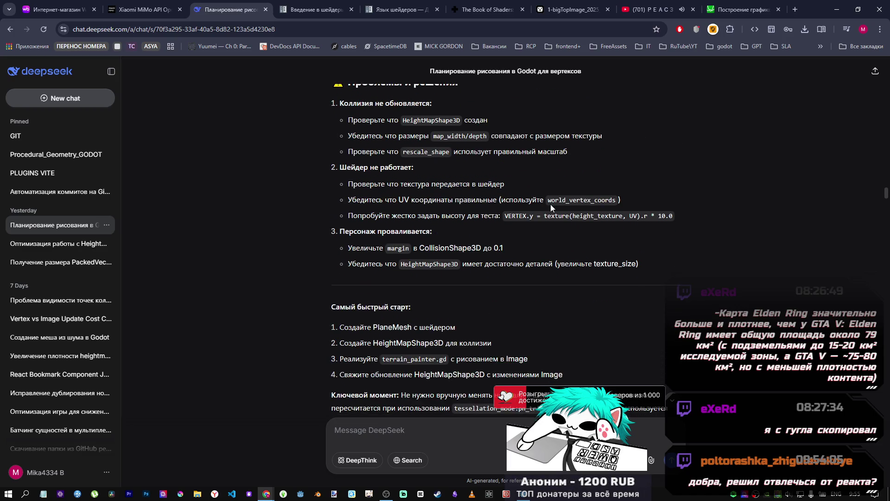
pyautogui.scroll(-14, 549, 206)
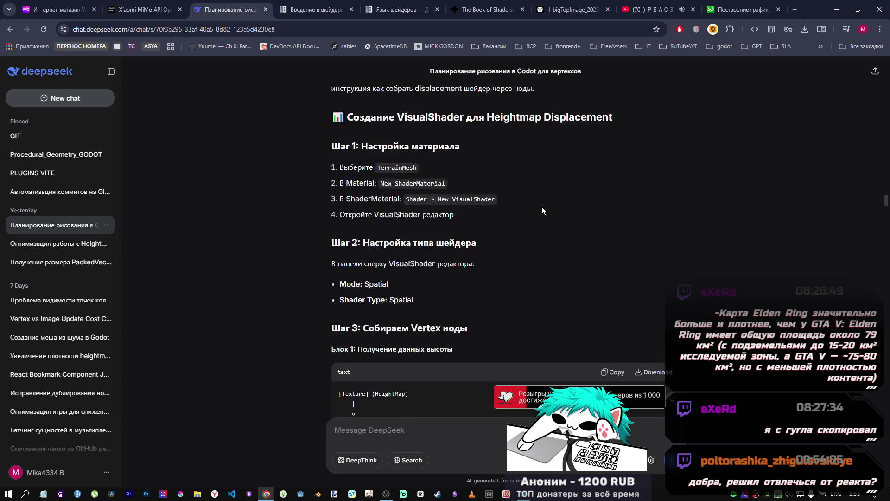
pyautogui.scroll(-20, 541, 208)
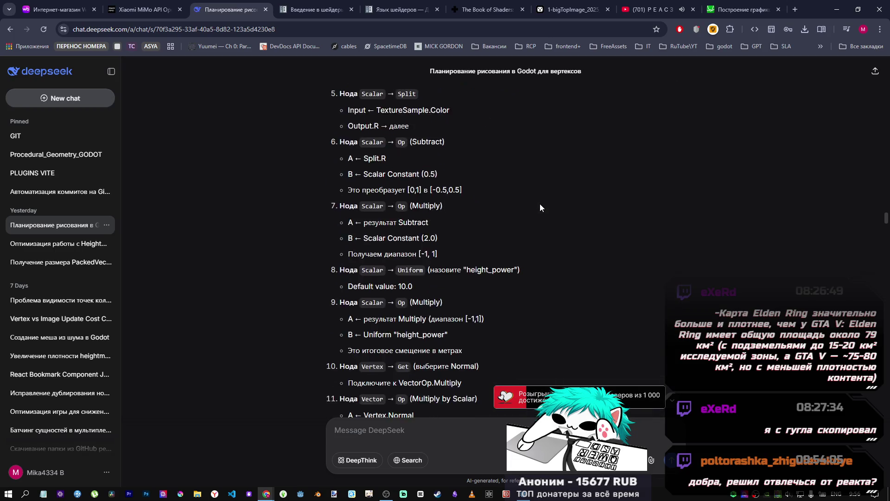
pyautogui.scroll(-20, 539, 208)
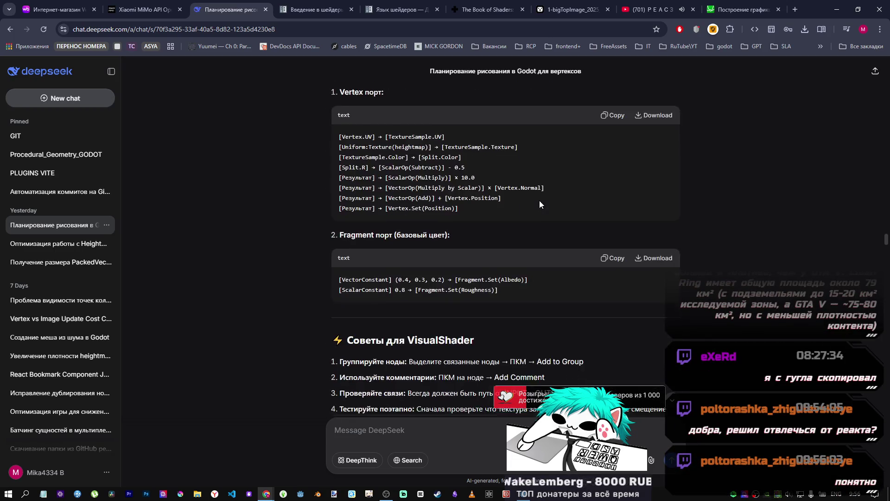
pyautogui.scroll(-20, 538, 203)
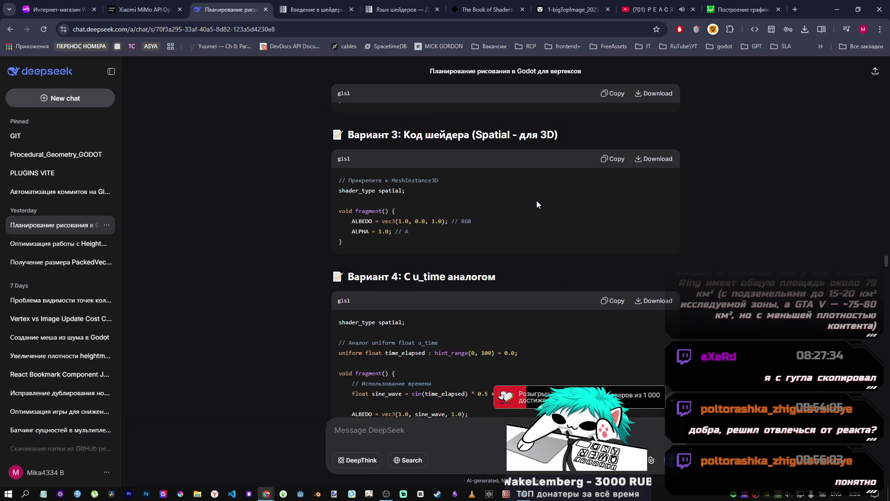
pyautogui.scroll(-4, 576, 188)
pyautogui.scroll(-8, 493, 233)
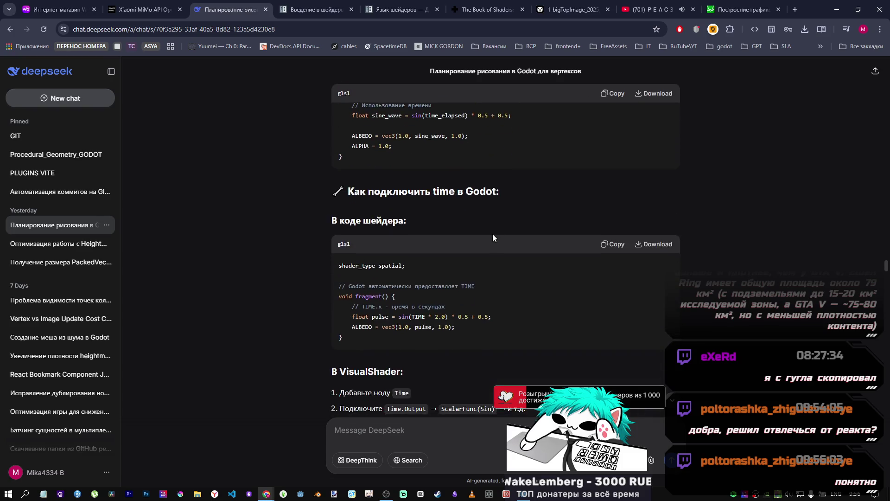
pyautogui.scroll(-6, 488, 235)
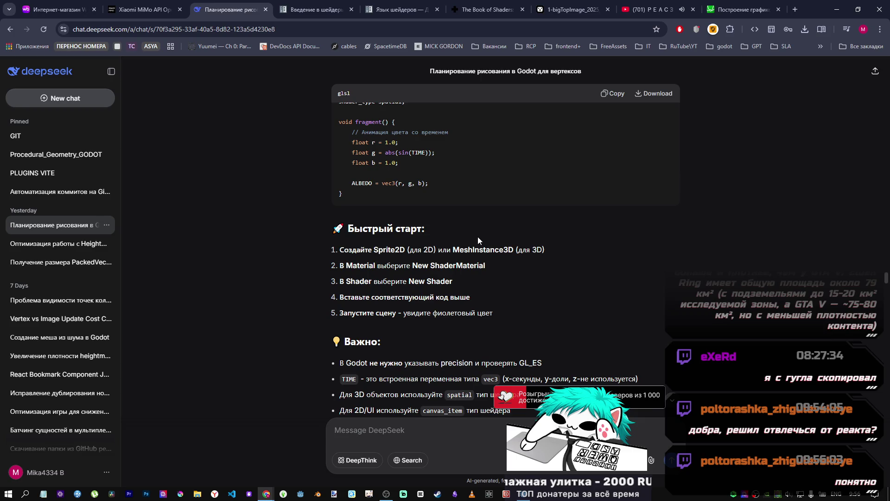
pyautogui.scroll(-6, 478, 237)
pyautogui.scroll(9, 466, 239)
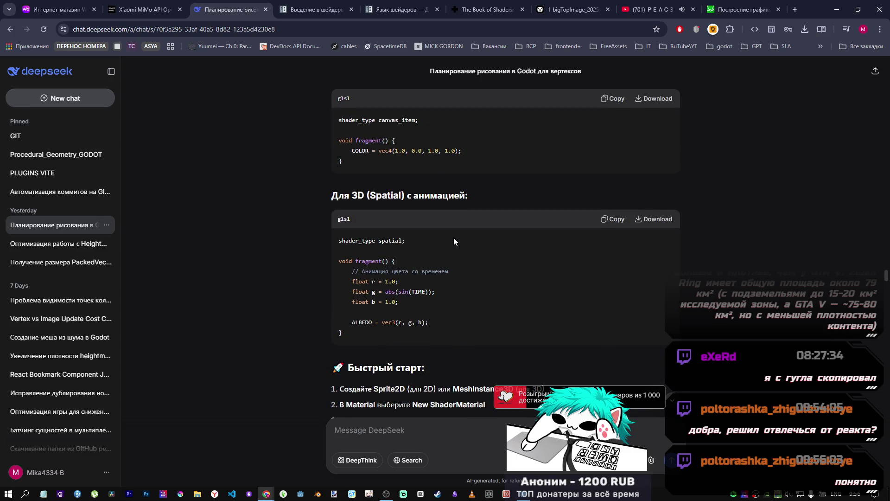
pyautogui.scroll(-15, 453, 237)
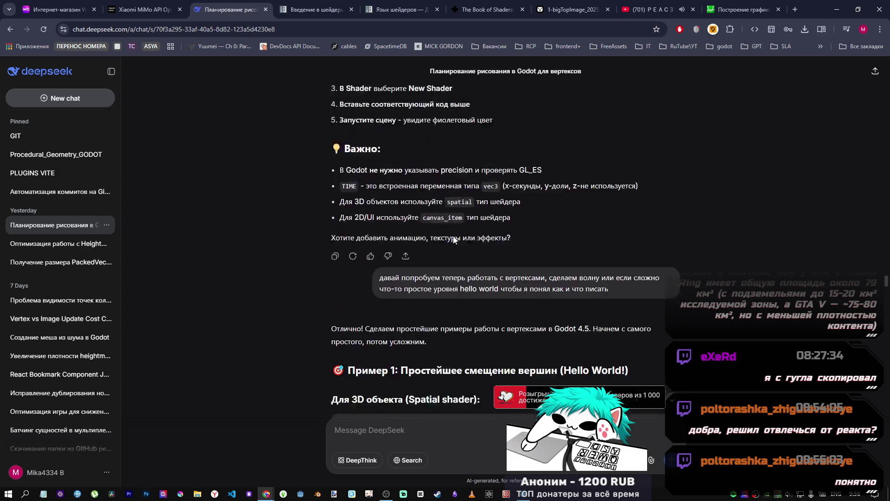
pyautogui.scroll(2, 454, 237)
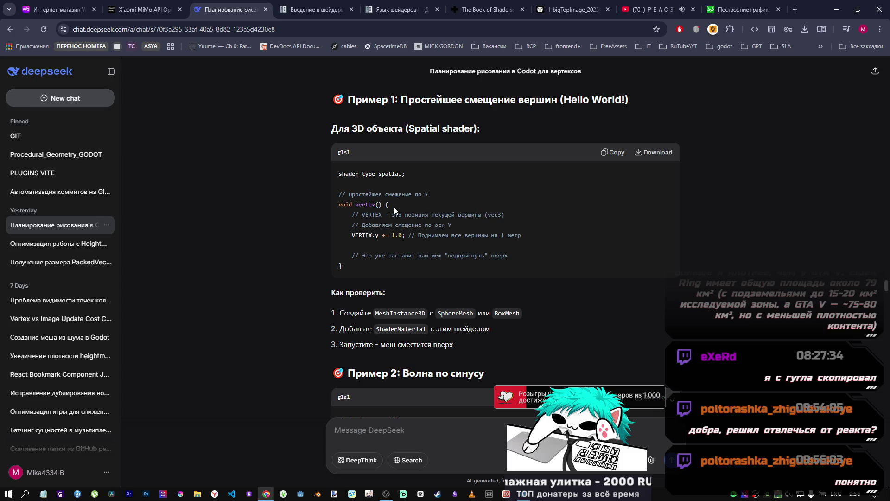
pyautogui.moveTo(369, 262)
pyautogui.mouseDown()
pyautogui.moveTo(392, 256)
pyautogui.moveTo(334, 176)
pyautogui.mouseUp()
pyautogui.hotkey('ctrl', 'c')
# - Paste the Hello World example over shading.gdshader's code
pyautogui.click(505, 493)
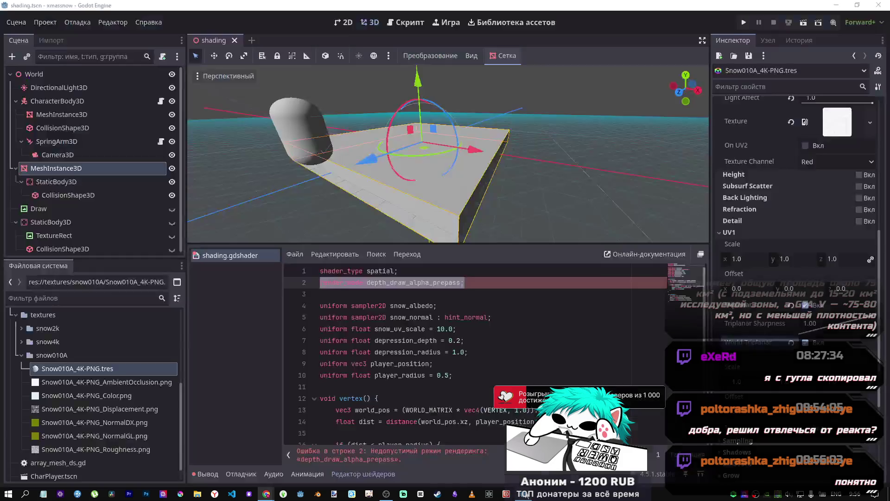
pyautogui.click(435, 345)
pyautogui.hotkey('ctrl', 'a')
pyautogui.hotkey('ctrl', 'v')
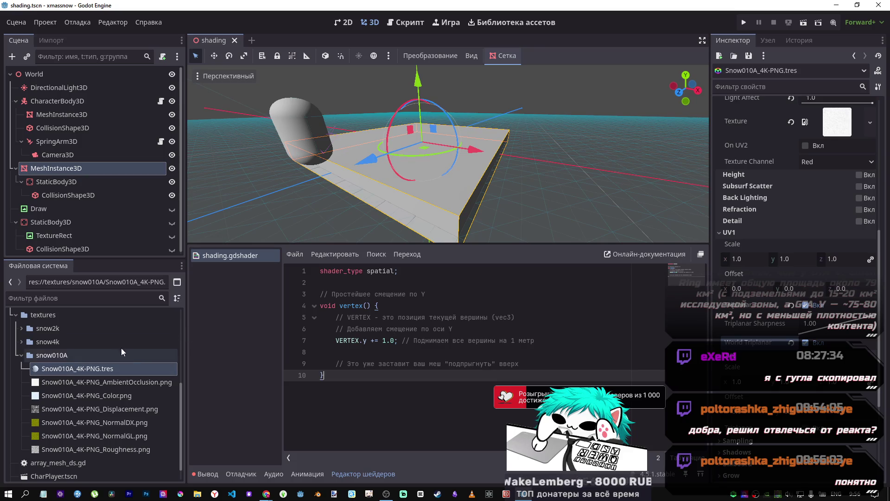
# - Clear the MeshInstance3D plane's material and drag shading.gdshader into its Material slot
pyautogui.click(51, 170)
pyautogui.scroll(5, 769, 209)
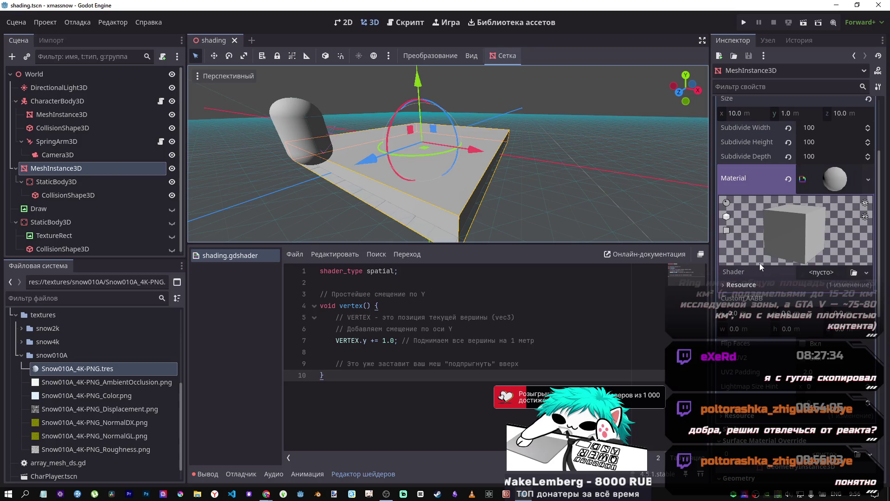
pyautogui.click(788, 295)
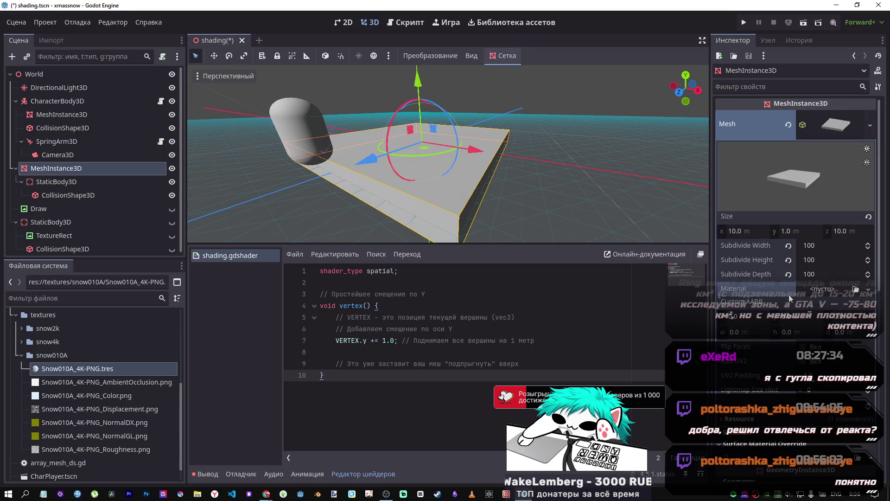
pyautogui.scroll(3, 75, 373)
pyautogui.moveTo(64, 349)
pyautogui.mouseDown()
pyautogui.moveTo(780, 260)
pyautogui.moveTo(803, 289)
pyautogui.mouseUp()
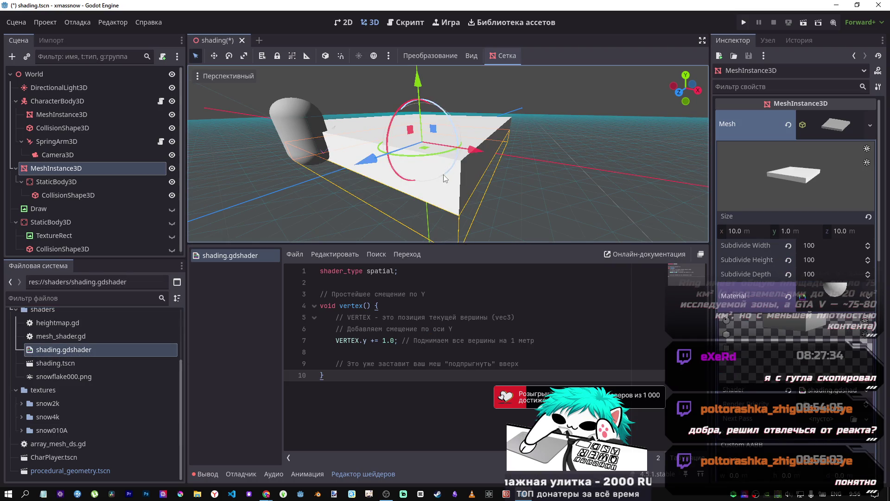
pyautogui.scroll(-5, 421, 179)
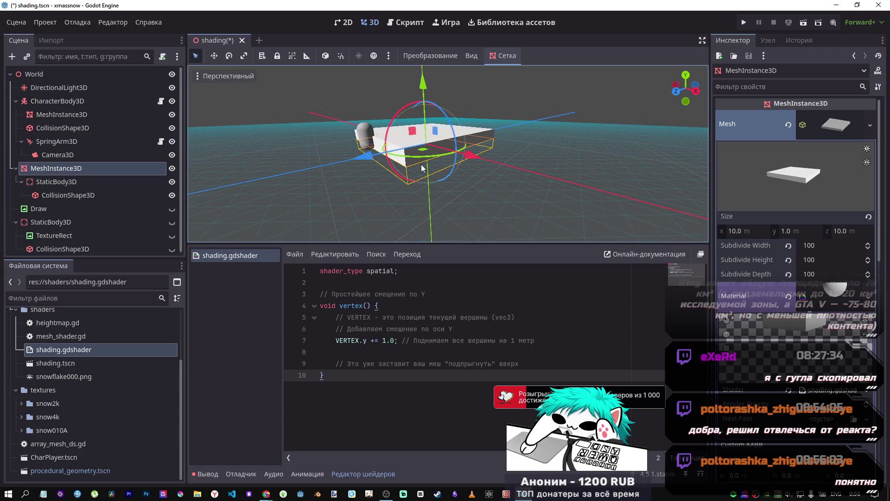
# - Correct the vertex offset line to use VERTEX.y, then return to DeepSeek
pyautogui.click(397, 341)
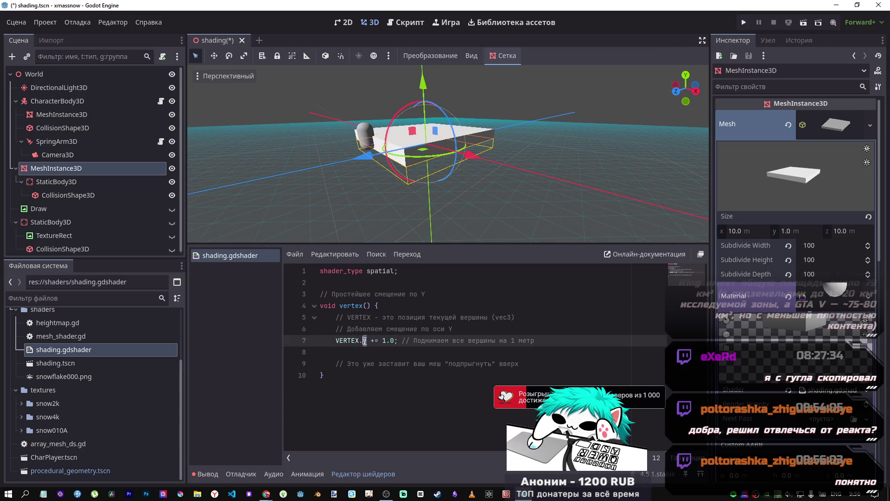
pyautogui.write('y')
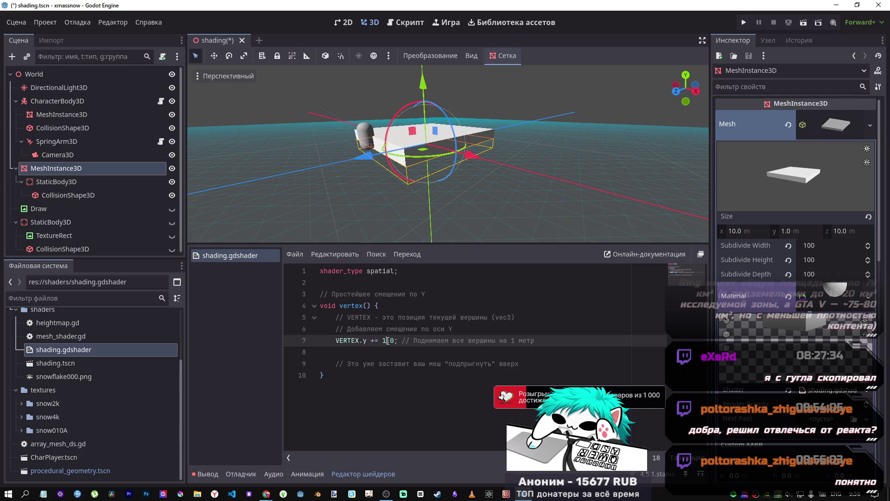
pyautogui.hotkey('alt', 'Tab')
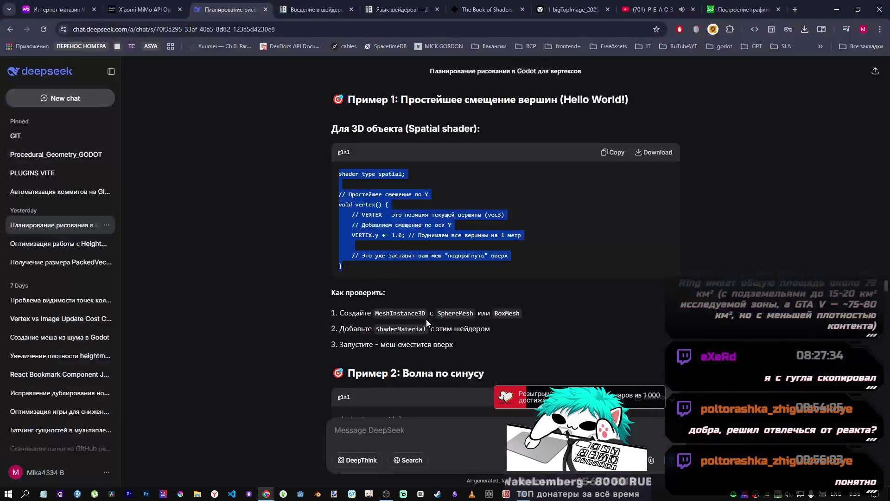
# - Copy the 'Пример 2: Волна по синусу' sine-wave shader and focus Godot's shader editor
pyautogui.scroll(-3, 422, 300)
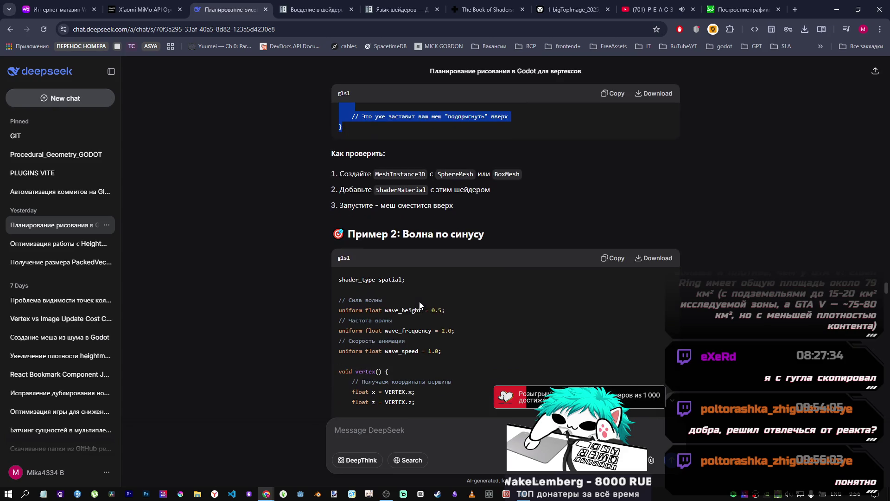
pyautogui.scroll(-1, 418, 298)
pyautogui.scroll(-2, 417, 304)
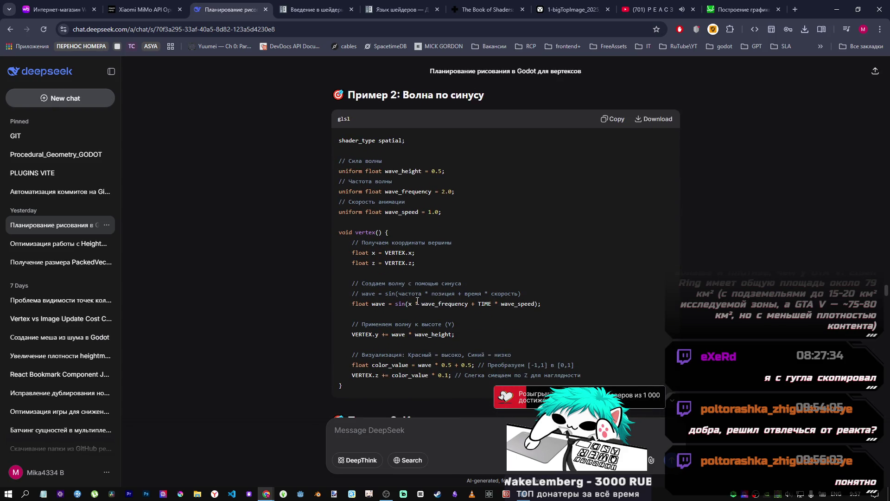
pyautogui.scroll(-1, 417, 303)
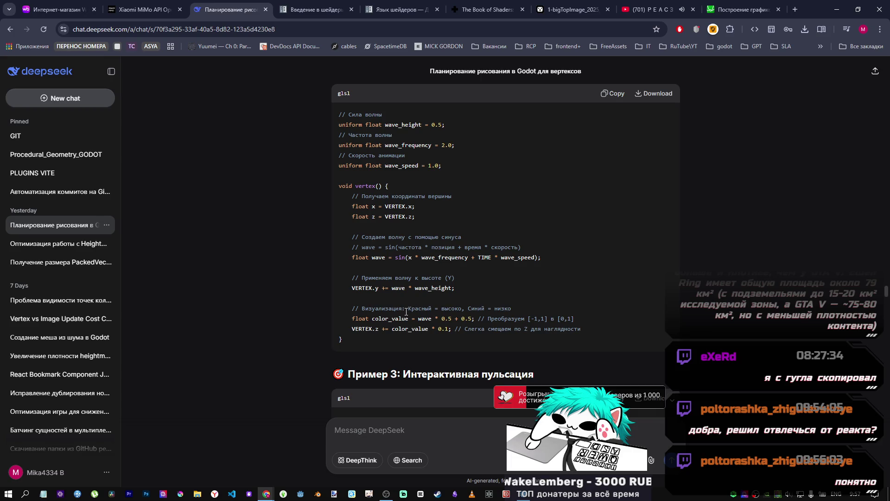
pyautogui.scroll(2, 445, 292)
pyautogui.scroll(-1, 580, 237)
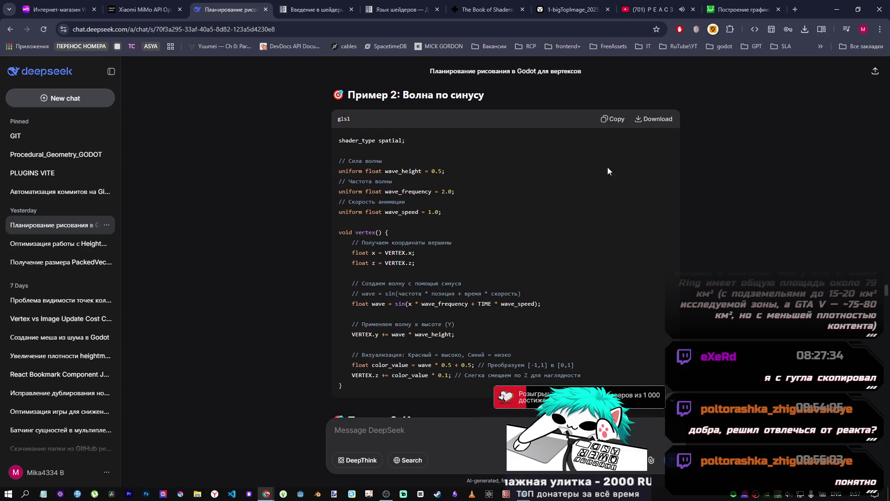
pyautogui.click(613, 119)
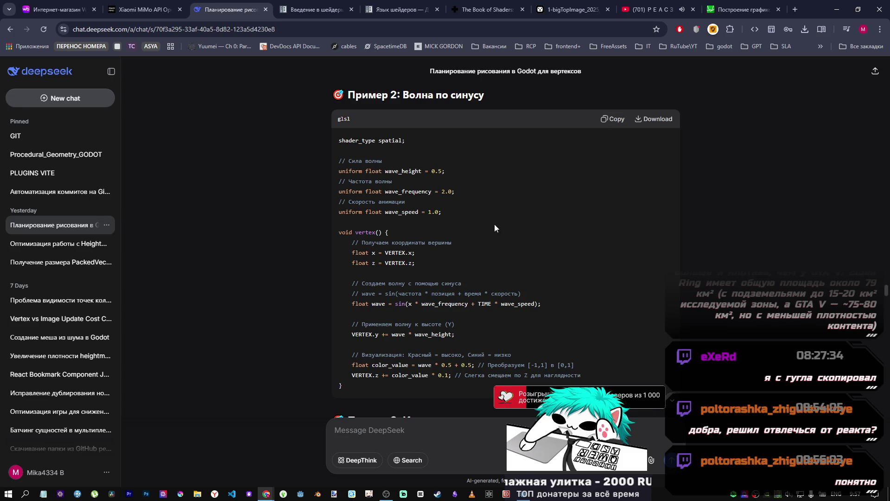
pyautogui.click(525, 495)
pyautogui.click(481, 381)
# - Paste the wave shader over the old code, save it, and inspect the waving plane up close
pyautogui.hotkey('ctrl', 'a')
pyautogui.hotkey('ctrl', 'v')
pyautogui.hotkey('ctrl', 's')
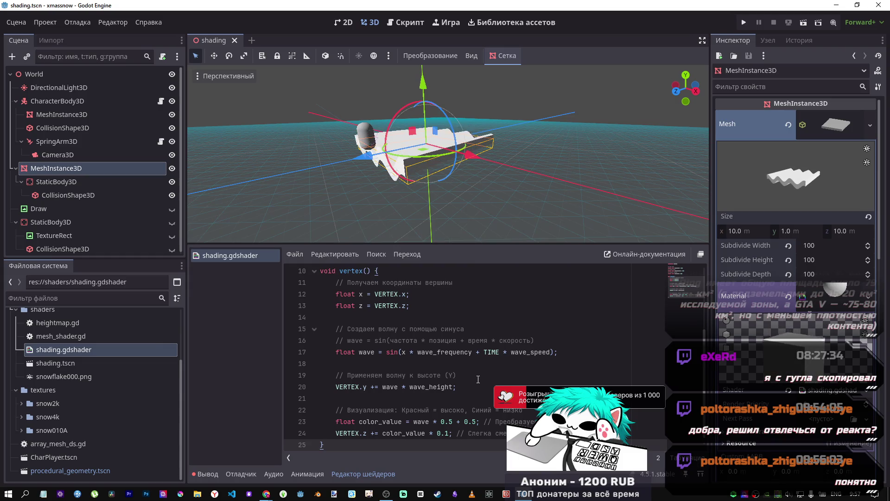
pyautogui.moveTo(469, 222); pyautogui.dragTo(436, 220)
pyautogui.press('w')
pyautogui.scroll(2, 448, 153)
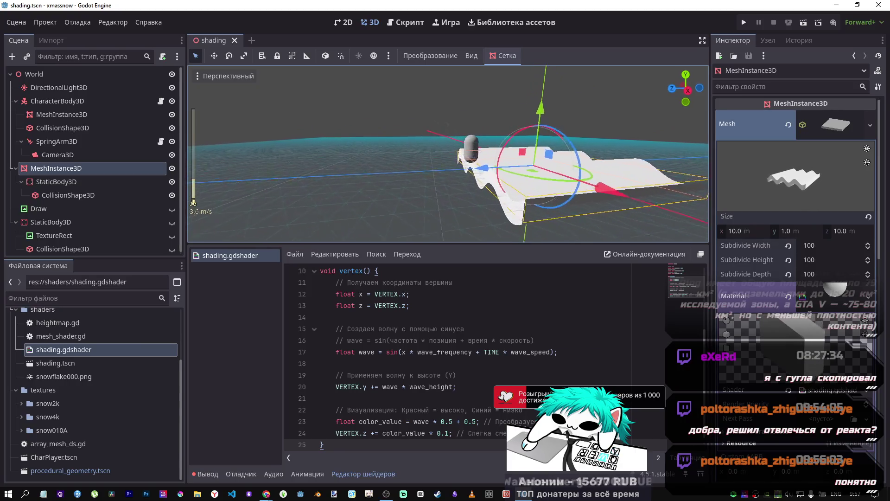
pyautogui.press('w')
pyautogui.press('s')
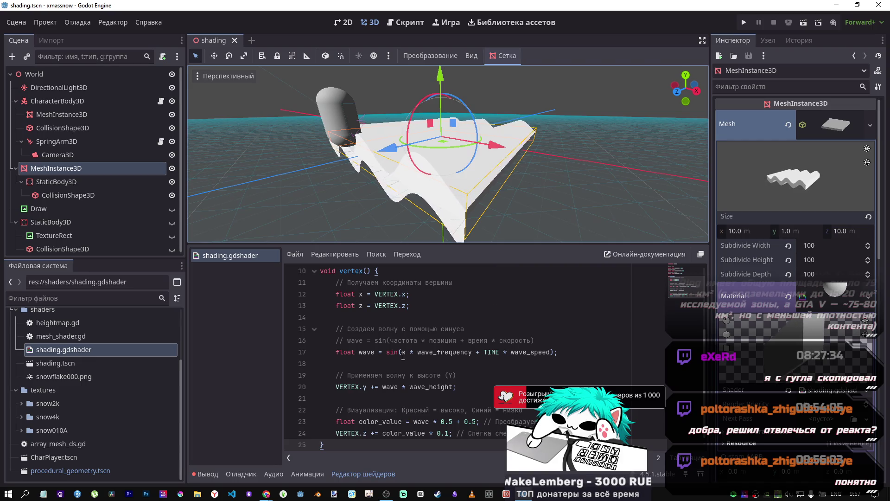
# - Select the VERTEX.x expression on line 12 and put the caret at its component
pyautogui.moveTo(386, 353); pyautogui.dragTo(407, 353)
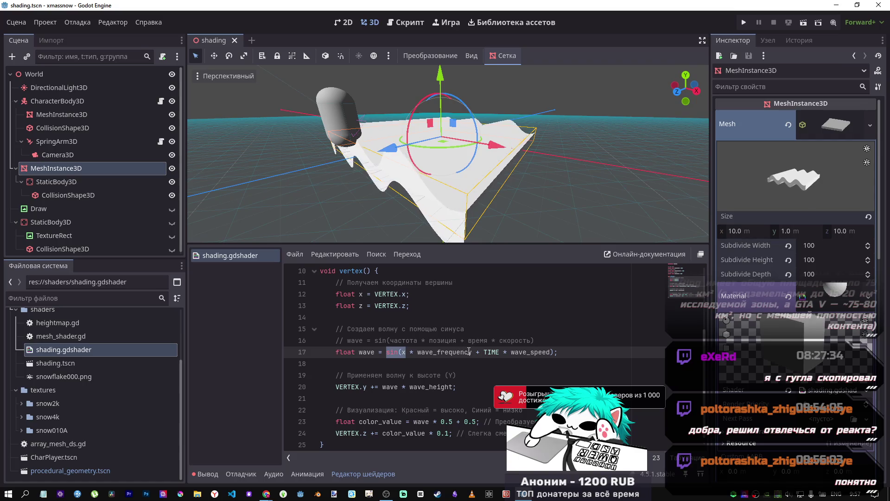
pyautogui.doubleClick(360, 293)
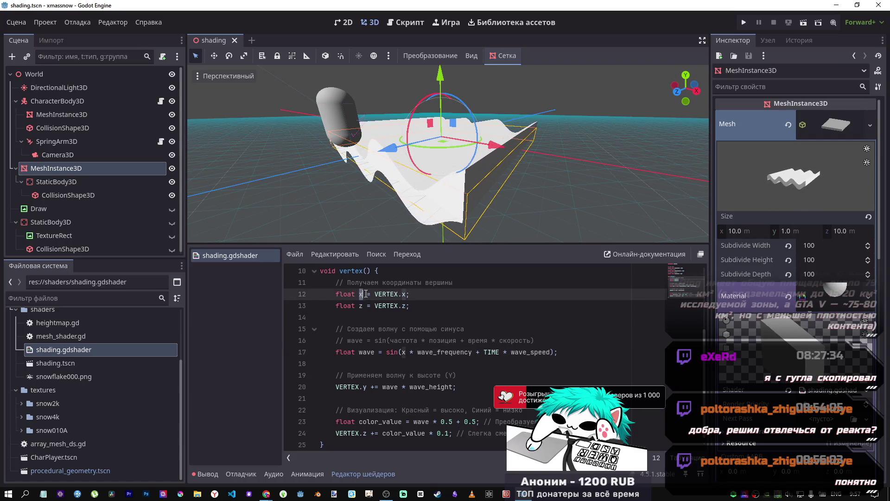
pyautogui.moveTo(409, 294); pyautogui.dragTo(375, 294)
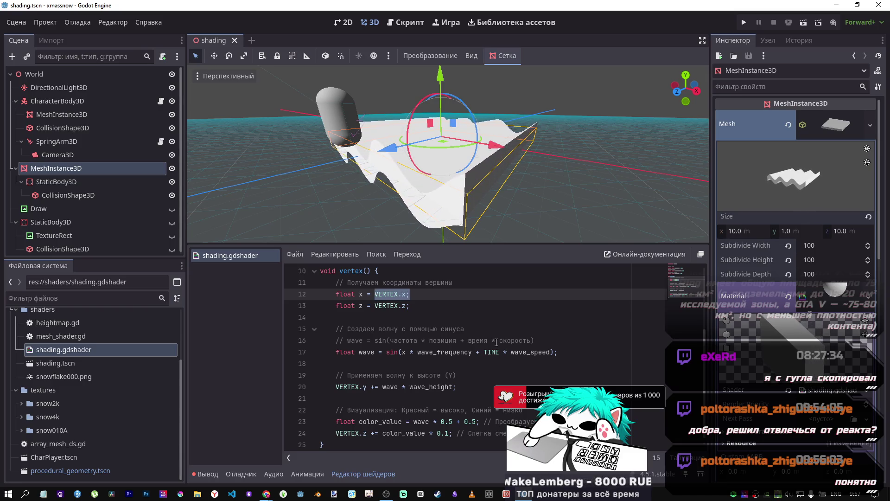
pyautogui.click(403, 294)
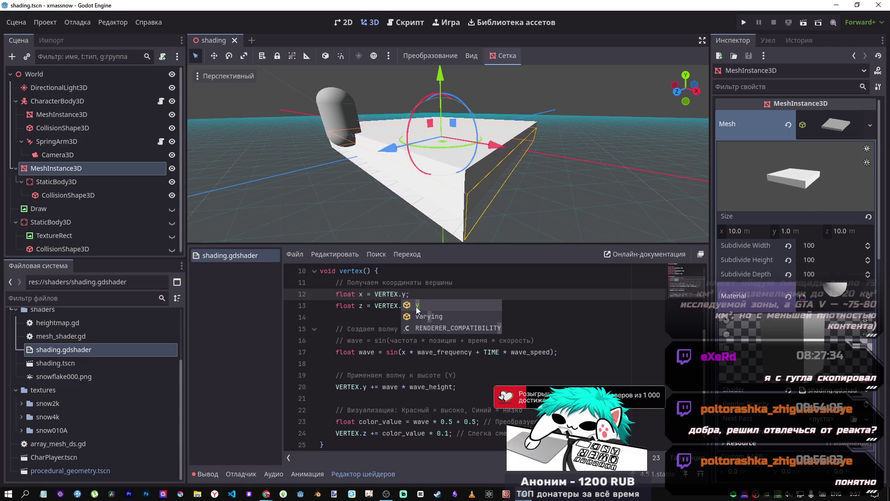
# - Trial-swap line 12's component to x and line 13's z to x, then save
pyautogui.press('BackSpace')
pyautogui.write('x')
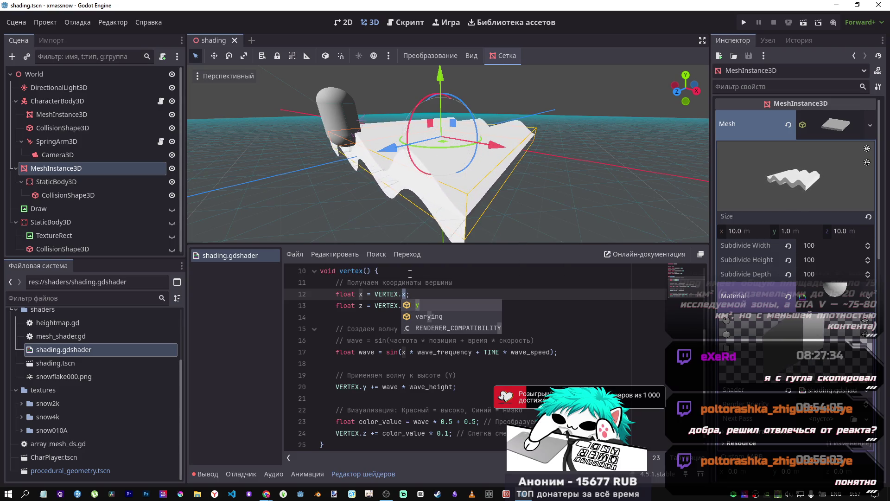
pyautogui.click(407, 305)
pyautogui.click(405, 306)
pyautogui.press('BackSpace')
pyautogui.write('x;')
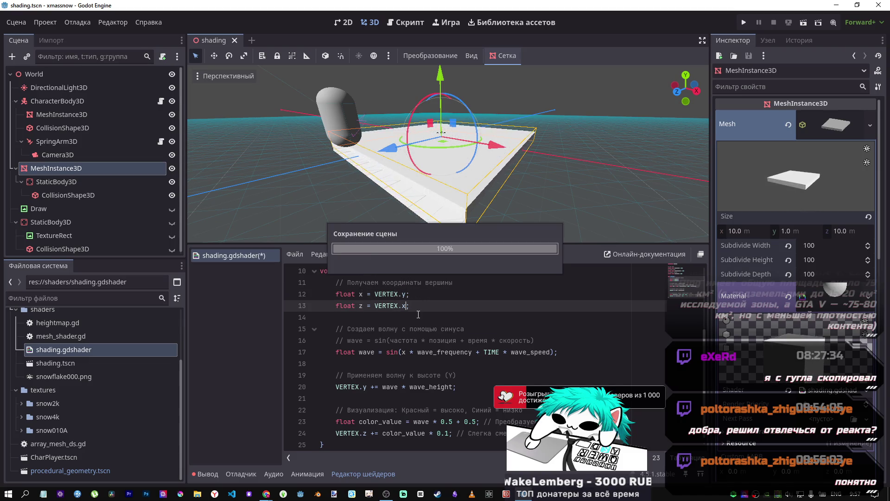
pyautogui.hotkey('ctrl', 's')
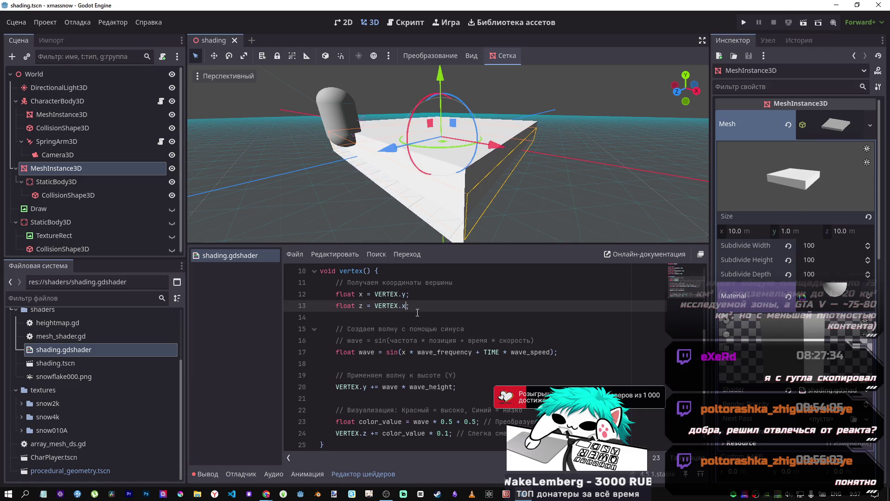
# - Revert line 13 to VERTEX.z, retype line 12's component as x, and save
pyautogui.press('BackSpace')
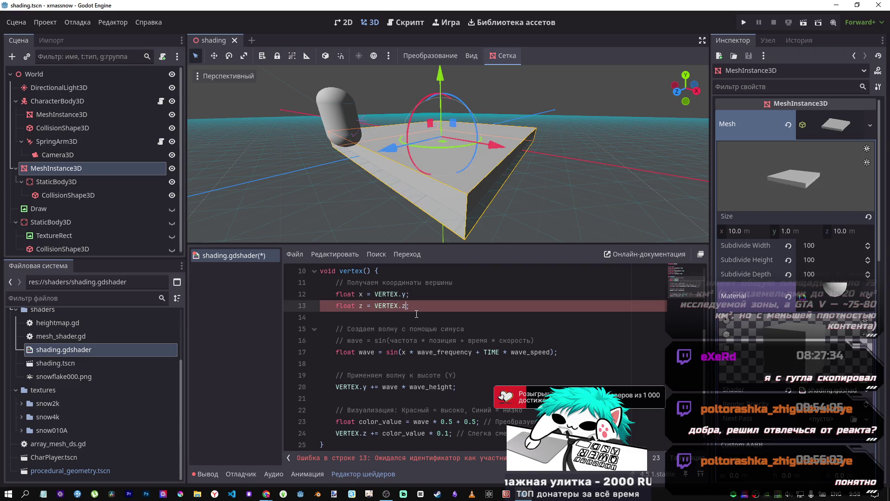
pyautogui.hotkey('ctrl', 's')
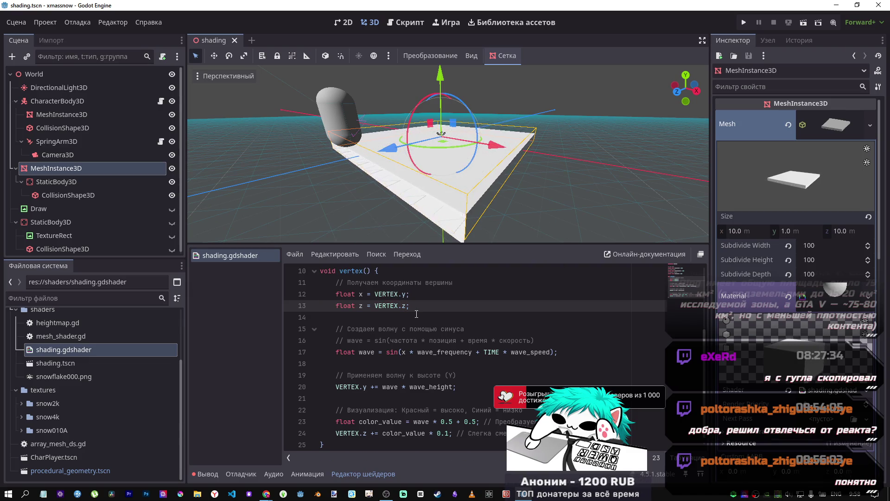
pyautogui.press('Up')
pyautogui.write('x')
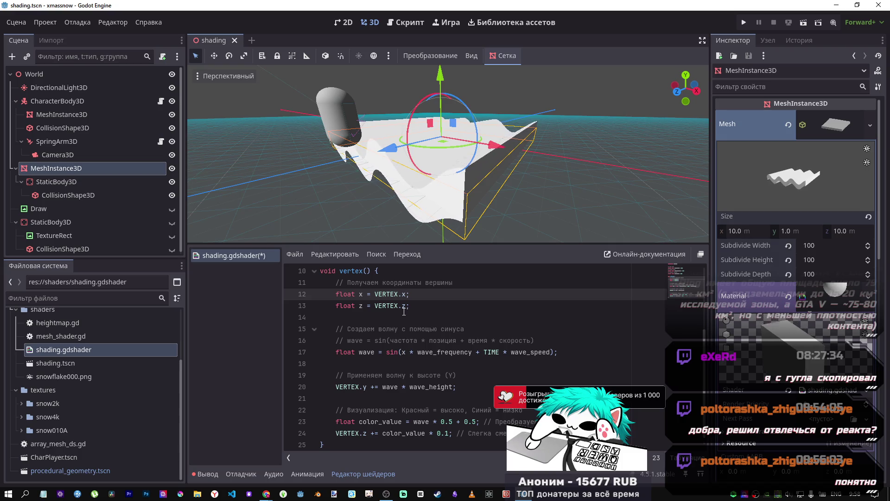
pyautogui.hotkey('ctrl', 's')
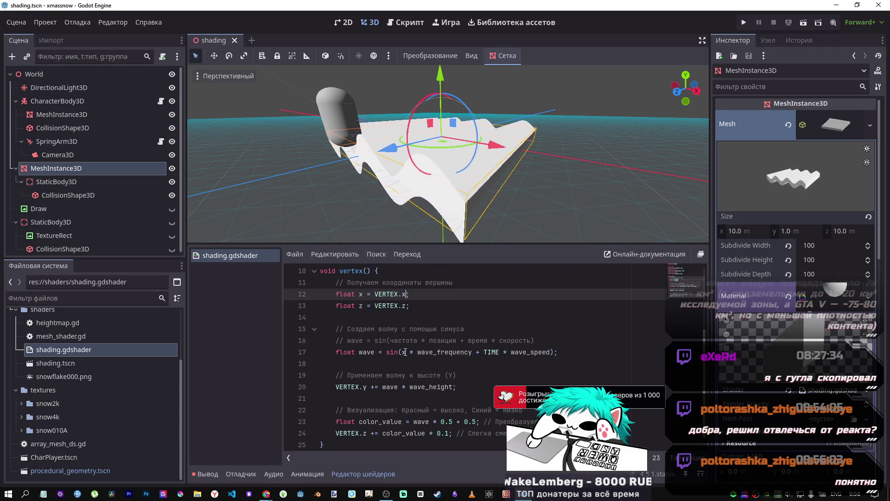
# - Change the sine argument on line 17 to y and line 12 to VERTEX.y
pyautogui.doubleClick(405, 352)
pyautogui.write('y')
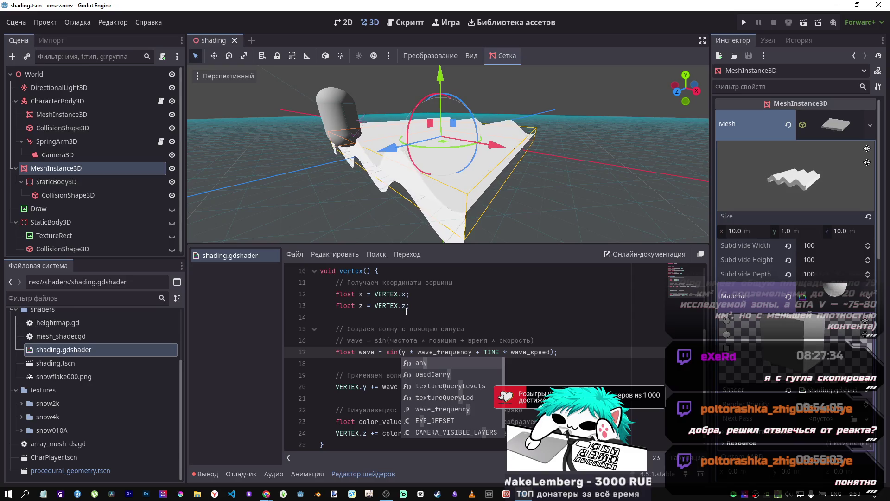
pyautogui.doubleClick(404, 294)
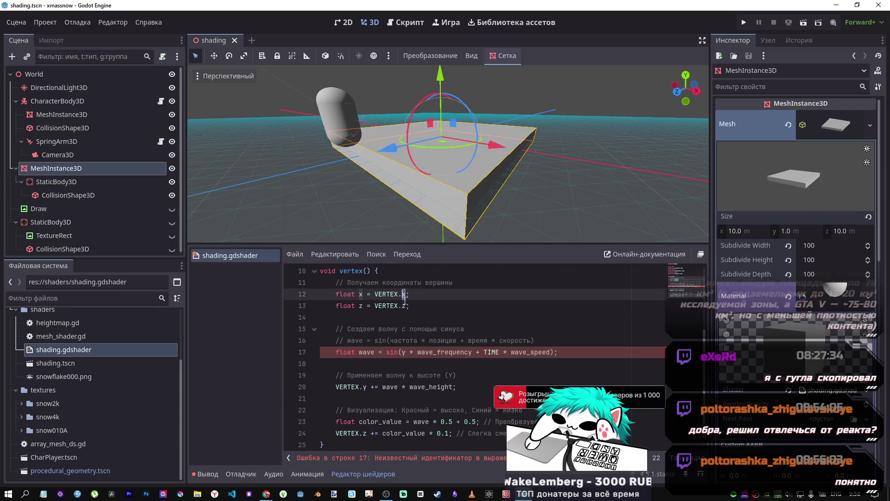
pyautogui.write('y')
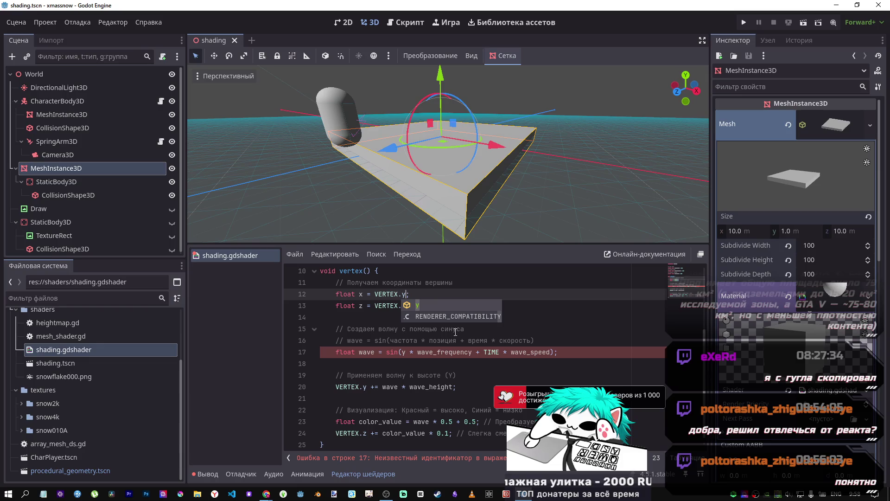
pyautogui.scroll(3, 411, 358)
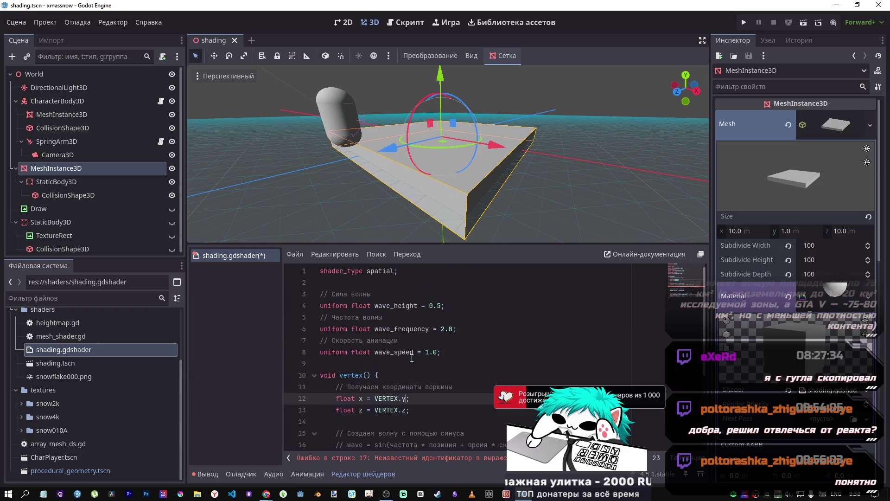
pyautogui.scroll(-3, 411, 357)
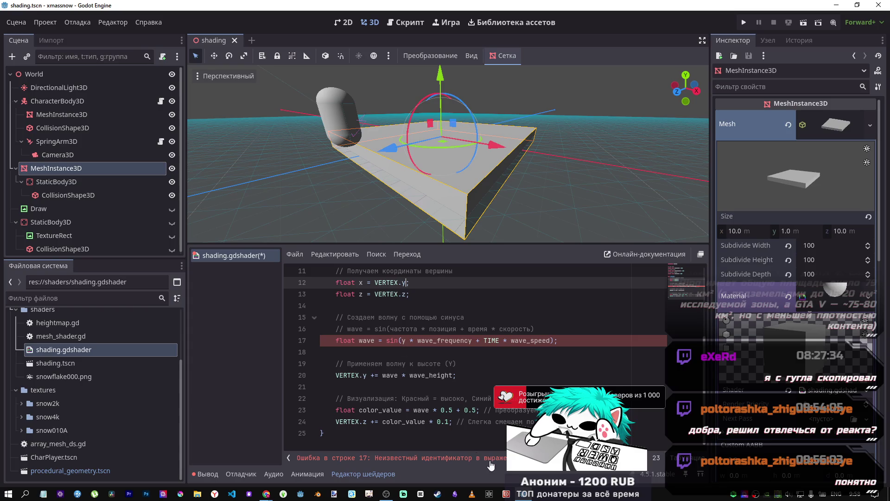
# - Fix the typo in the line 15 comment, restore sin(x on line 17, and save
pyautogui.click(420, 315)
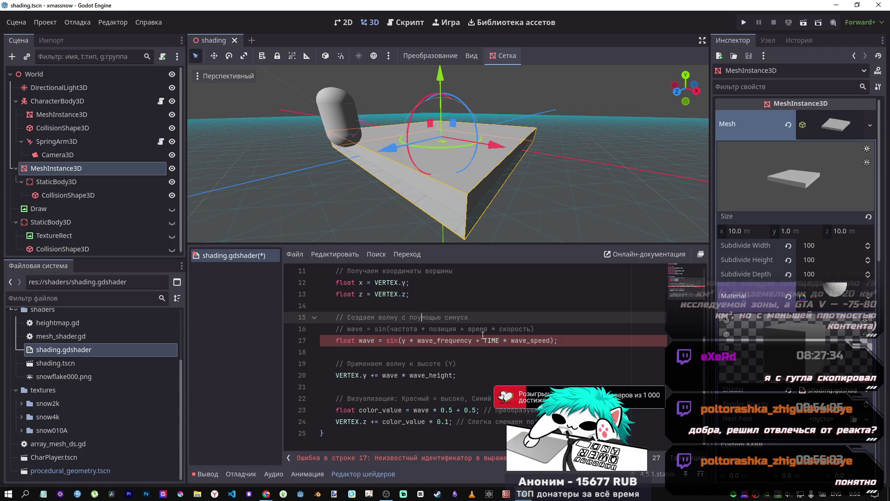
pyautogui.press('BackSpace')
pyautogui.doubleClick(403, 339)
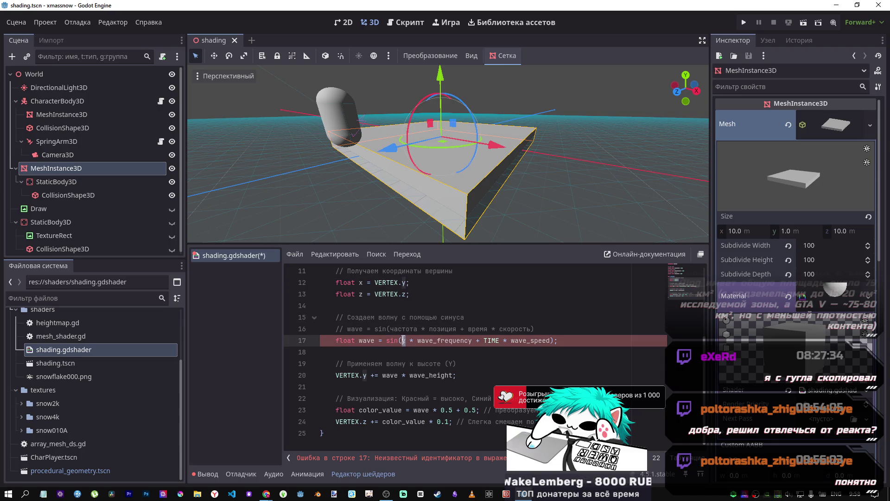
pyautogui.write('x')
pyautogui.hotkey('ctrl', 's')
# - Place the caret at the ends of lines 12 and 13 and after sin(x
pyautogui.click(416, 294)
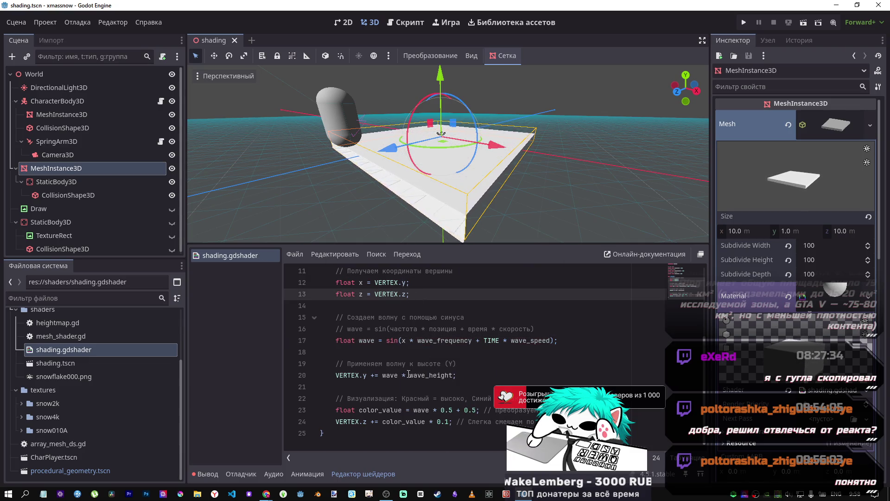
pyautogui.click(405, 340)
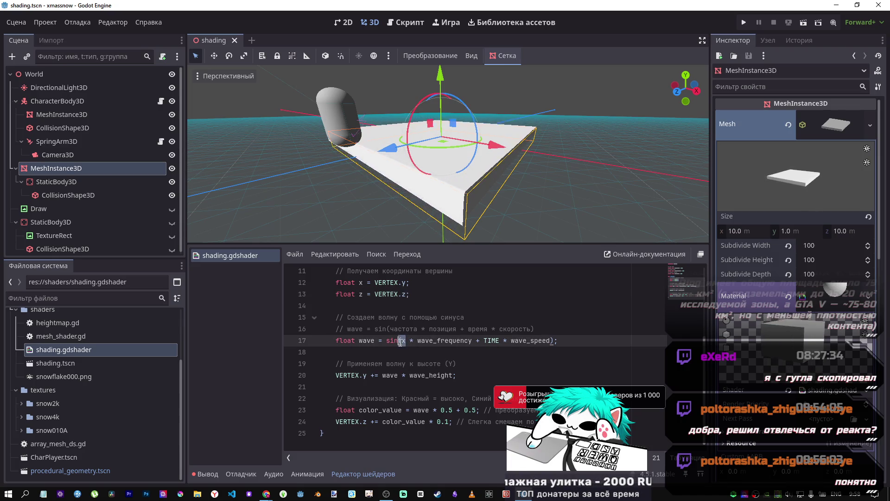
pyautogui.scroll(1, 373, 310)
pyautogui.moveTo(373, 311); pyautogui.dragTo(410, 318)
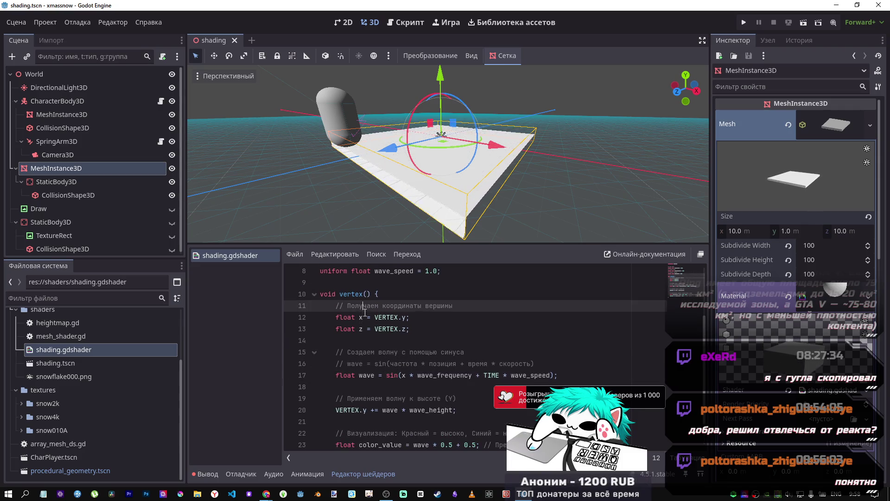
# - Review line 12, the height offset on line 20, and line 17's sine expression
pyautogui.click(410, 318)
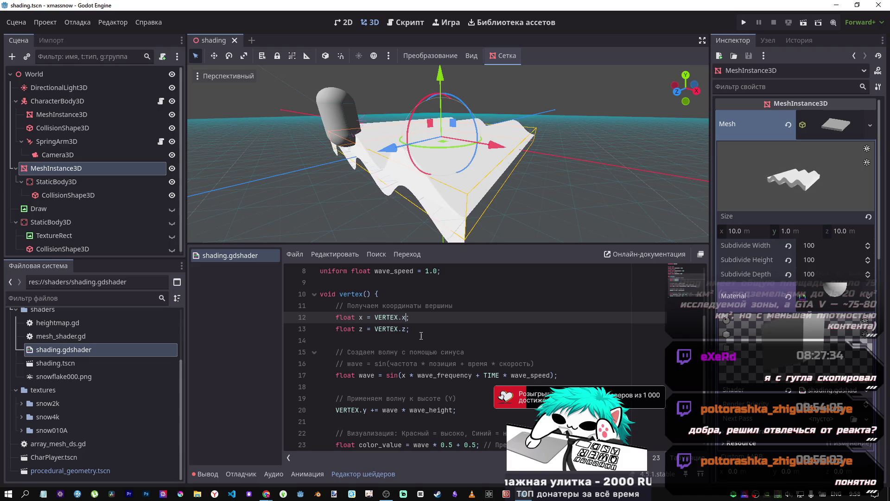
pyautogui.scroll(-1, 397, 377)
pyautogui.scroll(2, 371, 376)
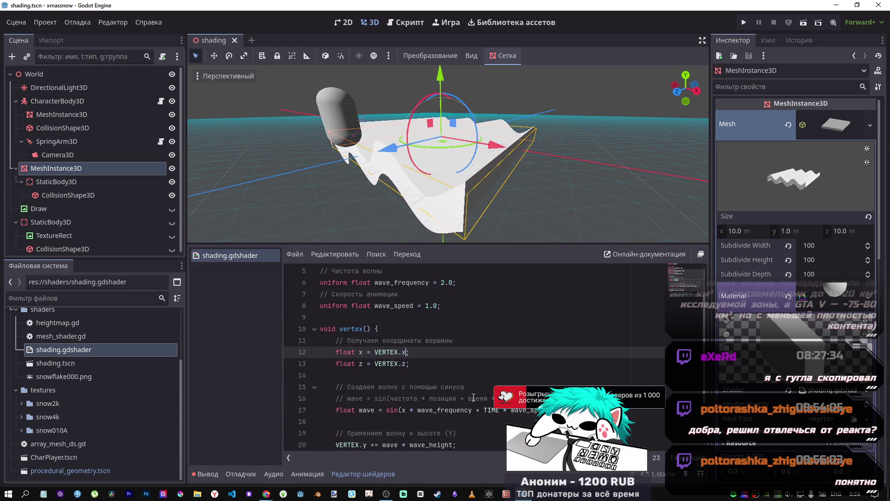
pyautogui.scroll(-2, 330, 378)
pyautogui.click(362, 375)
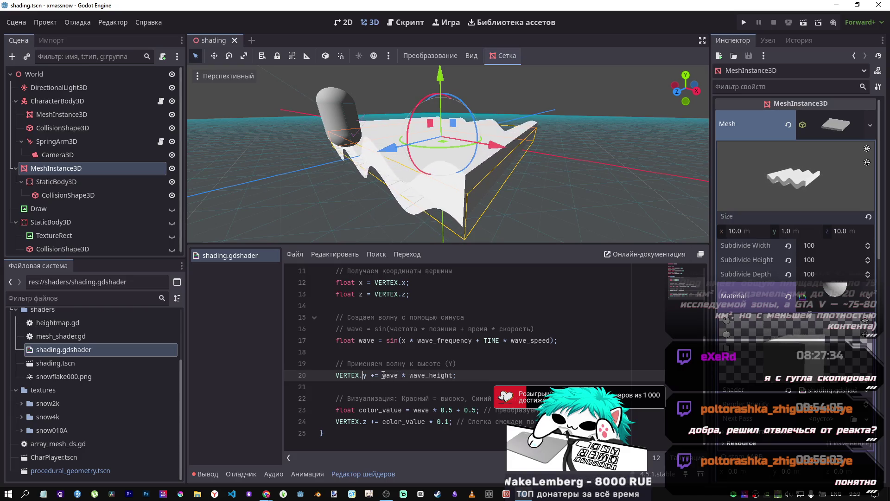
pyautogui.moveTo(390, 340); pyautogui.dragTo(554, 341)
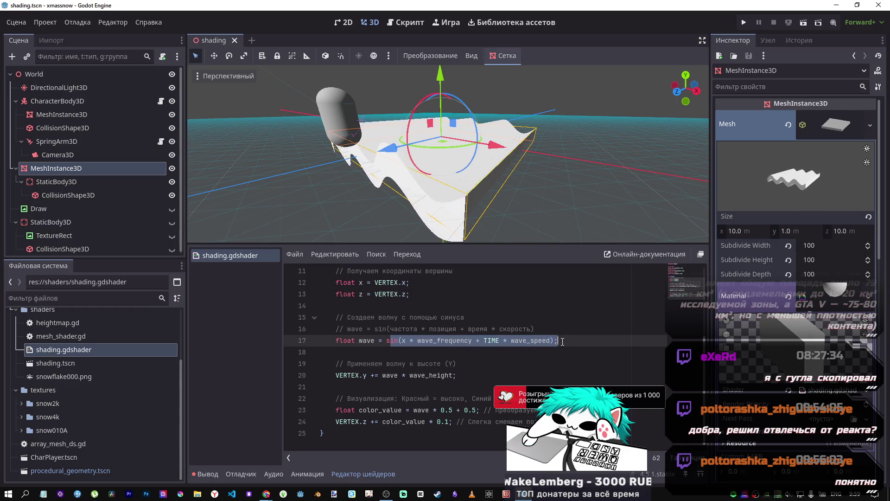
pyautogui.click(563, 342)
# - Change the wave_height uniform default from 0.5 to 1.5 and save the shader
pyautogui.doubleClick(451, 376)
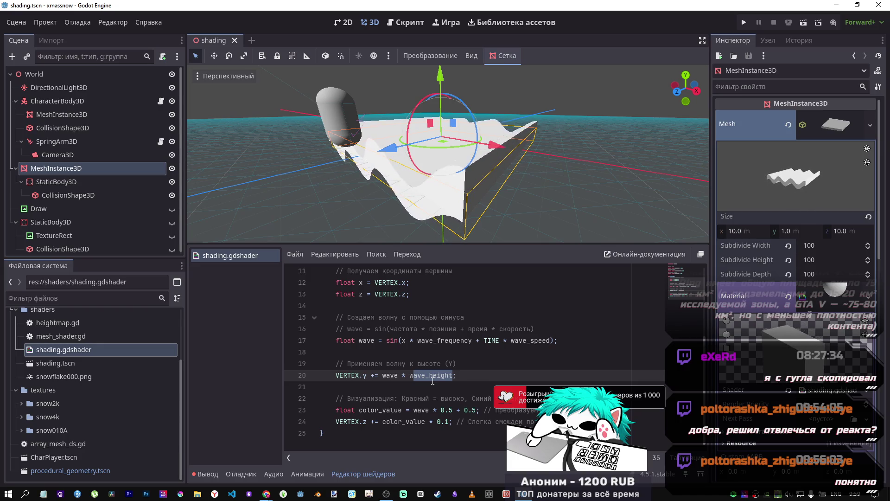
pyautogui.scroll(4, 433, 381)
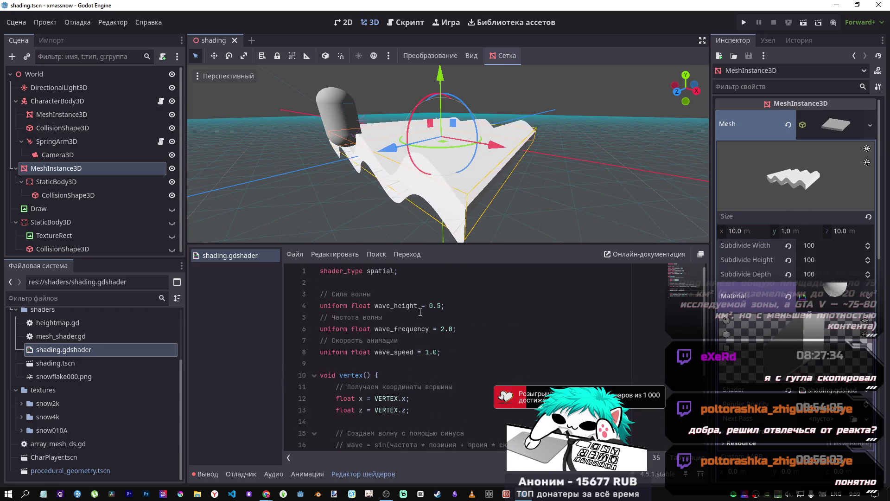
pyautogui.click(432, 305)
pyautogui.press('BackSpace')
pyautogui.write('1')
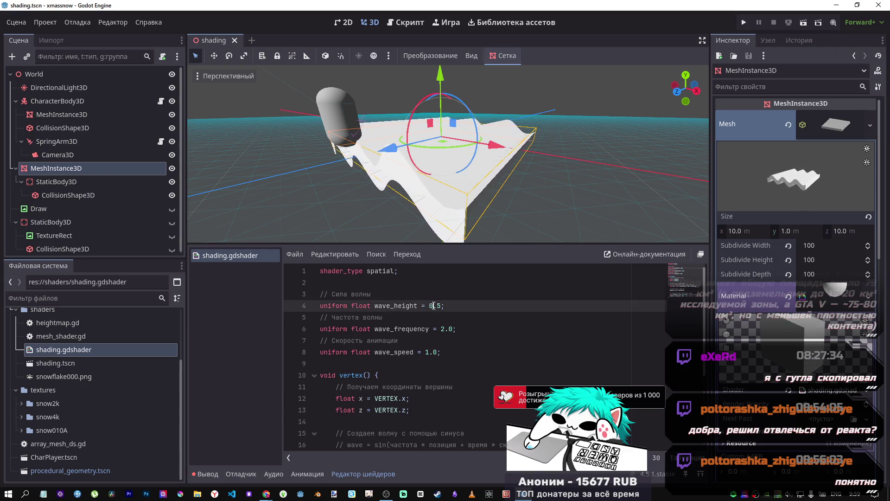
pyautogui.hotkey('ctrl', 's')
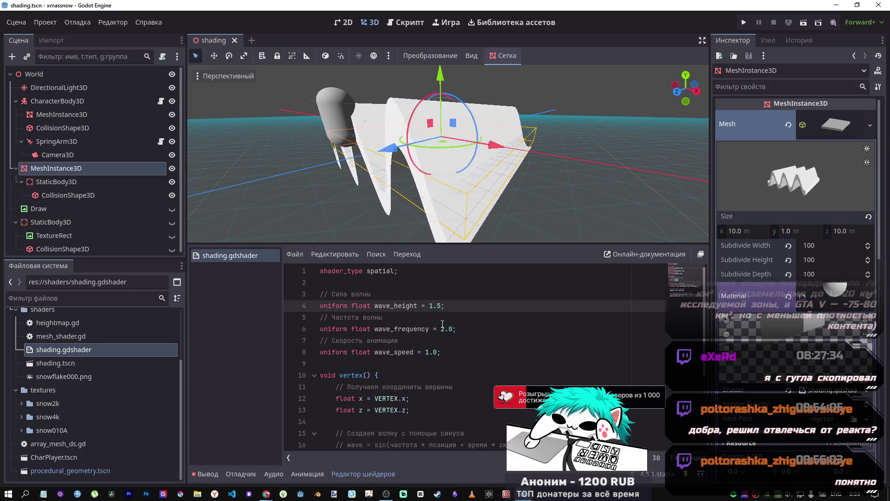
# - Scroll the DeepSeek reply to Example 5 and copy its normals shader code
pyautogui.moveTo(266, 493)
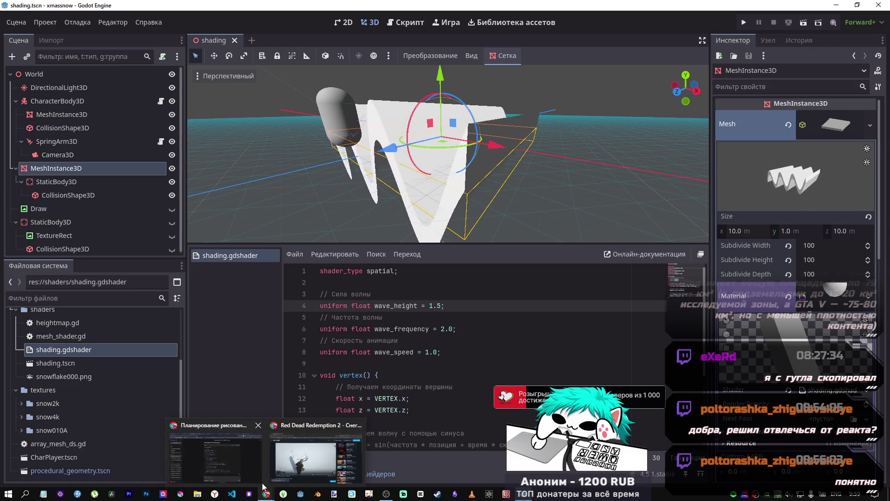
pyautogui.click(273, 452)
pyautogui.scroll(-5, 418, 352)
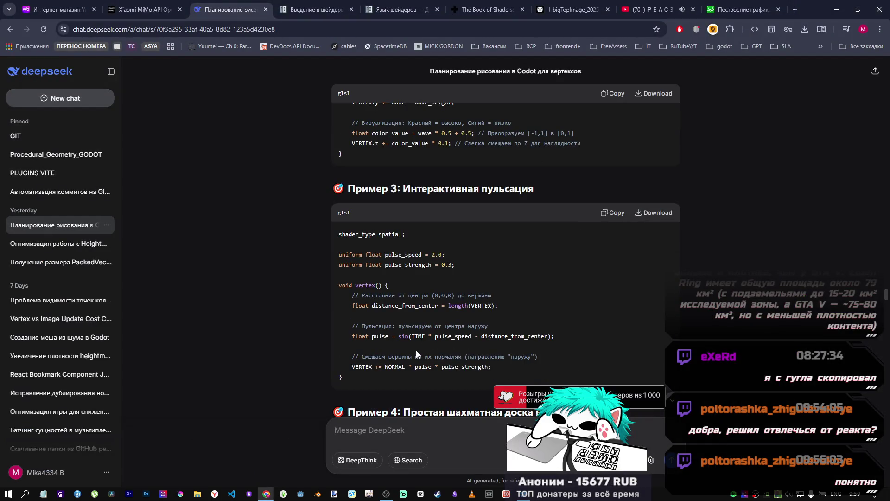
pyautogui.scroll(-1, 414, 346)
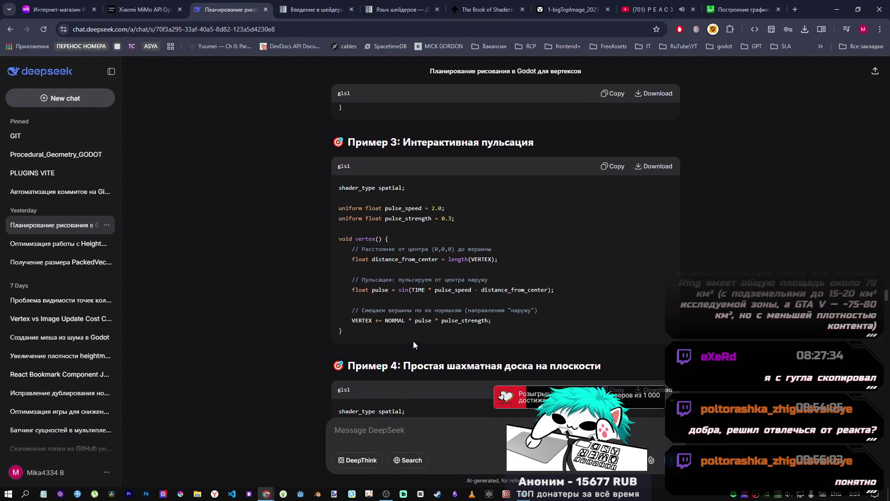
pyautogui.scroll(-1, 413, 340)
pyautogui.scroll(-7, 413, 340)
pyautogui.scroll(4, 413, 339)
pyautogui.scroll(-4, 413, 335)
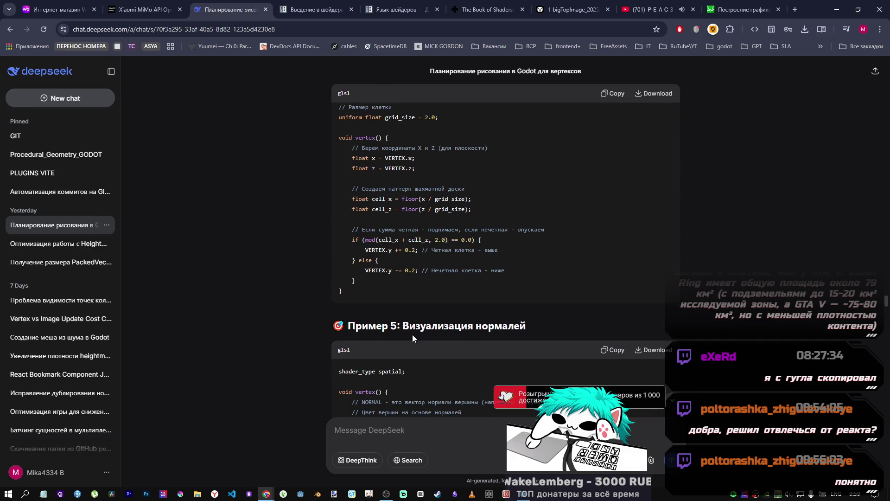
pyautogui.scroll(2, 413, 335)
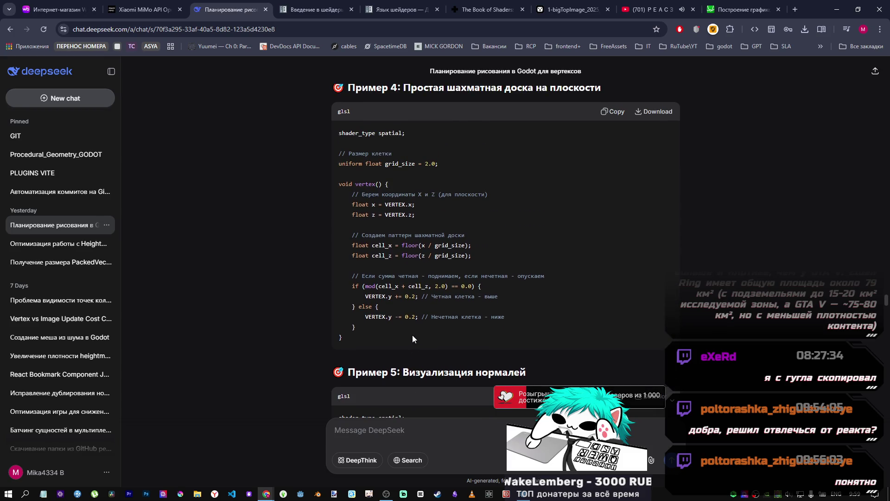
pyautogui.scroll(-4, 410, 335)
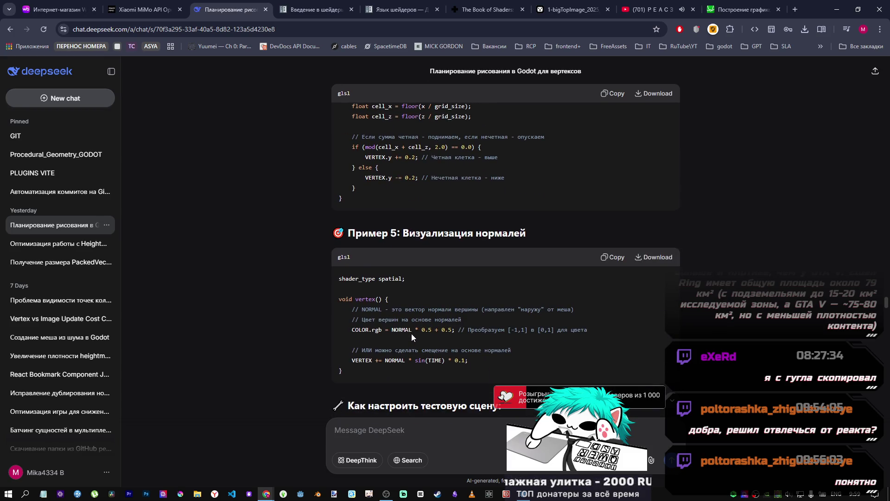
pyautogui.scroll(-1, 411, 332)
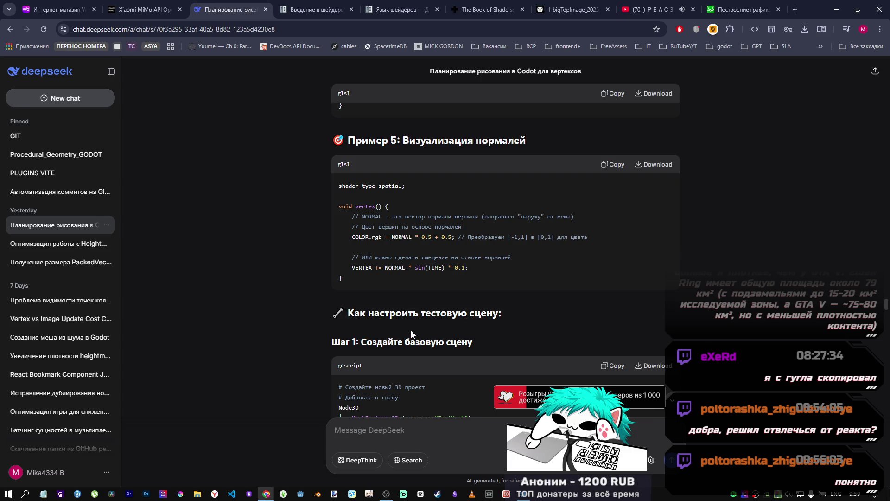
pyautogui.click(612, 164)
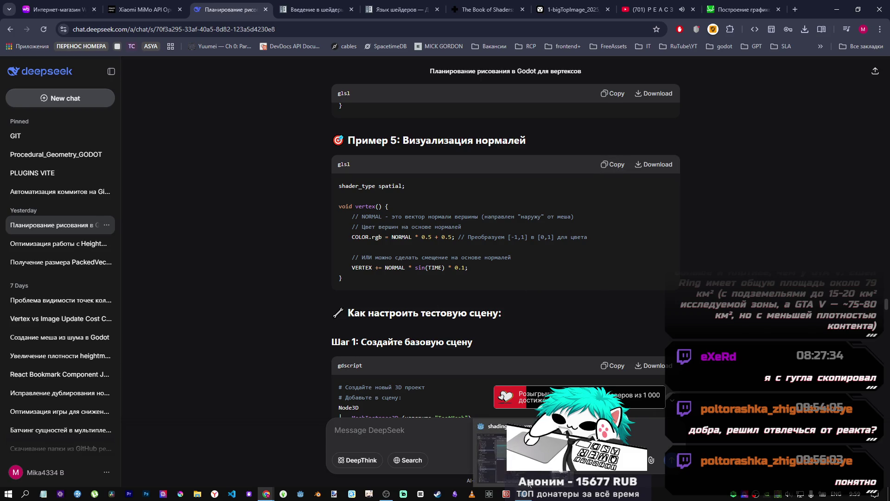
# - Replace the Godot shader code with the copied Example 5 code and save
pyautogui.click(524, 494)
pyautogui.click(466, 378)
pyautogui.hotkey('ctrl', 'a')
pyautogui.write('shader_type spatial;  void vertex() {     // NORMAL - это вектор нормали вершины (направлен "наружу" от меша)     // Цвет вершин на основе нормалей     COLOR.rgb = NORMAL * 0.5 + 0.5; // Преобразуем [-1,1] в [0,1] для цвета      // ИЛИ можно сделать смещение на основе нормалей     VERTEX += NORMAL * sin(TIME) * 0.1; }')
pyautogui.hotkey('ctrl', 's')
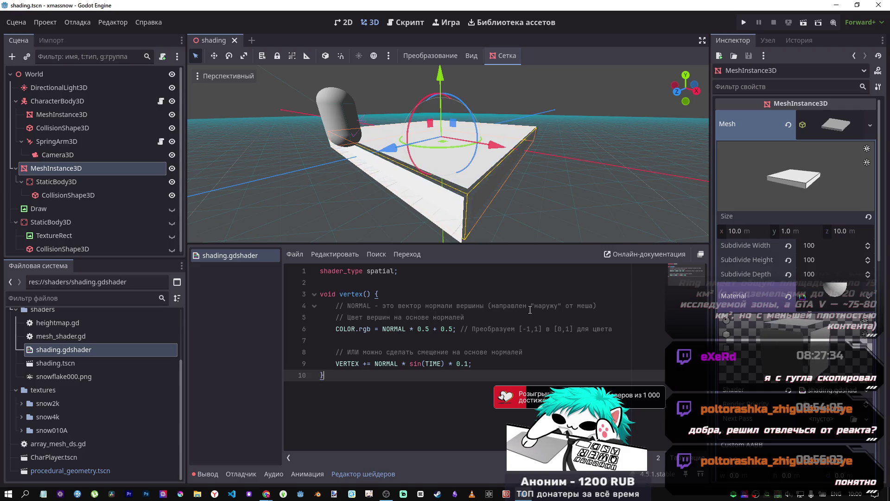
# - Review the vertex-normals comment and the COLOR.rgb line in the pasted shader
pyautogui.moveTo(434, 305); pyautogui.dragTo(489, 308)
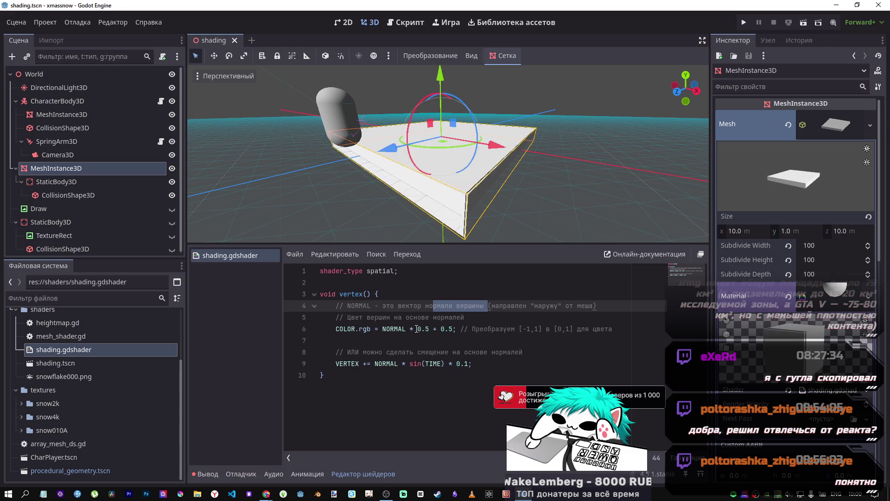
pyautogui.moveTo(335, 329); pyautogui.dragTo(569, 329)
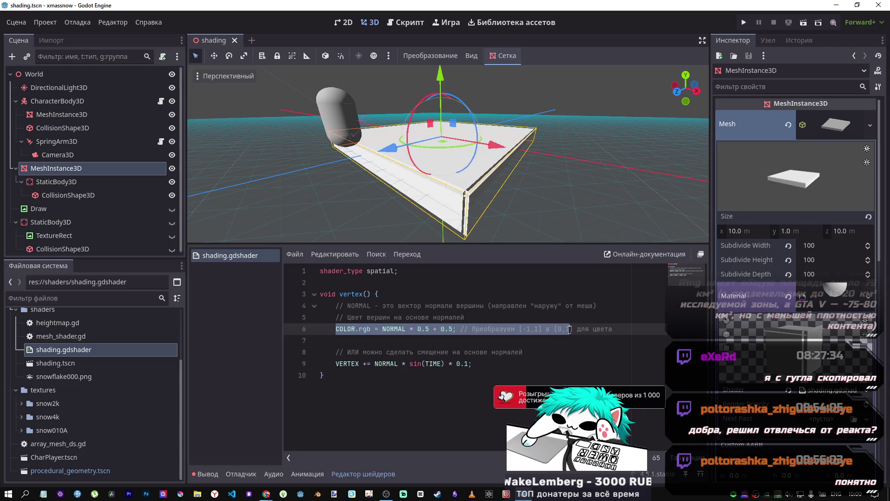
pyautogui.hotkey('alt', 'Tab')
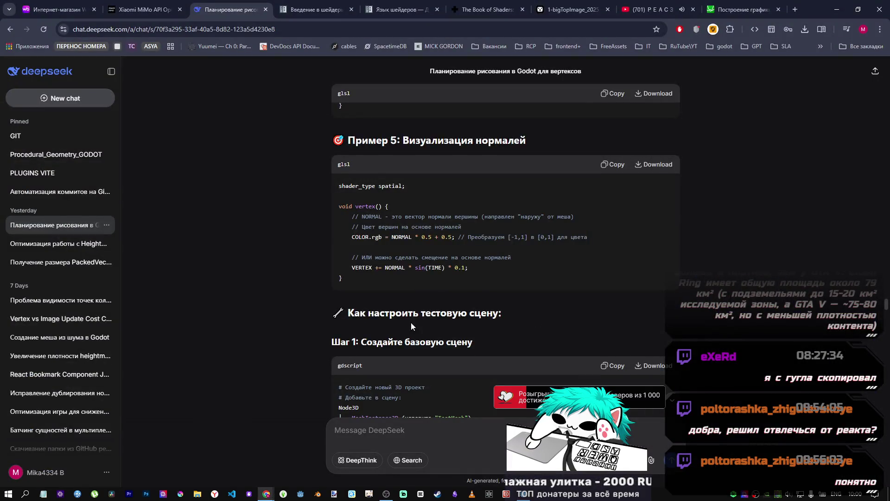
pyautogui.scroll(-1, 411, 322)
pyautogui.scroll(-15, 411, 322)
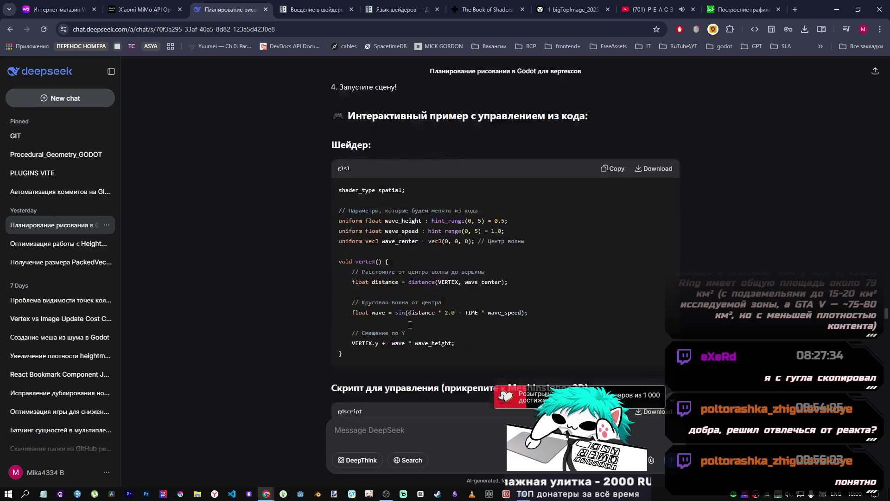
pyautogui.scroll(-5, 408, 328)
pyautogui.scroll(20, 417, 330)
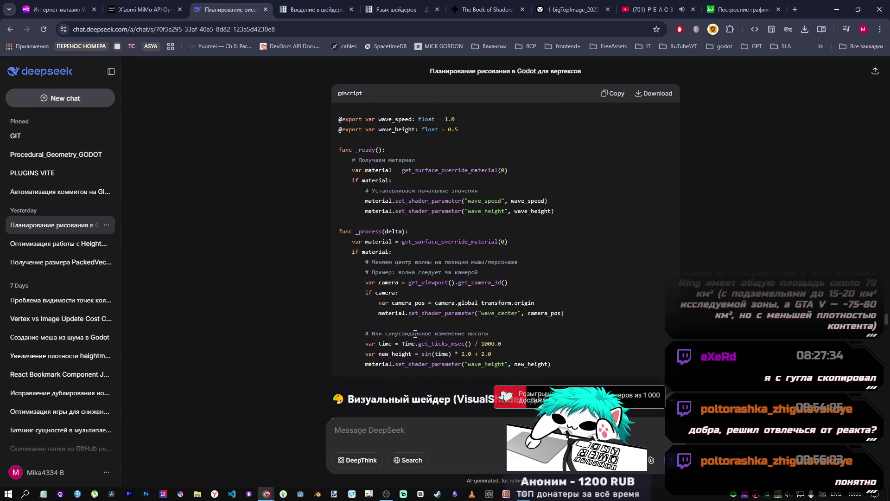
pyautogui.scroll(6, 421, 333)
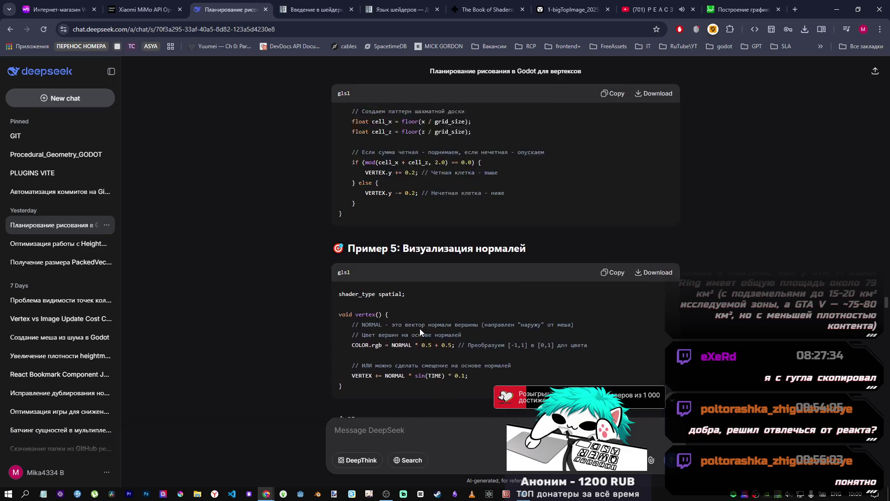
pyautogui.scroll(-2, 419, 332)
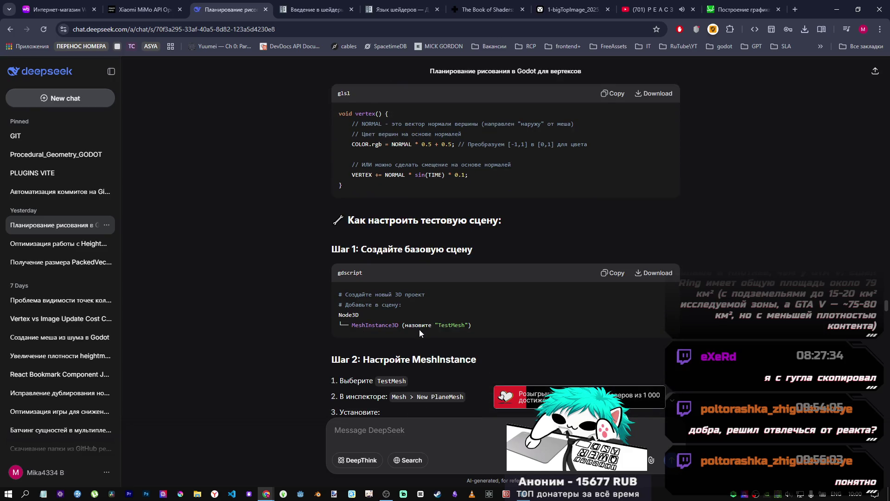
pyautogui.scroll(1, 419, 331)
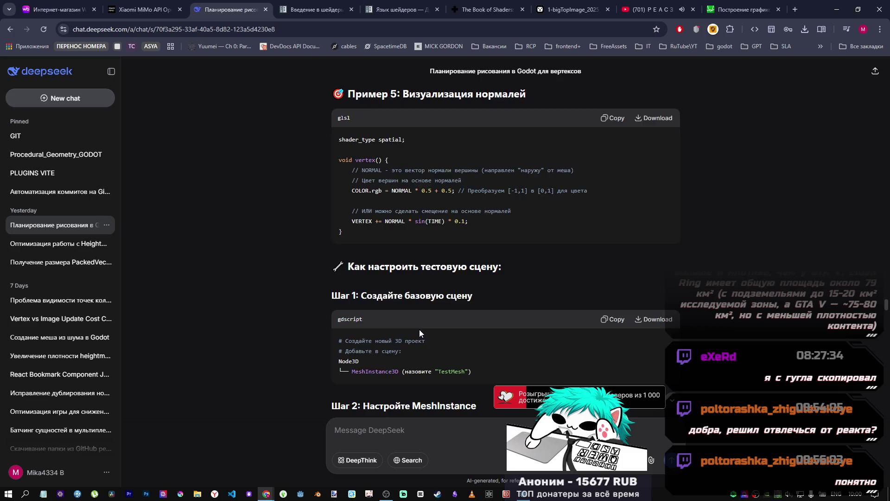
pyautogui.scroll(4, 419, 329)
pyautogui.hotkey('alt', 'Tab')
# - Start a 'void fragment {' function below vertex() with an empty body
pyautogui.click(390, 386)
pyautogui.press('Return')
pyautogui.press('Return')
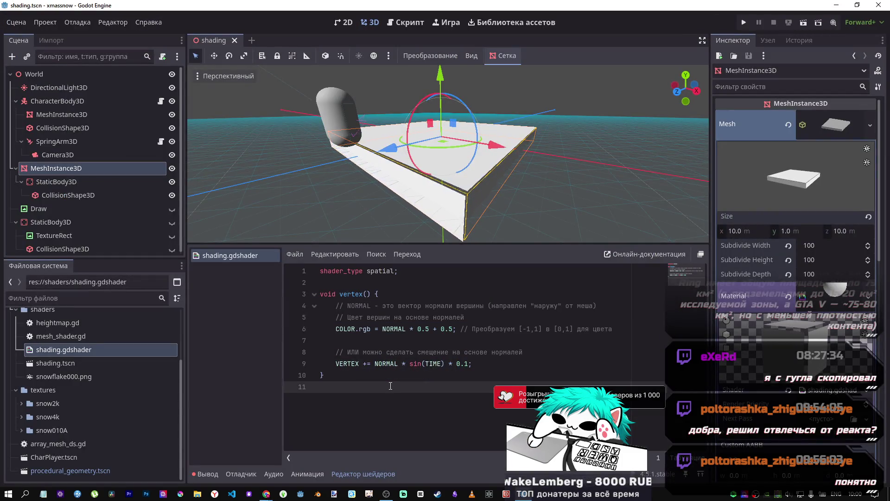
pyautogui.write('oid ')
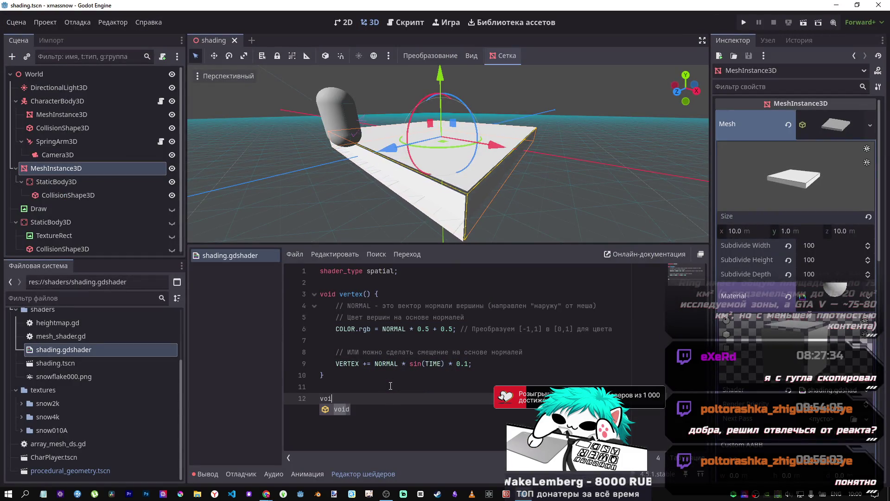
pyautogui.write('fragment ')
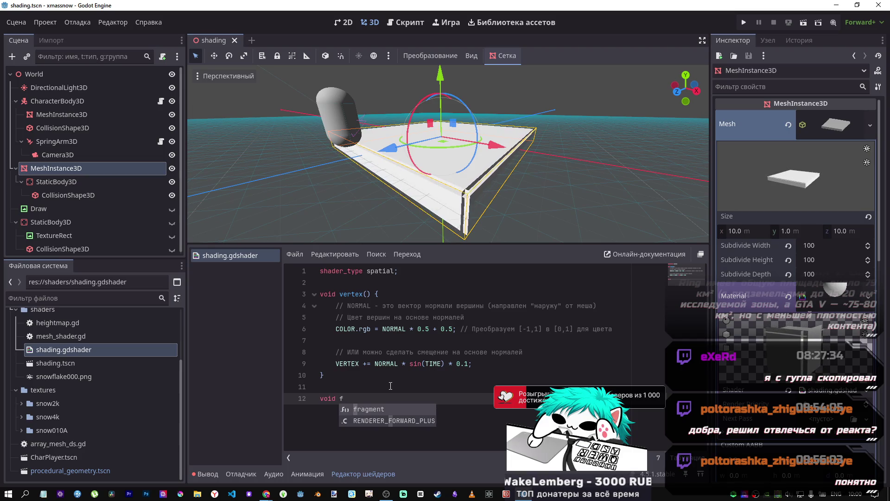
pyautogui.write('{')
pyautogui.press('Return')
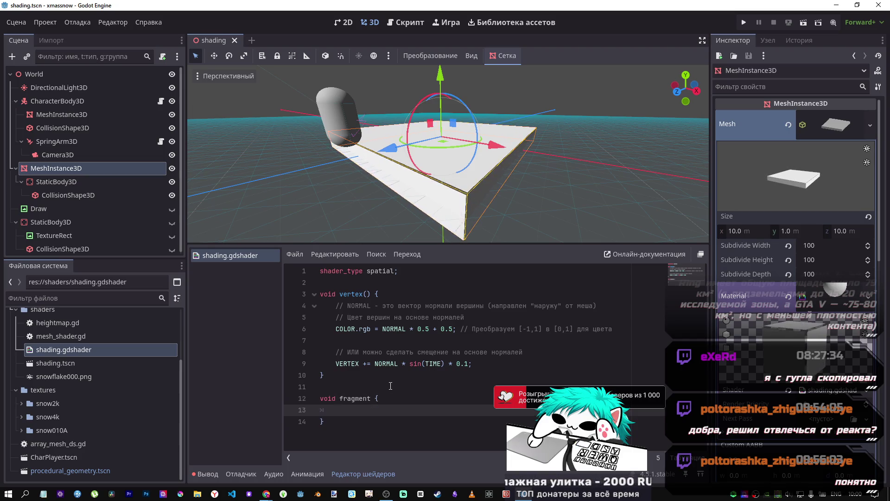
# - Copy the COLOR.rgb = NORMAL * 0.5 + 0.5 line into fragment(), indent it, and save
pyautogui.moveTo(456, 328); pyautogui.dragTo(337, 328)
pyautogui.hotkey('ctrl', 'c')
pyautogui.click(335, 409)
pyautogui.hotkey('ctrl', 'v')
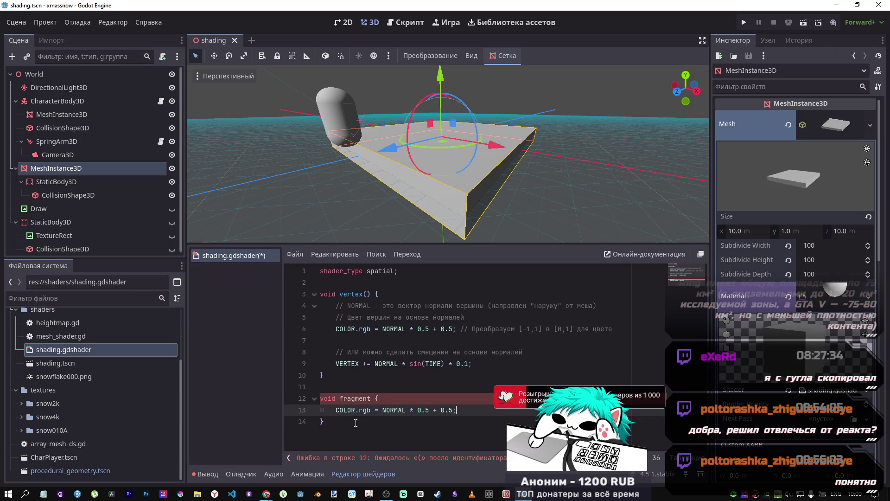
pyautogui.press('Home')
pyautogui.press('BackSpace')
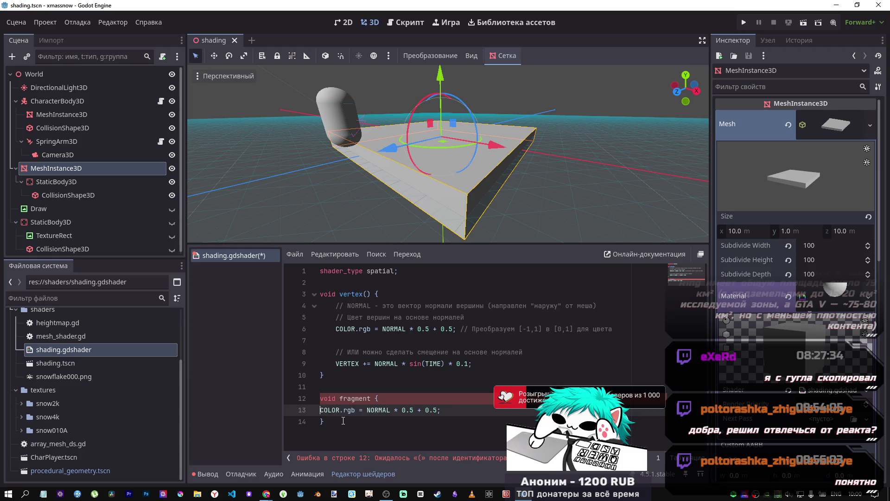
pyautogui.press('Tab')
pyautogui.hotkey('ctrl', 's')
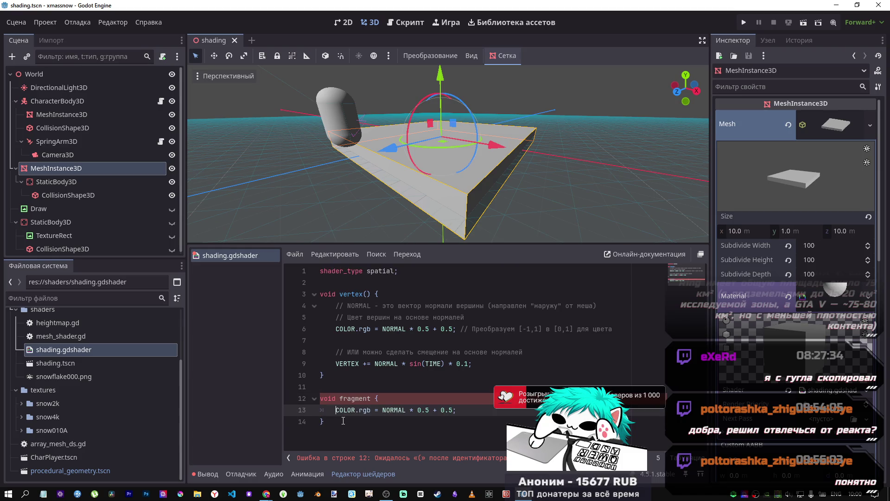
# - Add the missing parenthesis after the fragment name and save
pyautogui.click(371, 402)
pyautogui.click(361, 399)
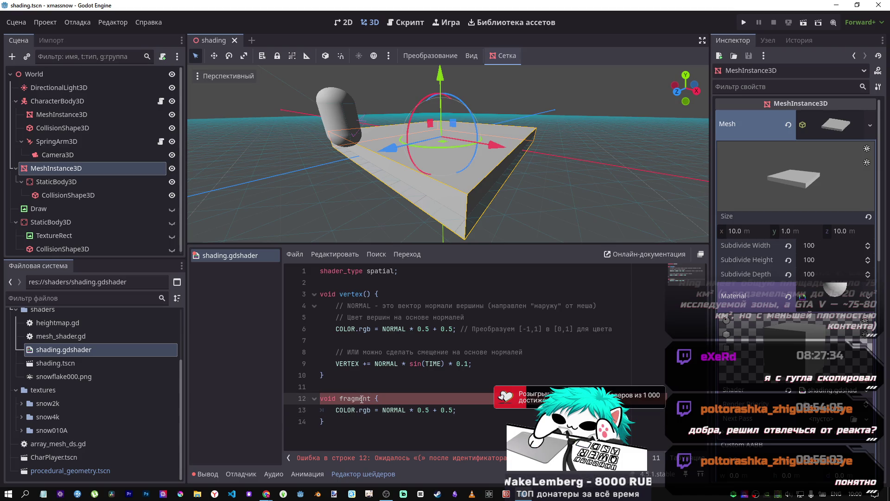
pyautogui.click(369, 395)
pyautogui.hotkey('ctrl', 's')
pyautogui.write('(')
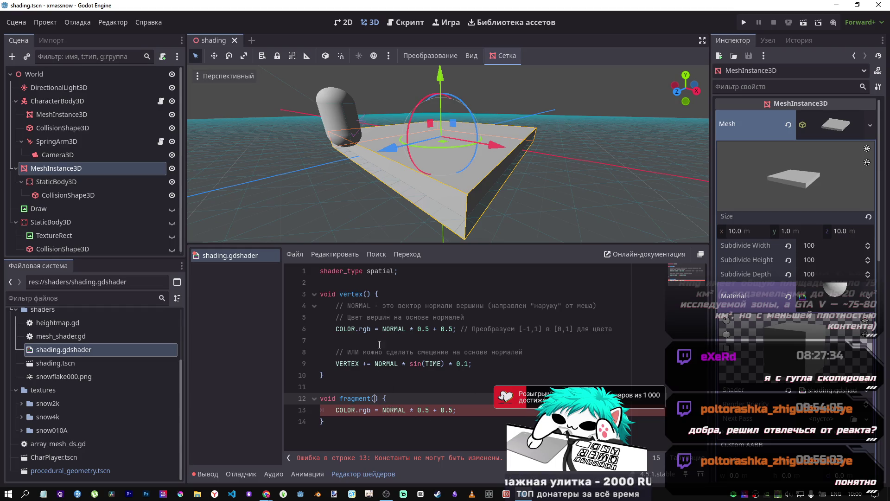
pyautogui.hotkey('alt', 'Tab')
# - Scroll the DeepSeek reply to the corrected shader and inspect its vertex_color lines
pyautogui.scroll(-20, 384, 341)
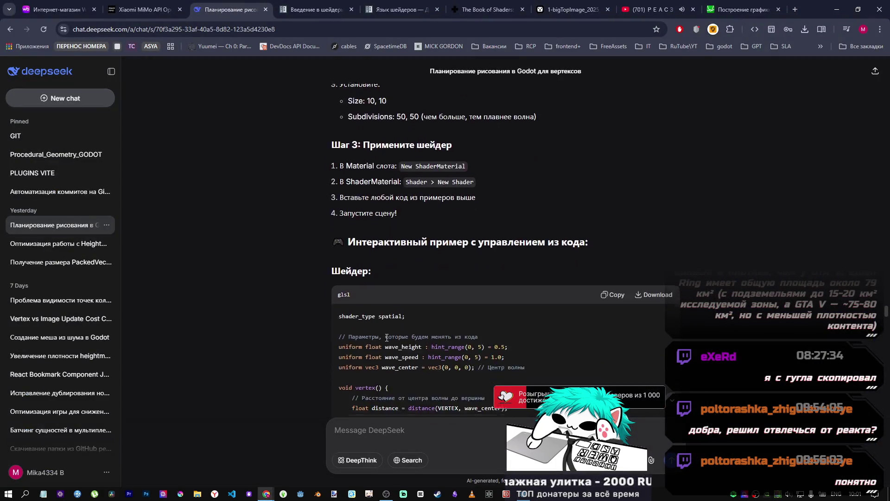
pyautogui.scroll(-8, 391, 336)
pyautogui.scroll(12, 392, 335)
pyautogui.scroll(-12, 391, 336)
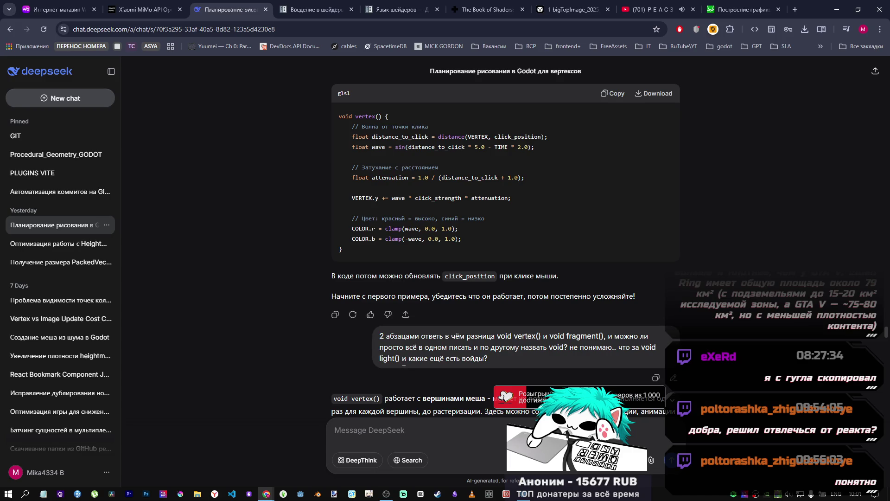
pyautogui.scroll(-15, 403, 361)
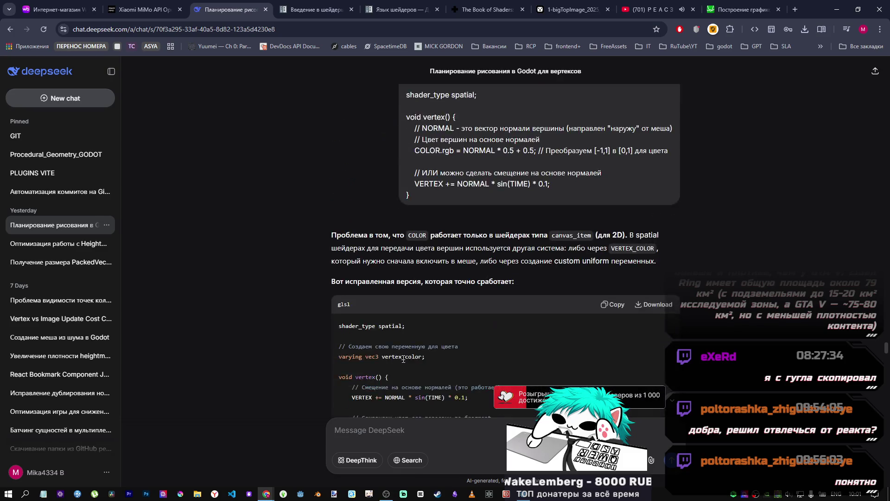
pyautogui.scroll(10, 403, 359)
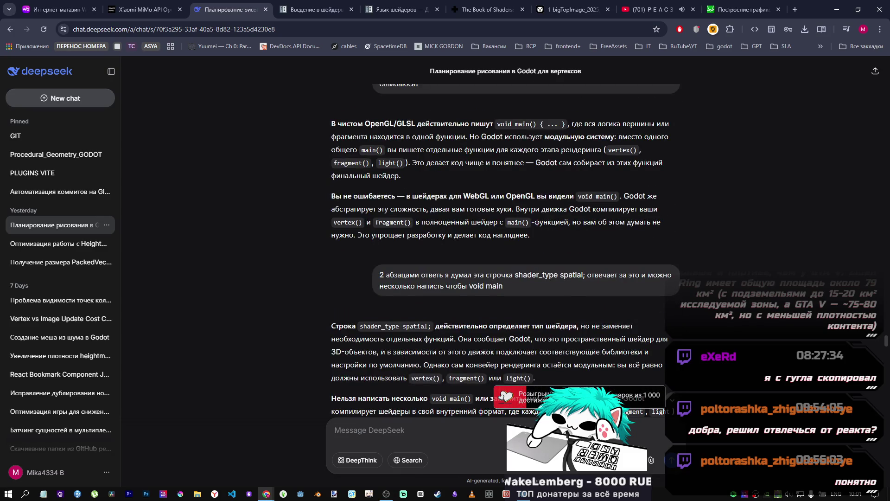
pyautogui.scroll(-8, 403, 360)
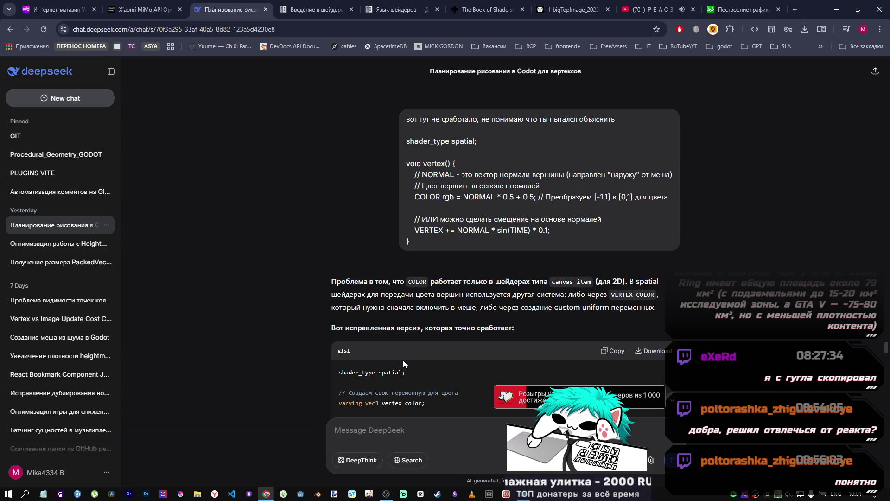
pyautogui.scroll(-5, 403, 362)
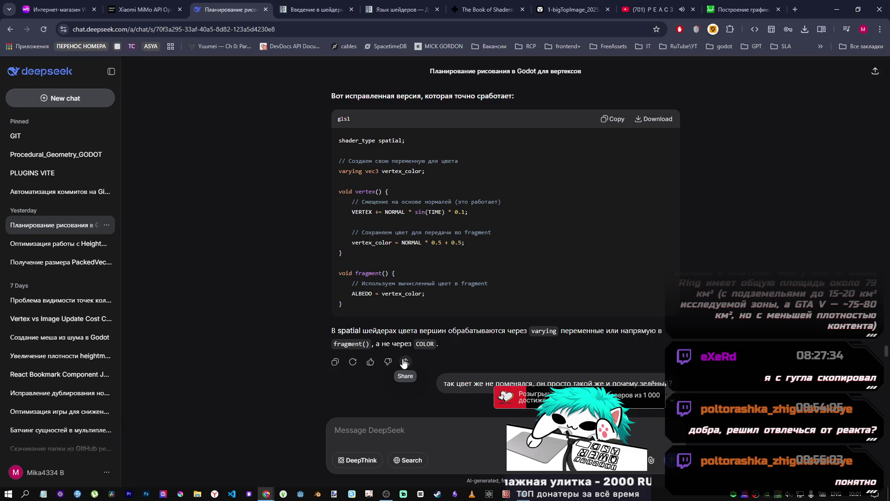
pyautogui.scroll(1, 403, 363)
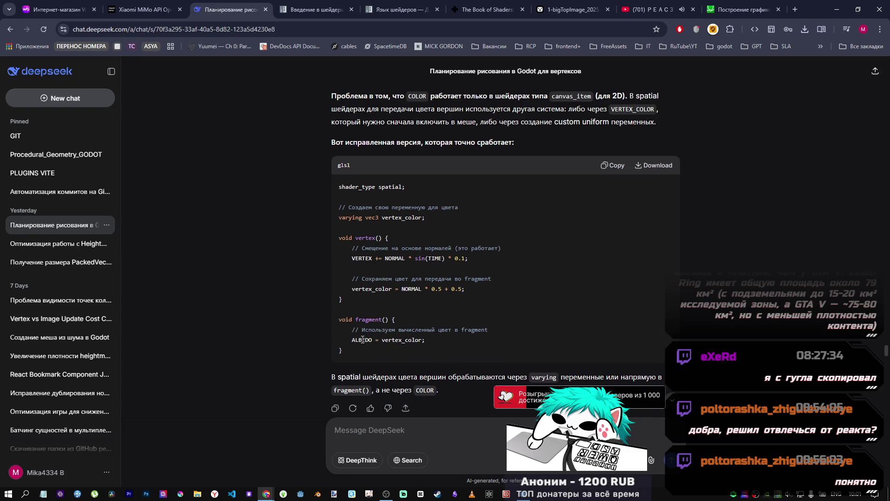
pyautogui.moveTo(379, 340); pyautogui.dragTo(422, 341)
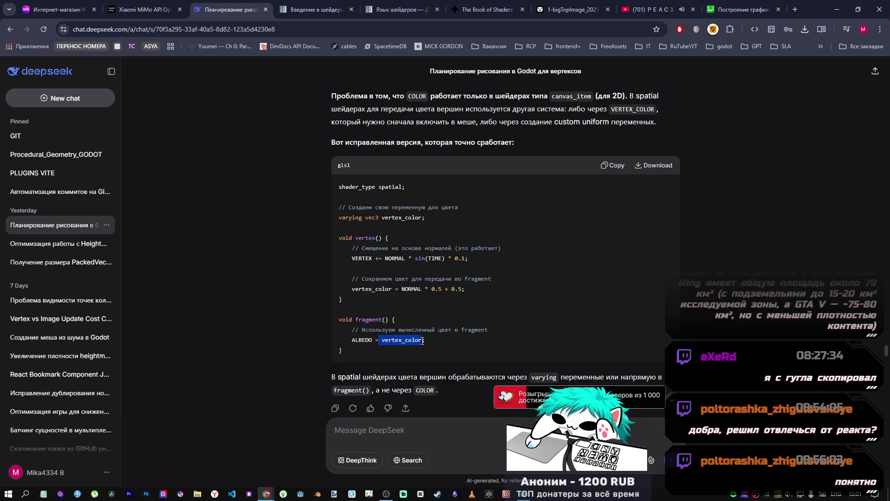
pyautogui.moveTo(465, 289); pyautogui.dragTo(355, 295)
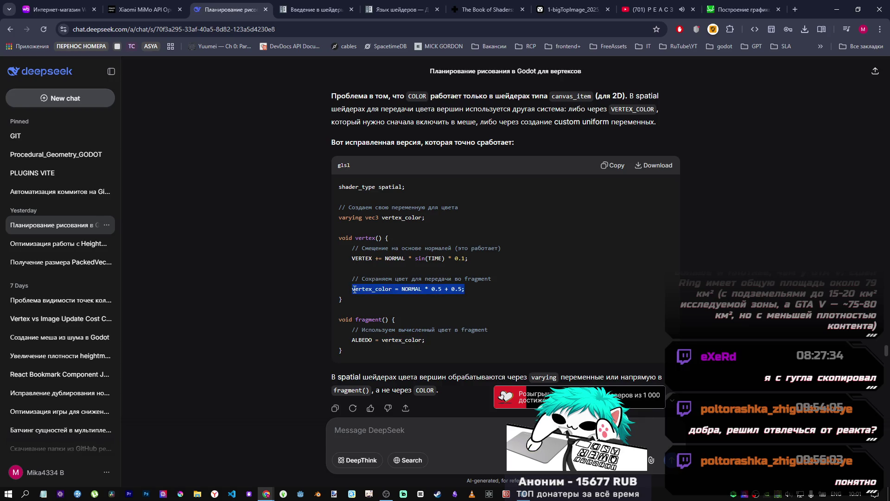
# - Select the 'varying vec3 vertex_color;' declaration and set the Godot insertion point below shader_type
pyautogui.moveTo(438, 220)
pyautogui.mouseDown()
pyautogui.moveTo(438, 229)
pyautogui.moveTo(349, 214)
pyautogui.mouseUp()
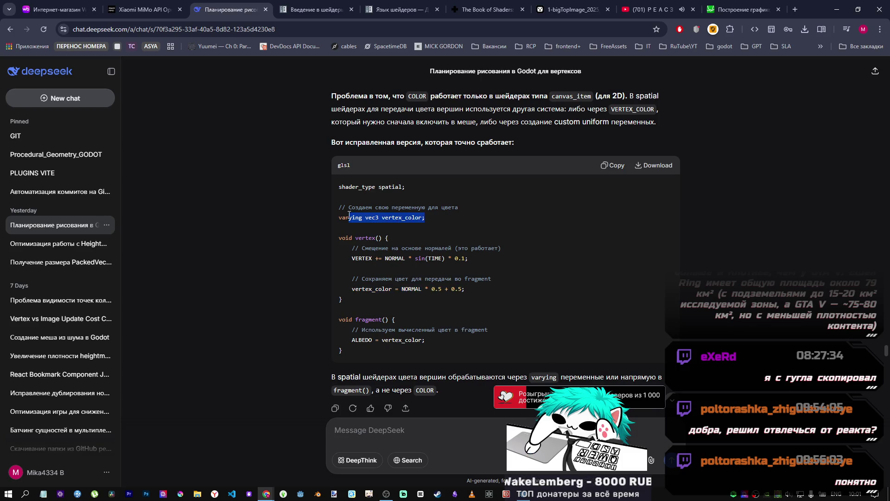
pyautogui.moveTo(423, 216); pyautogui.dragTo(362, 217)
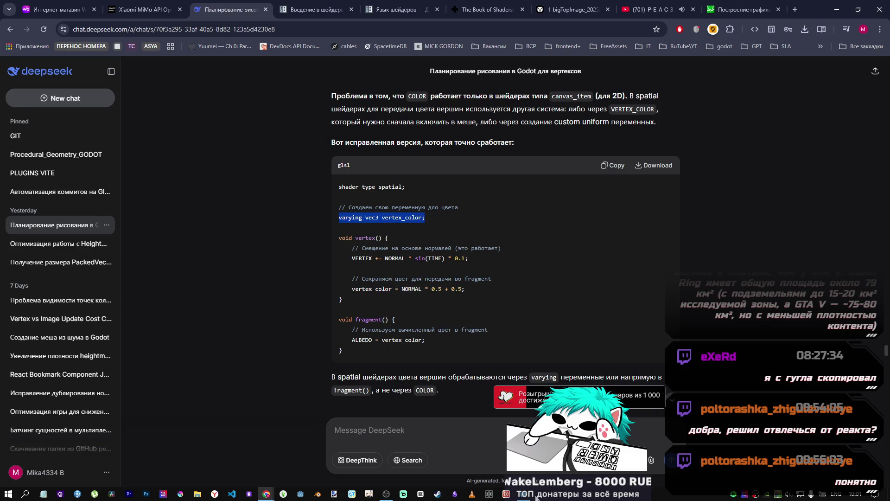
pyautogui.hotkey('alt', 'Tab')
pyautogui.click(320, 283)
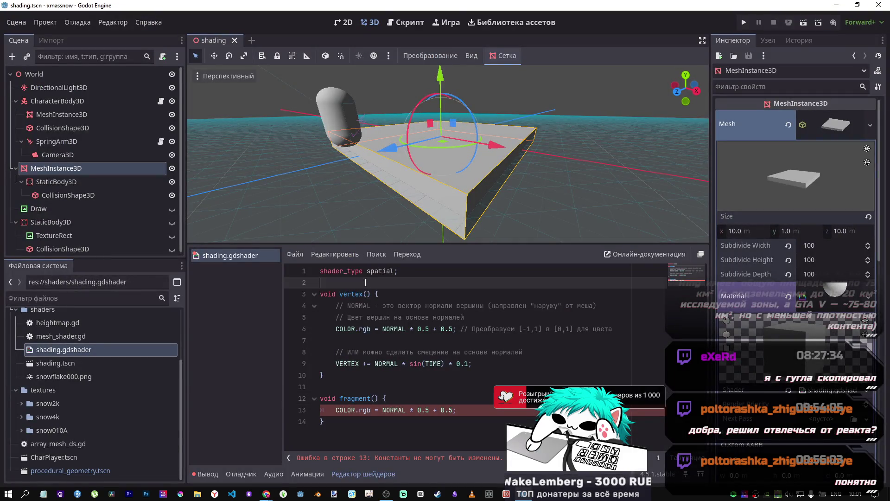
# - Paste the varying vec3 vertex_color declaration at line 3
pyautogui.press('Return')
pyautogui.press('Return')
pyautogui.press('Up')
pyautogui.hotkey('ctrl', 'v')
# - Replace the VERTEX displacement on line 11 with DeepSeek's vertex_color = NORMAL assignment
pyautogui.hotkey('alt', 'Tab')
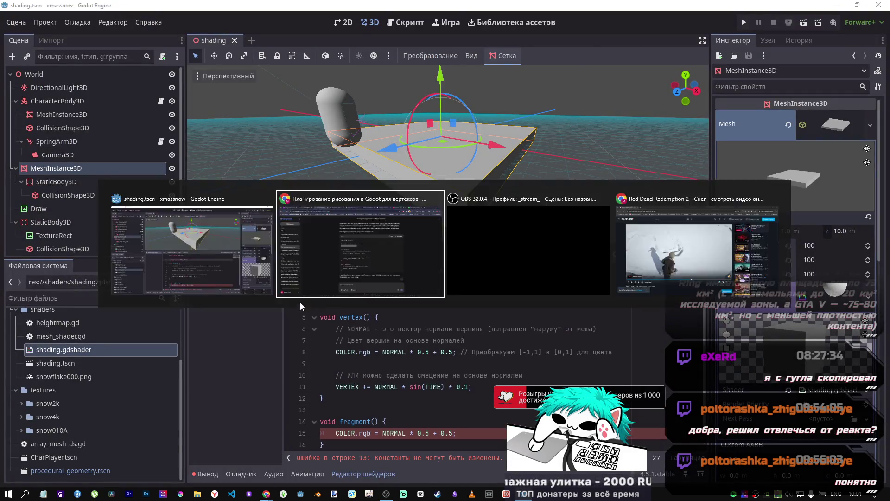
pyautogui.scroll(-1, 413, 278)
pyautogui.moveTo(465, 243); pyautogui.dragTo(353, 241)
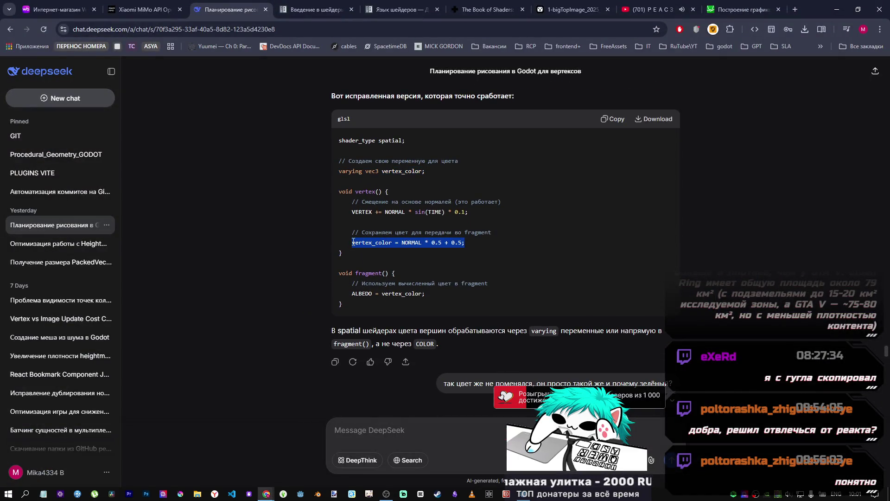
pyautogui.hotkey('alt', 'Tab')
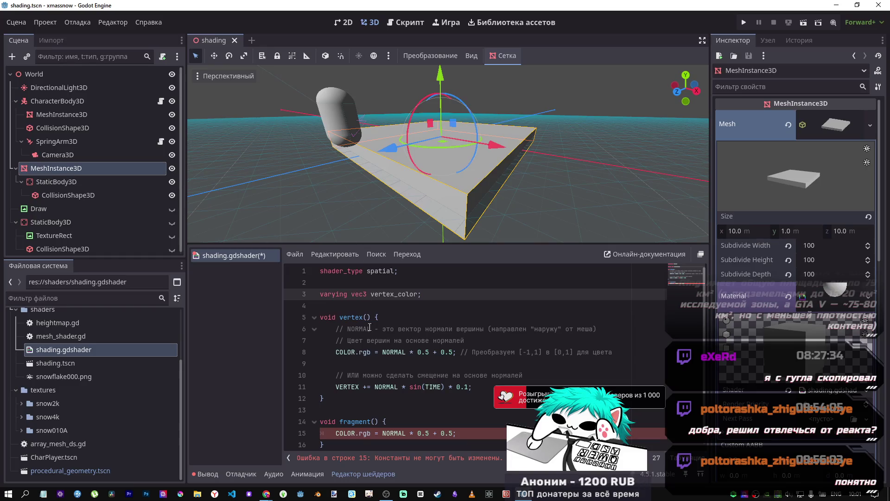
pyautogui.click(381, 407)
pyautogui.moveTo(489, 387); pyautogui.dragTo(334, 387)
pyautogui.hotkey('ctrl', 'v')
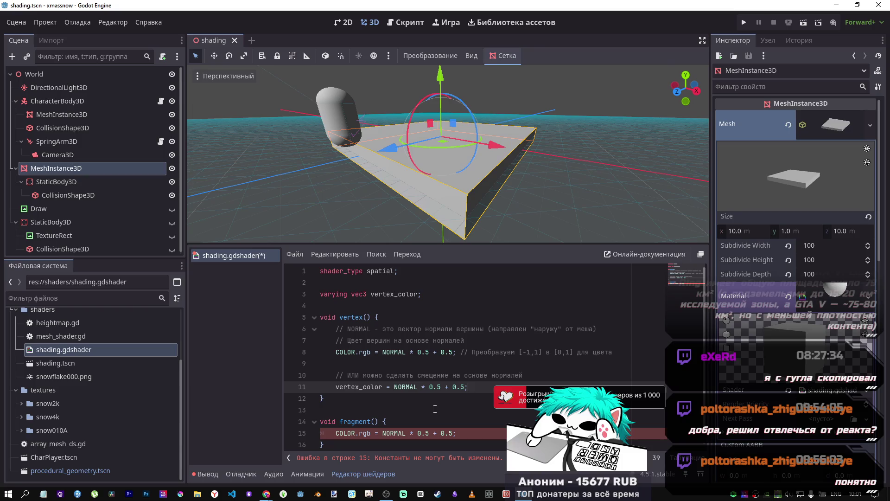
# - Make line 15 read ALBEDO = vertex_color; and save the shader
pyautogui.scroll(-1, 434, 406)
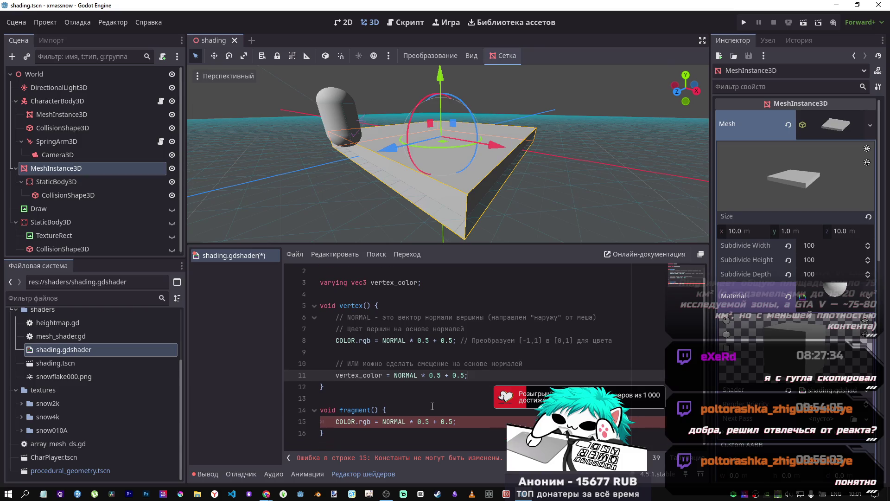
pyautogui.moveTo(335, 375); pyautogui.dragTo(388, 377)
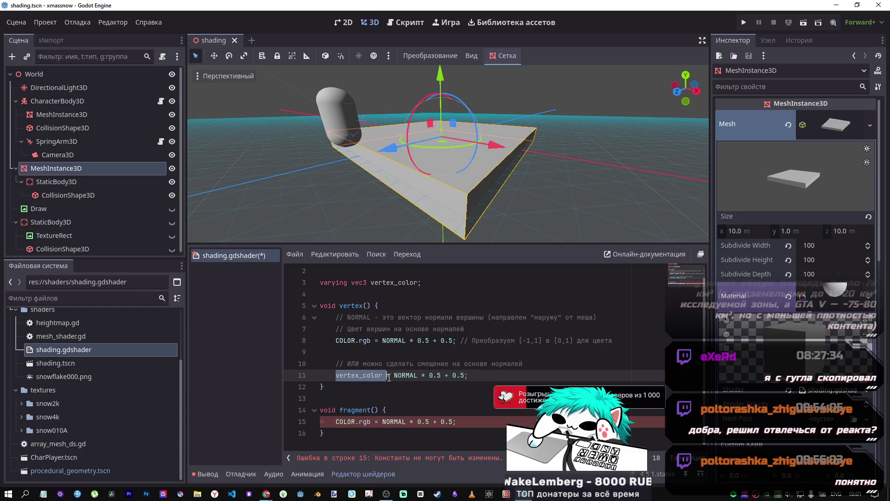
pyautogui.hotkey('alt', 'Tab')
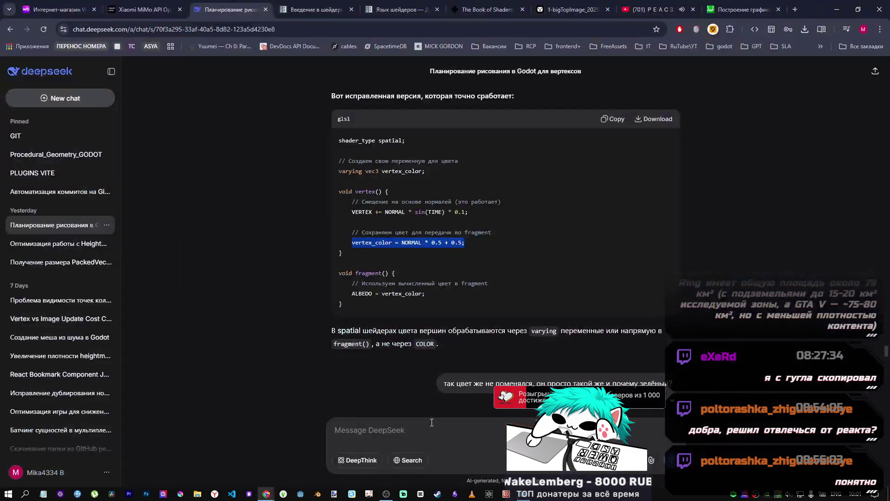
pyautogui.hotkey('alt', 'Tab')
pyautogui.moveTo(456, 421)
pyautogui.mouseDown()
pyautogui.moveTo(336, 421)
pyautogui.moveTo(457, 421)
pyautogui.mouseUp()
pyautogui.click(383, 421)
pyautogui.hotkey('ctrl', 'v')
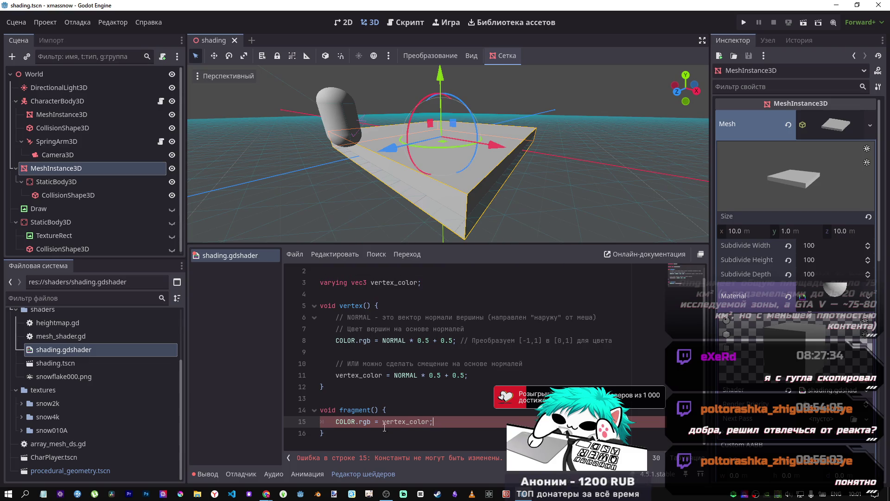
pyautogui.moveTo(372, 421); pyautogui.dragTo(332, 420)
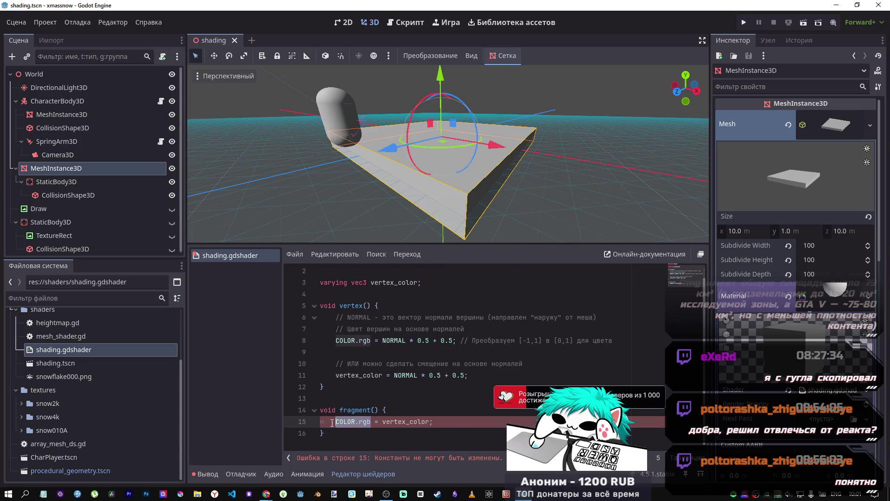
pyautogui.write('ALBEDO')
pyautogui.hotkey('ctrl', 's')
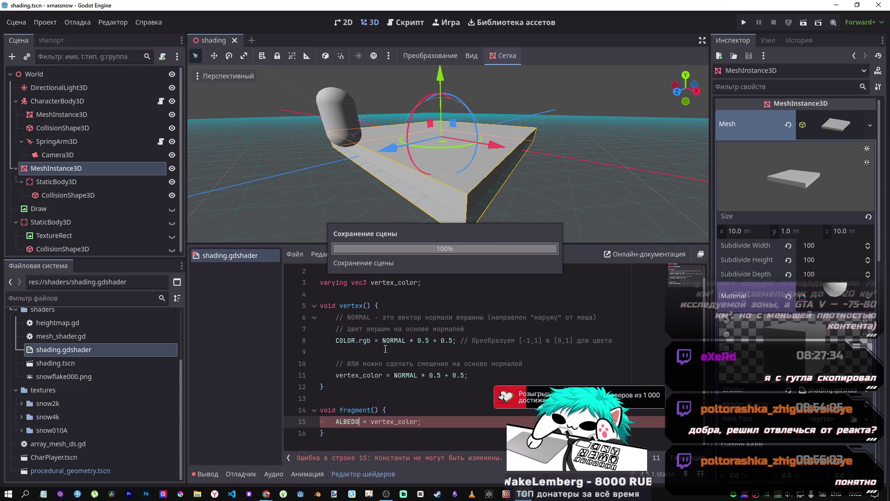
# - Select the leftover COLOR.rgb line 8 and frame the green, normal-coloured plane mesh
pyautogui.click(431, 343)
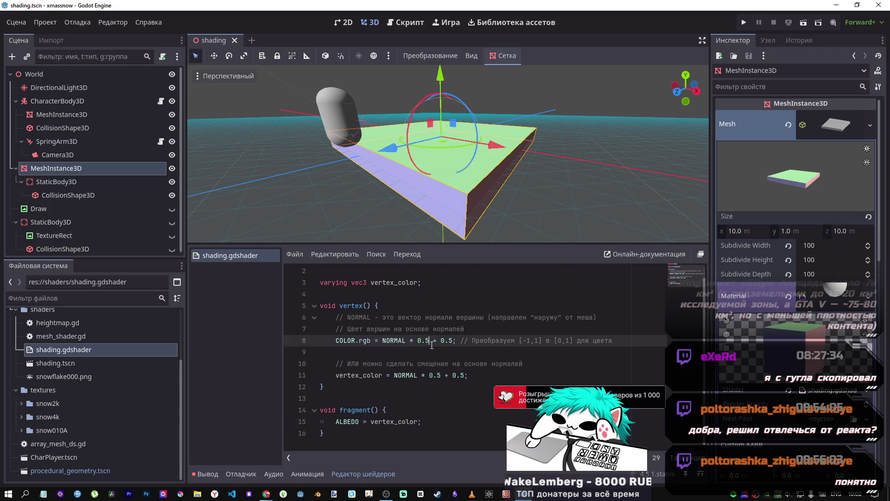
pyautogui.moveTo(461, 340); pyautogui.dragTo(338, 337)
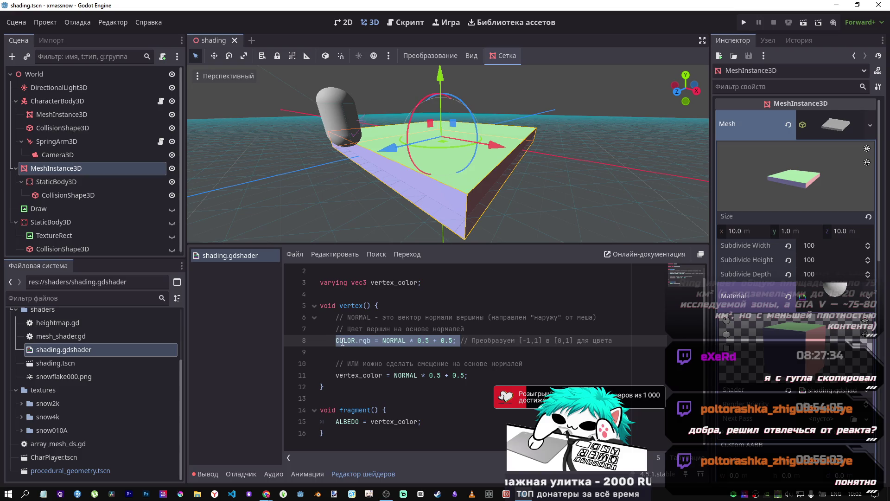
pyautogui.scroll(5, 447, 153)
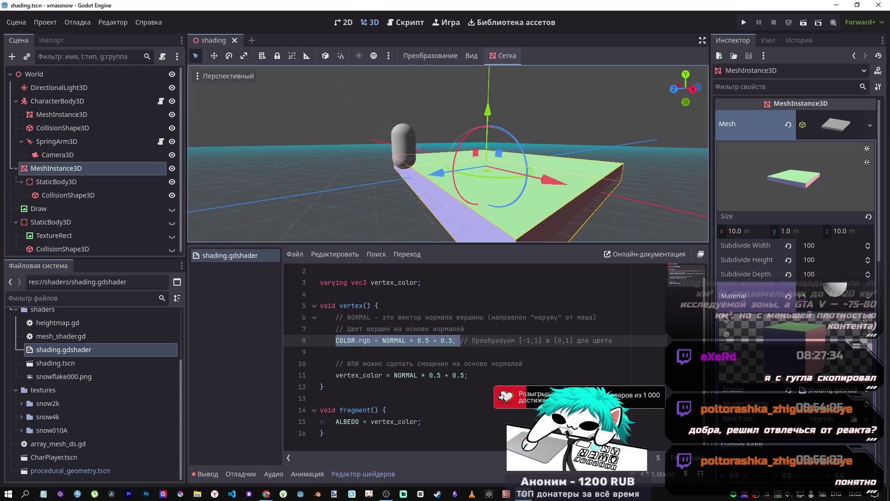
pyautogui.press('f')
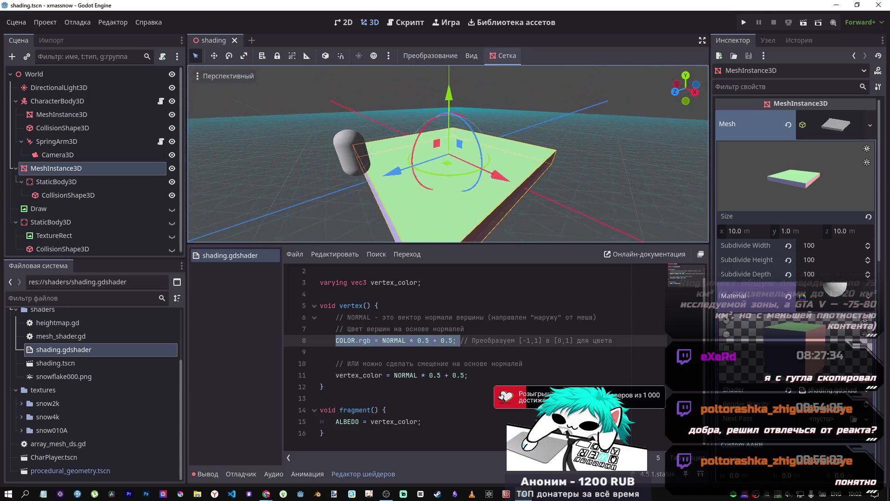
pyautogui.scroll(-3, 462, 210)
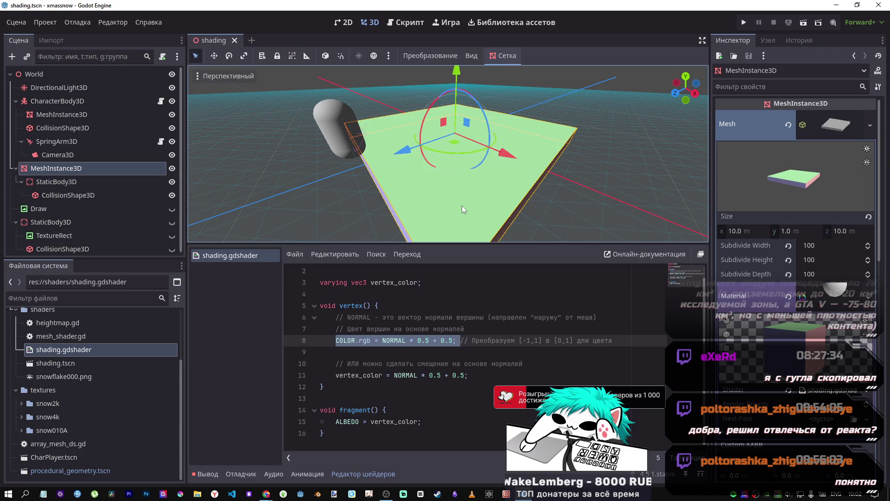
pyautogui.hotkey('alt', 'Tab')
# - Read through DeepSeek's explanation of why the plane renders uniformly green
pyautogui.scroll(-5, 444, 252)
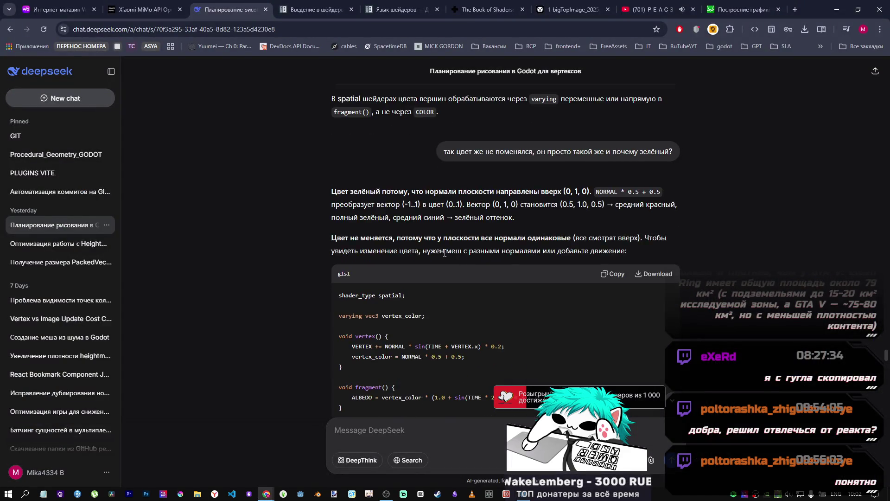
pyautogui.scroll(-1, 444, 252)
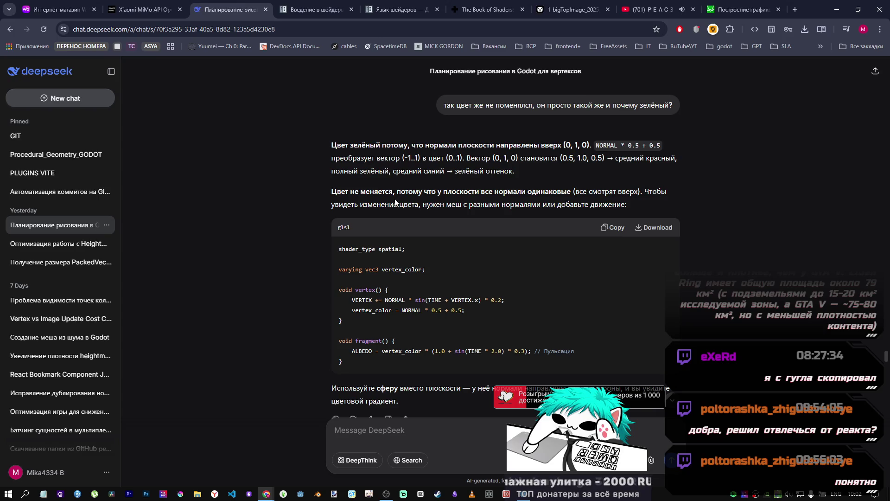
pyautogui.scroll(-1, 394, 193)
pyautogui.scroll(1, 371, 162)
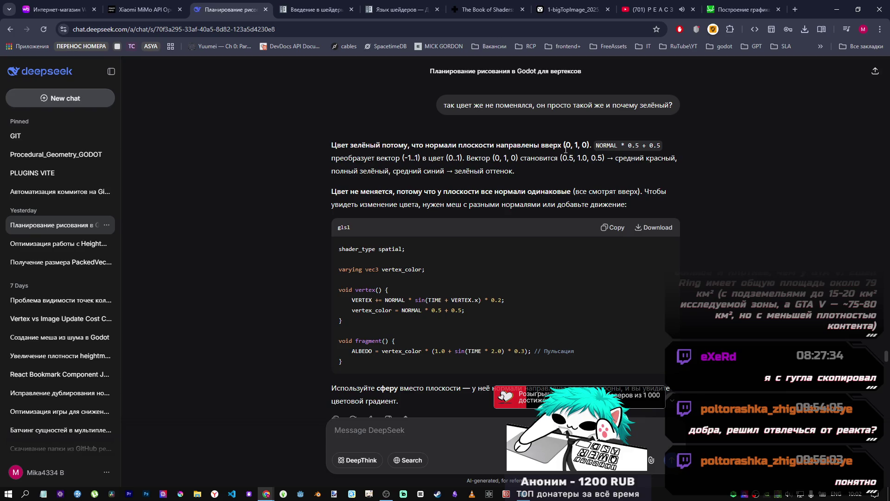
pyautogui.scroll(-1, 513, 157)
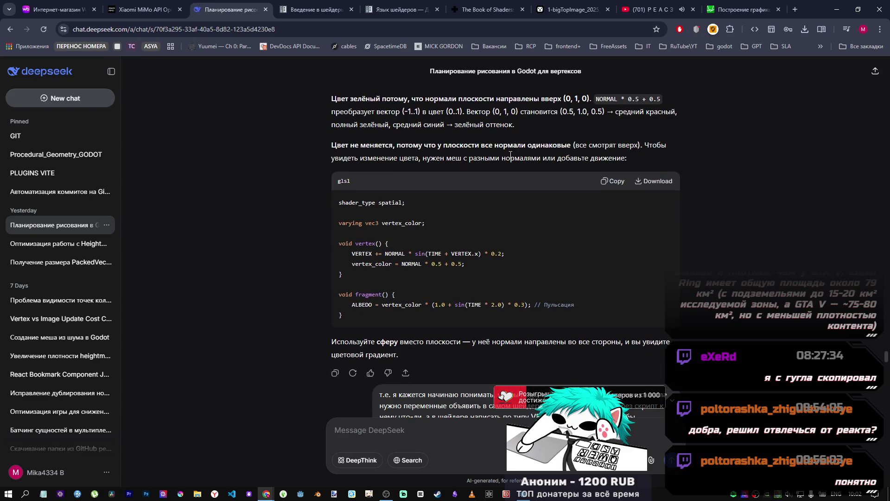
pyautogui.scroll(10, 504, 174)
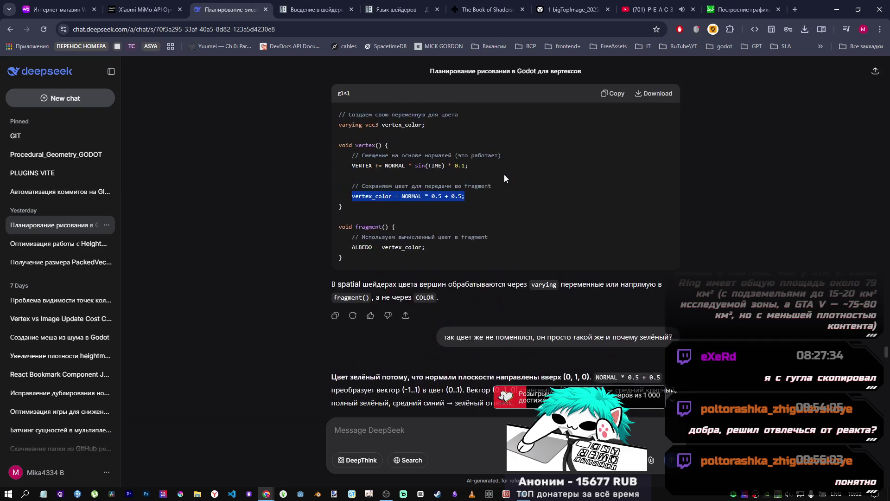
pyautogui.scroll(-2, 438, 235)
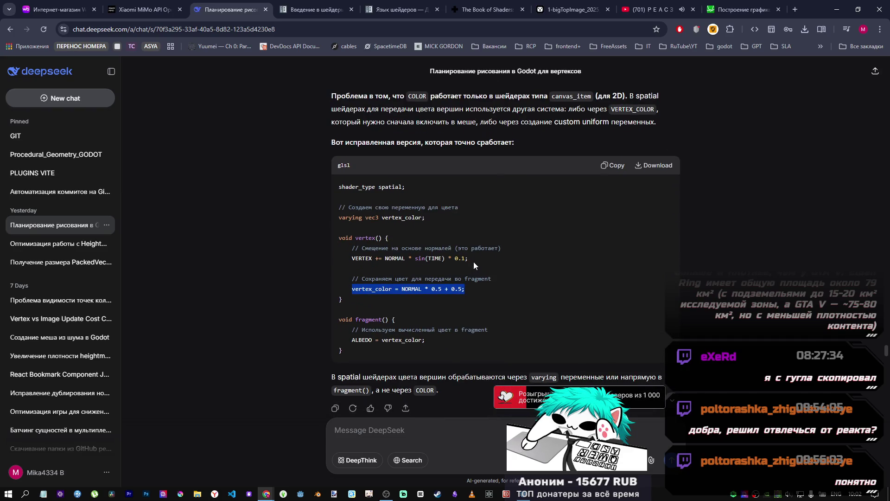
# - Copy the 'VERTEX += NORMAL * sin(TIME) * 0.1;' line and place the cursor in Godot's vertex function
pyautogui.moveTo(475, 258); pyautogui.dragTo(369, 256)
pyautogui.scroll(5, 368, 254)
pyautogui.scroll(-5, 368, 254)
pyautogui.click(410, 235)
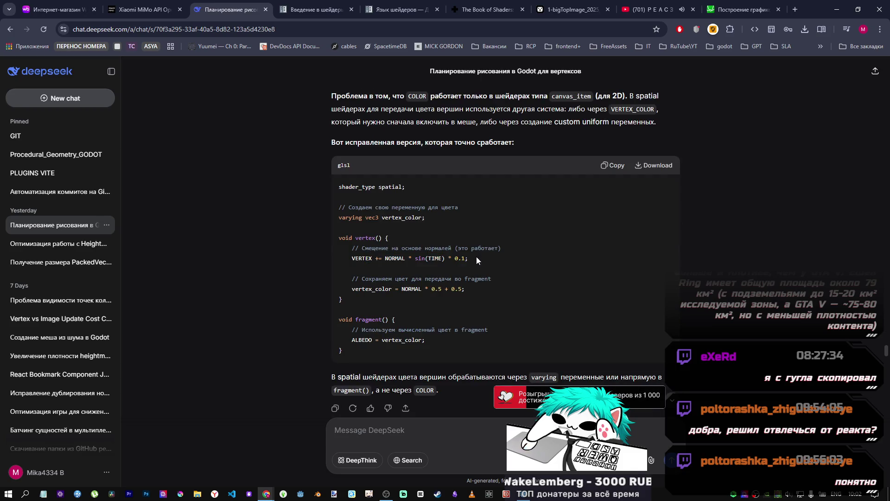
pyautogui.moveTo(477, 260); pyautogui.dragTo(352, 262)
pyautogui.hotkey('ctrl', 'c')
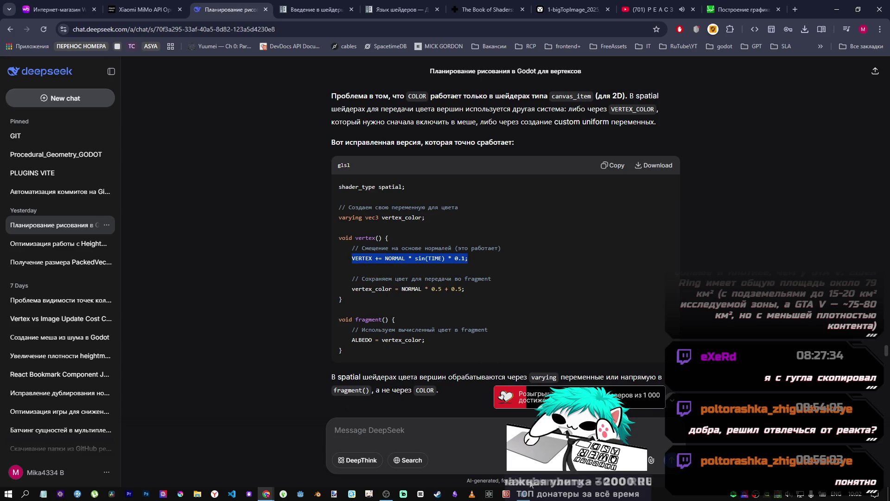
pyautogui.hotkey('alt', 'Tab')
pyautogui.click(458, 350)
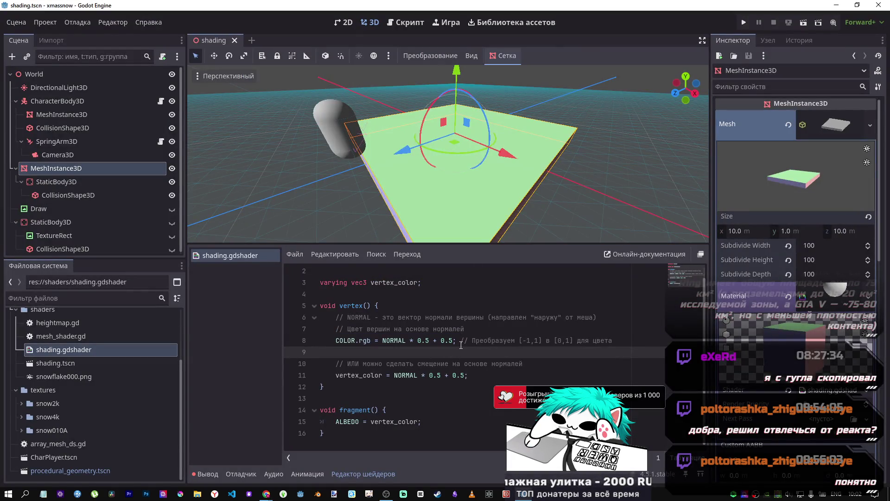
# - Replace comment lines 6–8 with 'VERTEX += NORMAL * sin(TIME) * 0.1;' and fix its indentation
pyautogui.moveTo(618, 342); pyautogui.dragTo(336, 317)
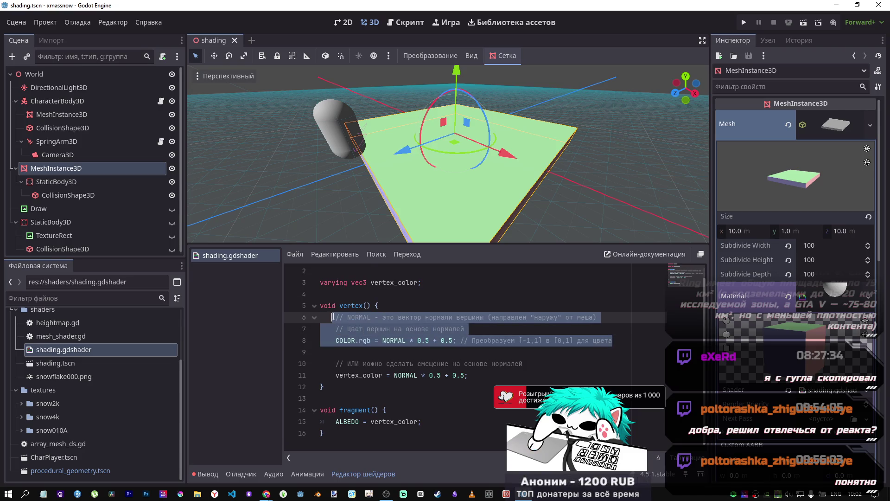
pyautogui.hotkey('ctrl', 'v')
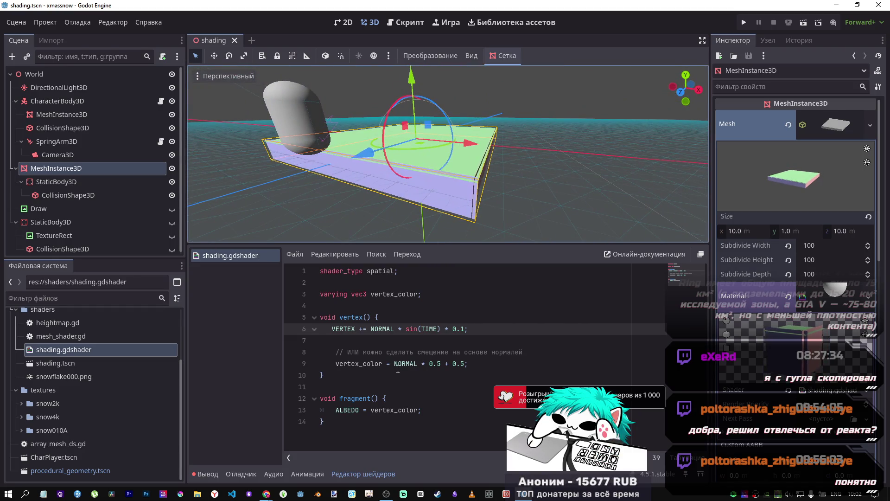
pyautogui.moveTo(394, 363); pyautogui.dragTo(466, 364)
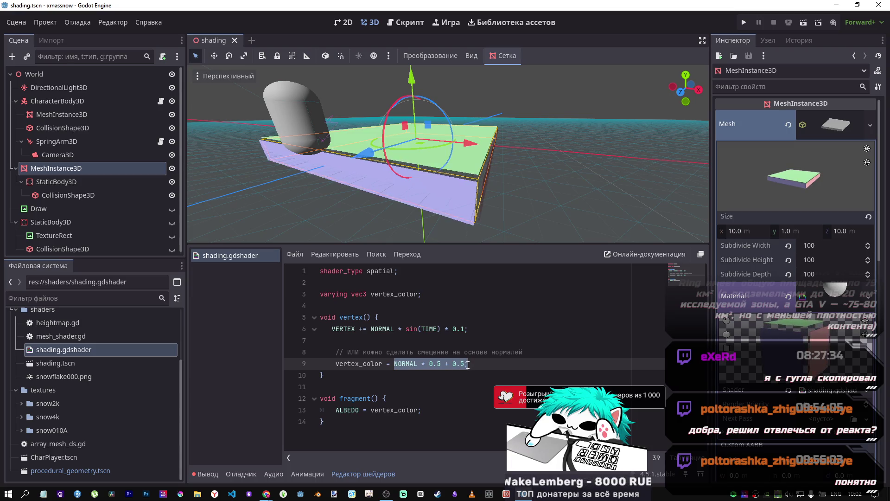
pyautogui.click(346, 338)
pyautogui.press('Up')
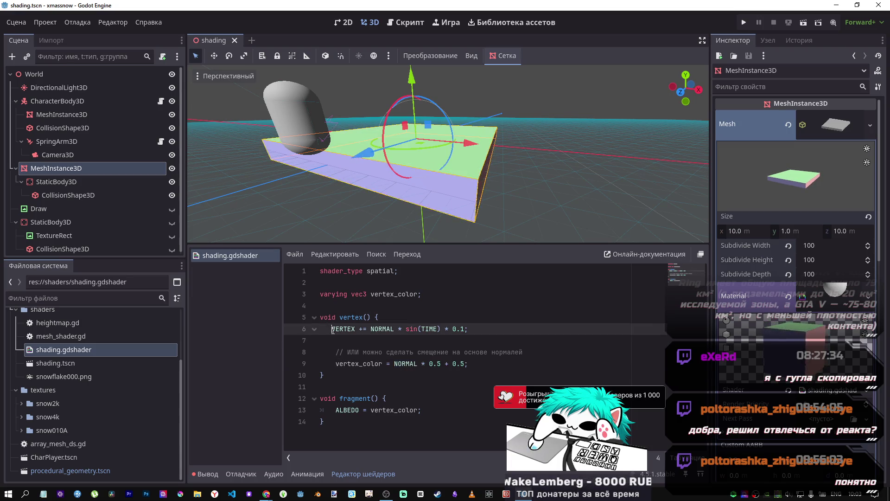
pyautogui.hotkey('shift', 'Tab')
pyautogui.press('Tab')
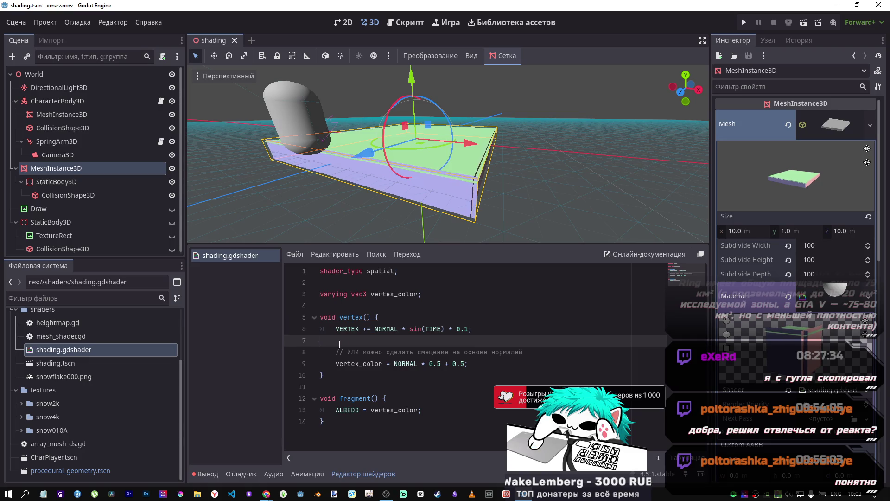
# - Remove the blank line after the displacement and re-indent the vertex_color line with a tab
pyautogui.moveTo(335, 352); pyautogui.dragTo(475, 329)
pyautogui.press('Delete')
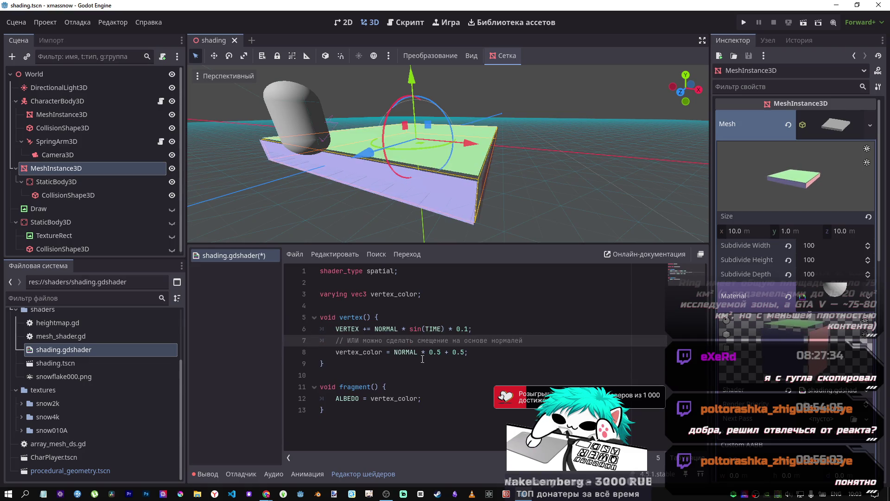
pyautogui.press('Return')
pyautogui.press('End')
pyautogui.press('Down')
pyautogui.press('Home')
pyautogui.hotkey('shift', 'Tab')
pyautogui.press('Tab')
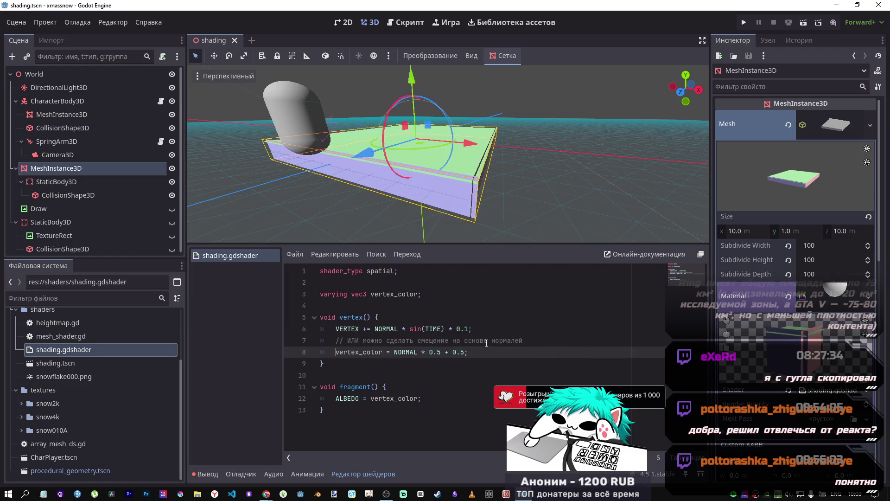
# - Save the shader so it recompiles and orbit the viewport to view the displaced plane
pyautogui.press('Down')
pyautogui.hotkey('ctrl', 's')
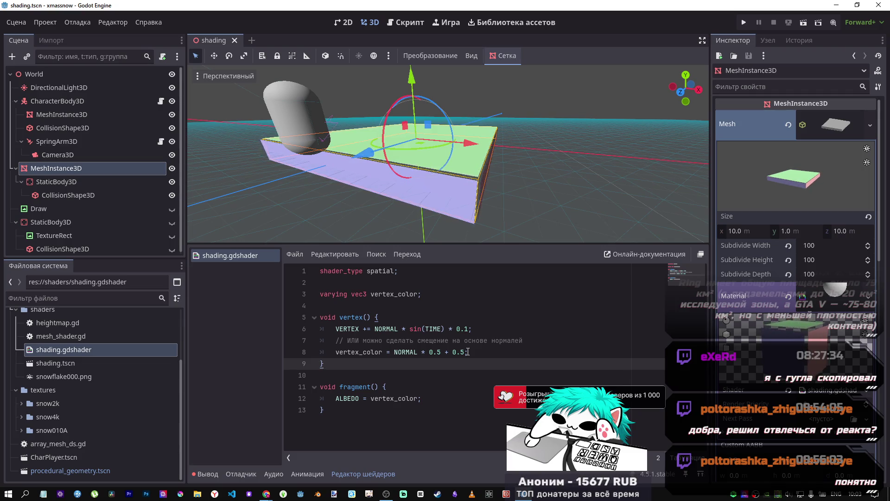
pyautogui.click(438, 322)
pyautogui.press('Down')
pyautogui.press('End')
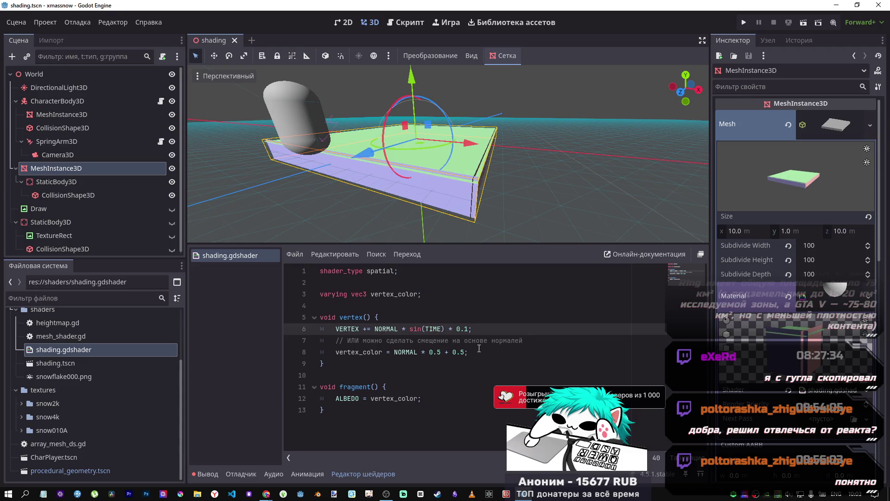
pyautogui.moveTo(524, 202); pyautogui.dragTo(524, 200)
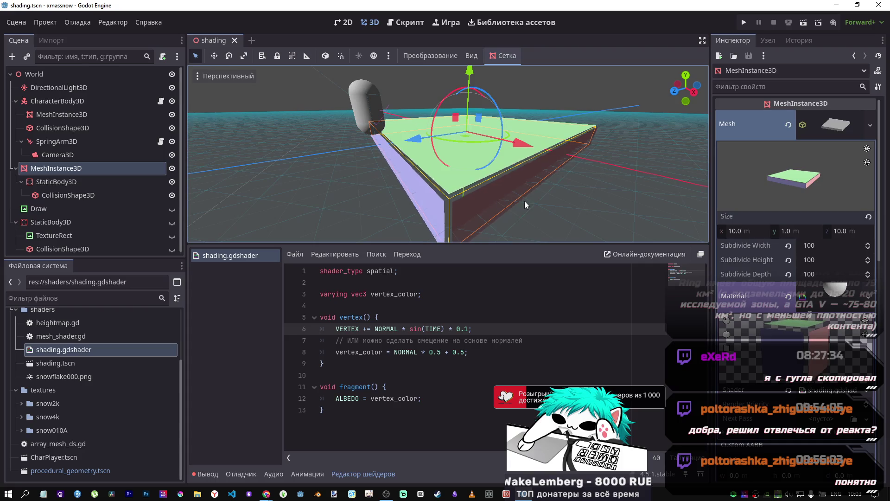
pyautogui.hotkey('alt', 'Tab')
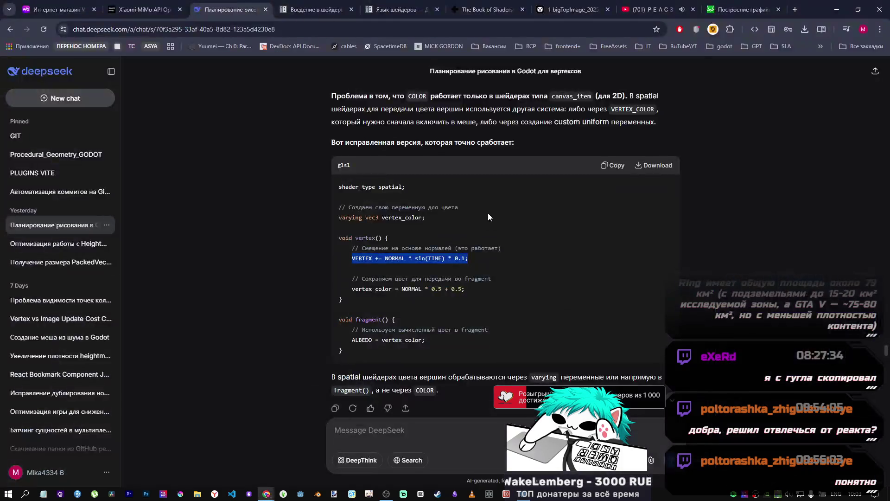
# - Find the 'Да, почти правильно' answer and copy its shader with depression_center, strength and radius uniforms
pyautogui.scroll(-5, 441, 189)
pyautogui.scroll(-9, 432, 219)
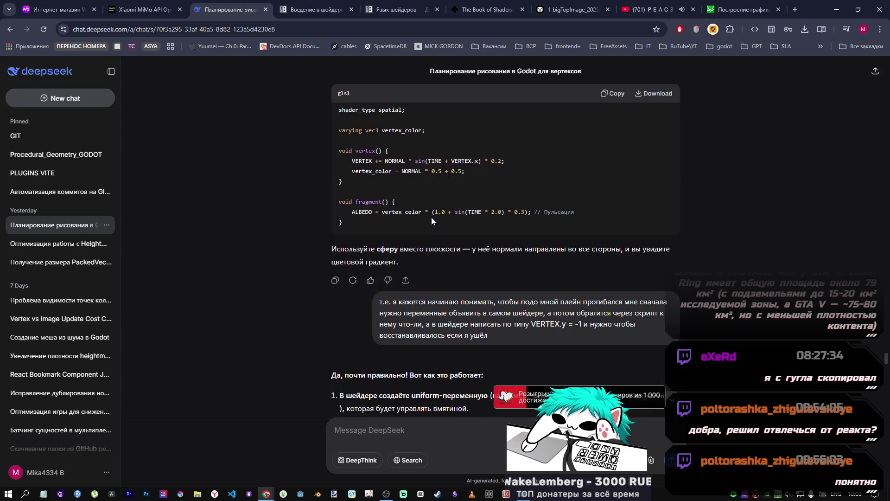
pyautogui.scroll(9, 429, 216)
pyautogui.scroll(-12, 429, 217)
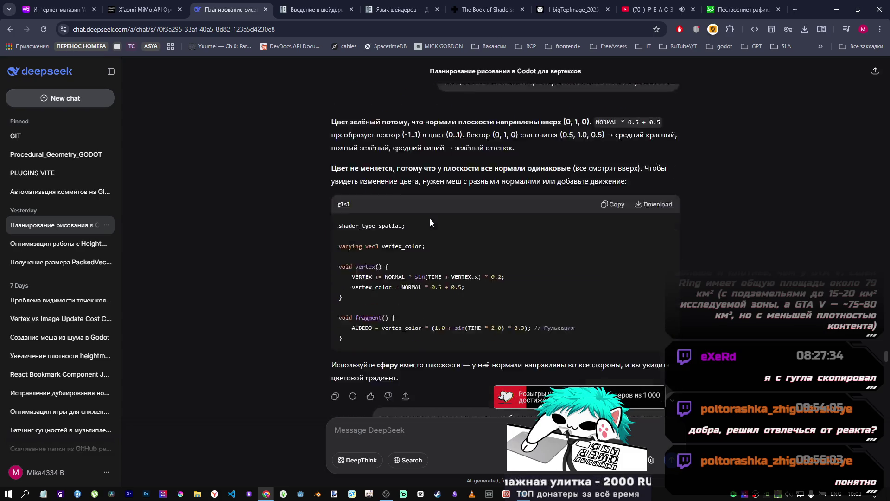
pyautogui.scroll(3, 427, 223)
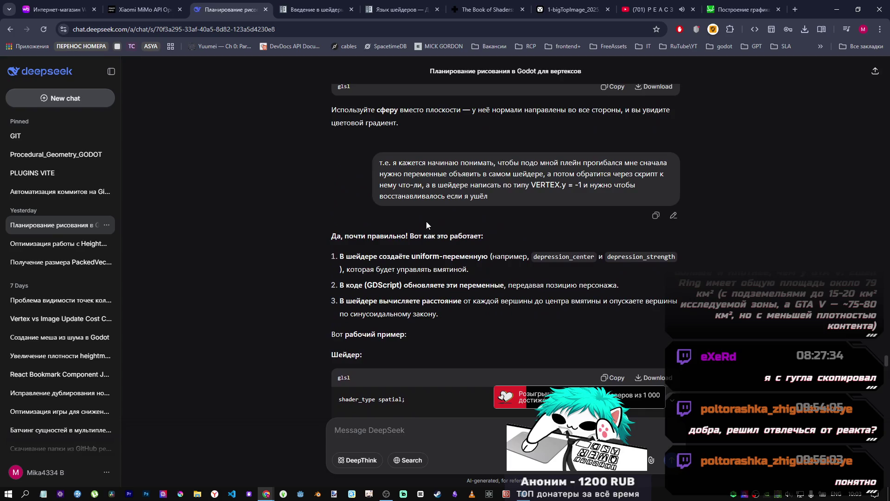
pyautogui.scroll(-4, 426, 222)
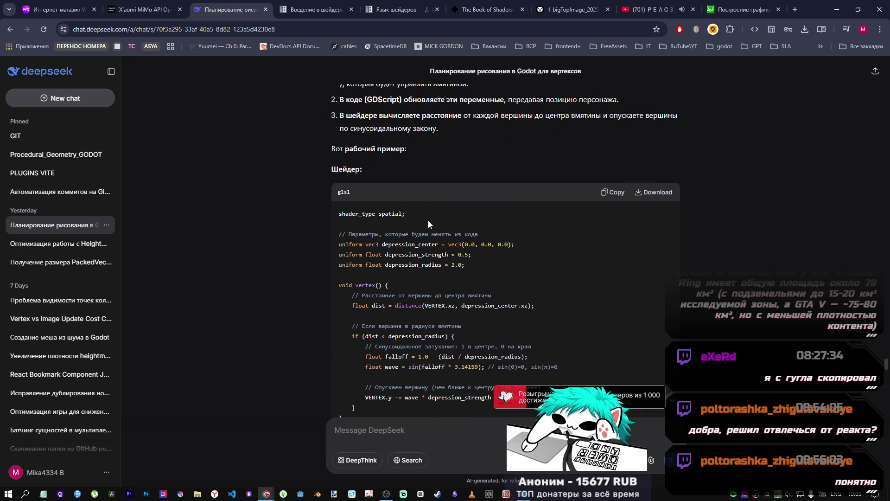
pyautogui.scroll(-2, 407, 223)
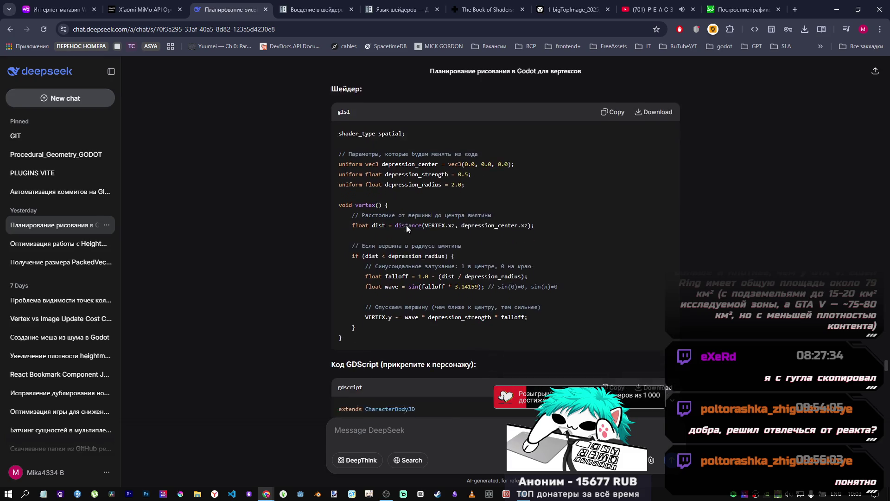
pyautogui.scroll(2, 403, 222)
pyautogui.scroll(-1, 402, 224)
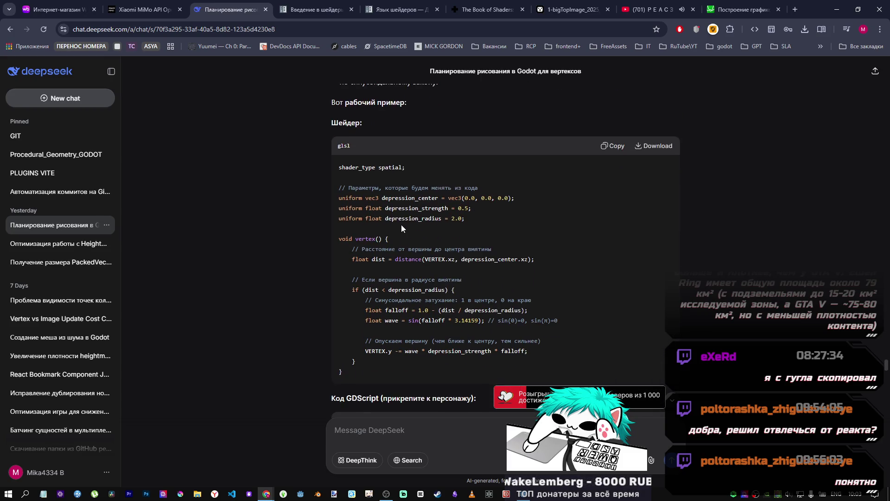
pyautogui.scroll(3, 402, 224)
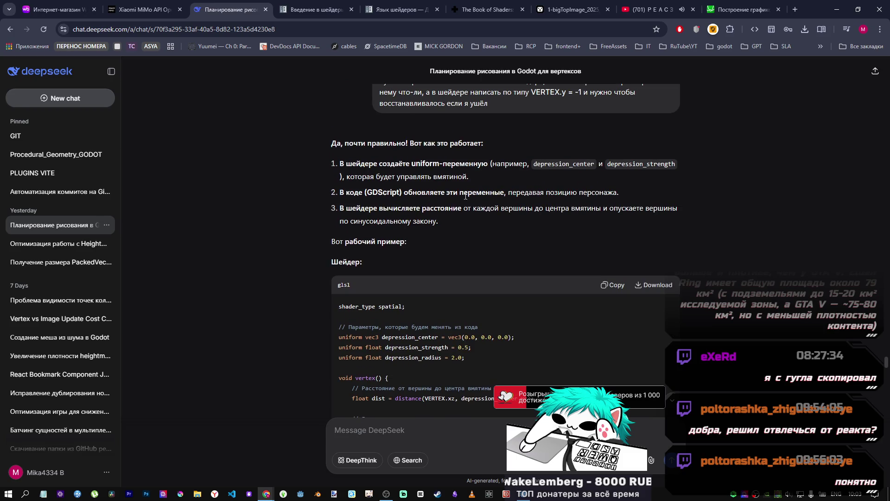
pyautogui.scroll(-3, 544, 194)
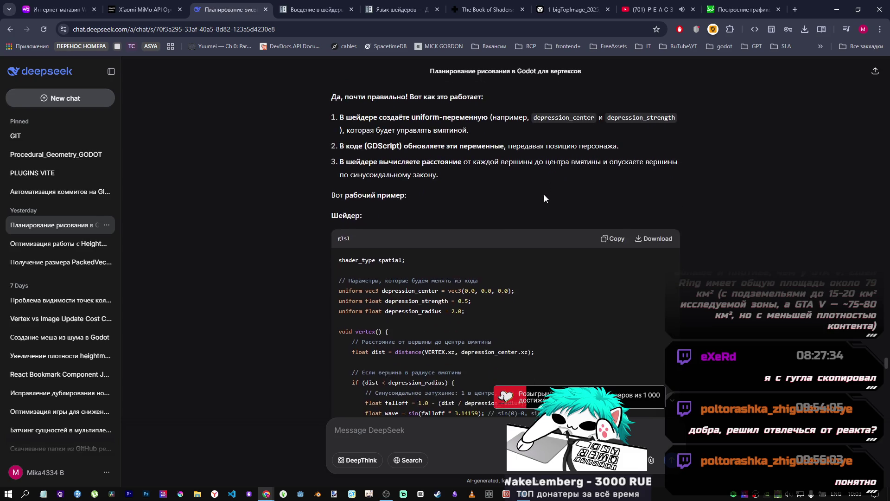
pyautogui.scroll(-6, 371, 268)
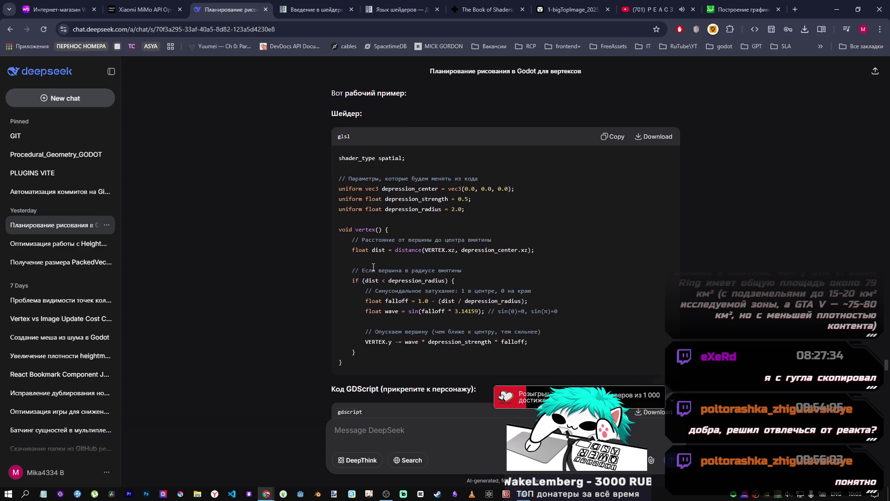
pyautogui.scroll(6, 373, 268)
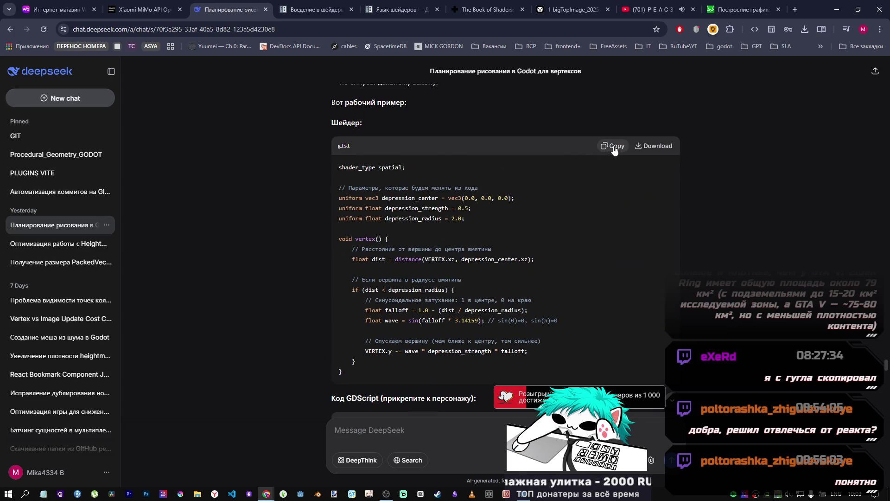
pyautogui.click(524, 493)
pyautogui.click(443, 317)
# - Overwrite all of Godot's shader code with the depression shader and look over its depression_center and depression_strength uniforms
pyautogui.hotkey('ctrl', 'a')
pyautogui.hotkey('ctrl', 'v')
pyautogui.scroll(2, 417, 306)
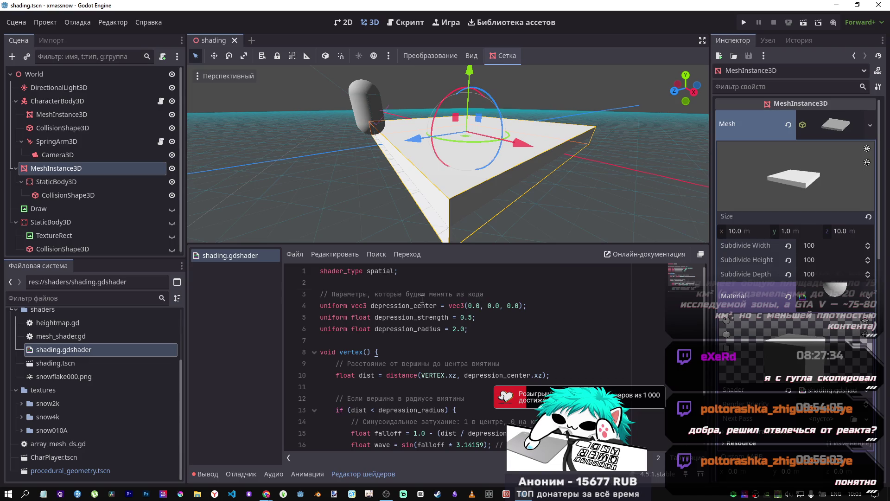
pyautogui.click(422, 299)
pyautogui.moveTo(411, 306)
pyautogui.mouseDown()
pyautogui.moveTo(357, 307)
pyautogui.moveTo(373, 307)
pyautogui.mouseUp()
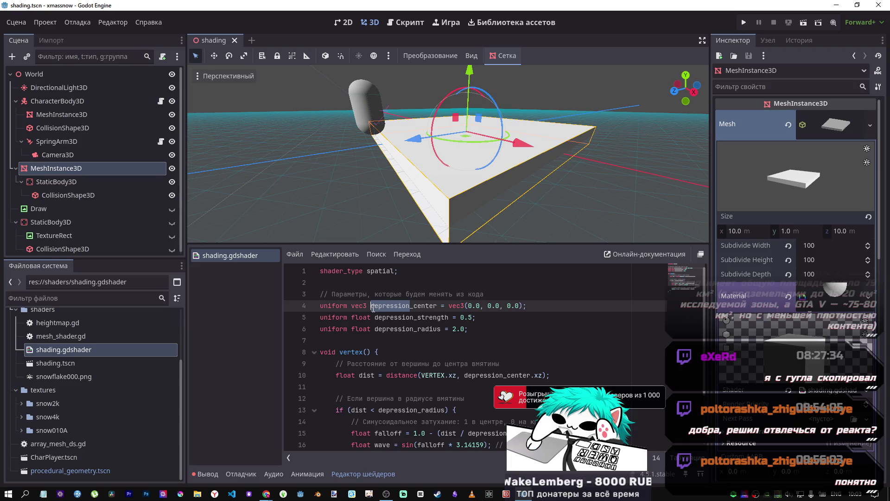
pyautogui.click(453, 320)
pyautogui.hotkey('alt', 'Tab')
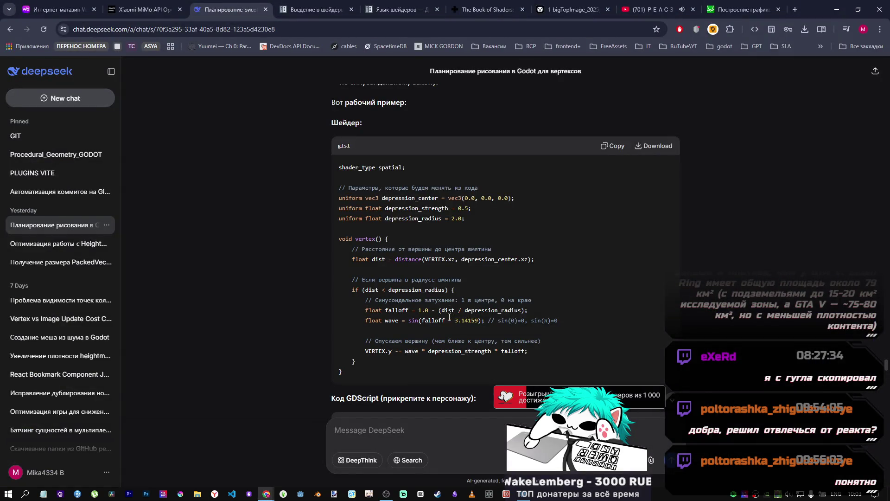
# - Select the line fetching the terrain's override material in DeepSeek's GDScript answer
pyautogui.scroll(-5, 438, 304)
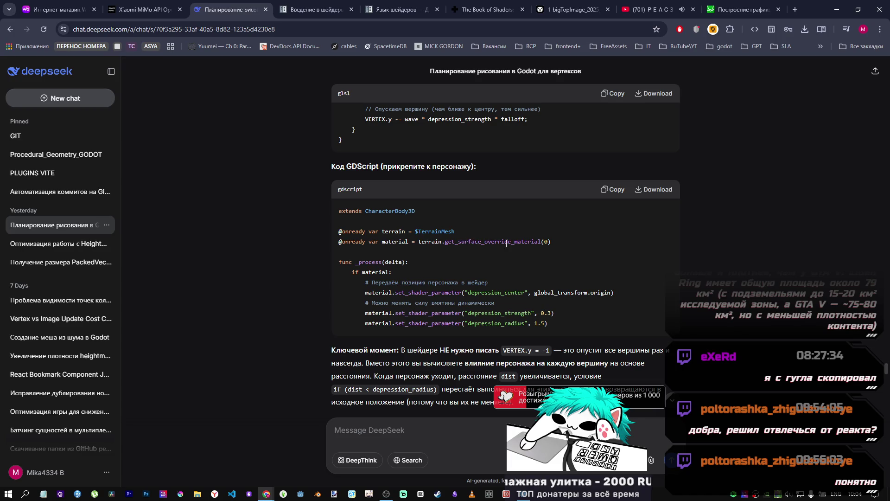
pyautogui.moveTo(562, 245); pyautogui.dragTo(342, 239)
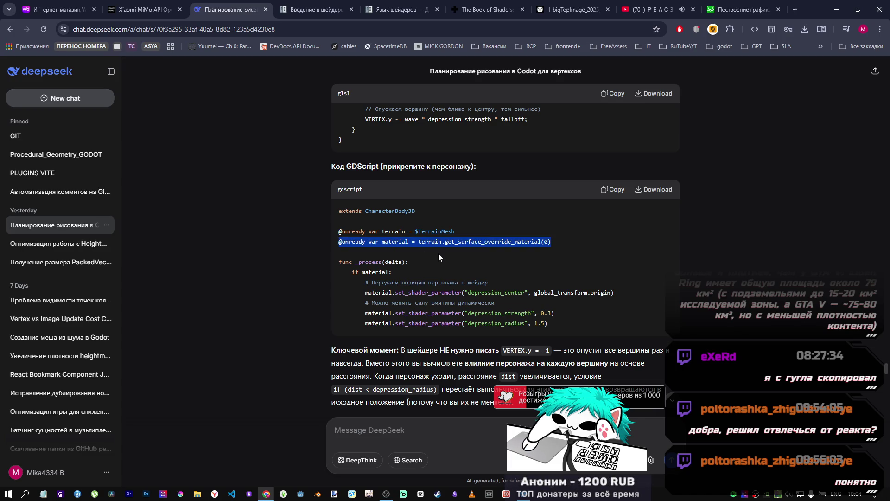
pyautogui.hotkey('alt', 'Tab')
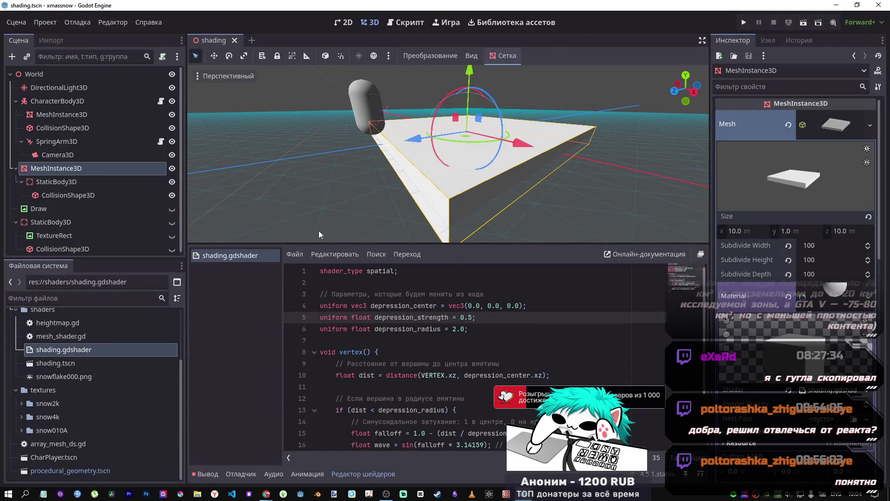
pyautogui.moveTo(266, 493)
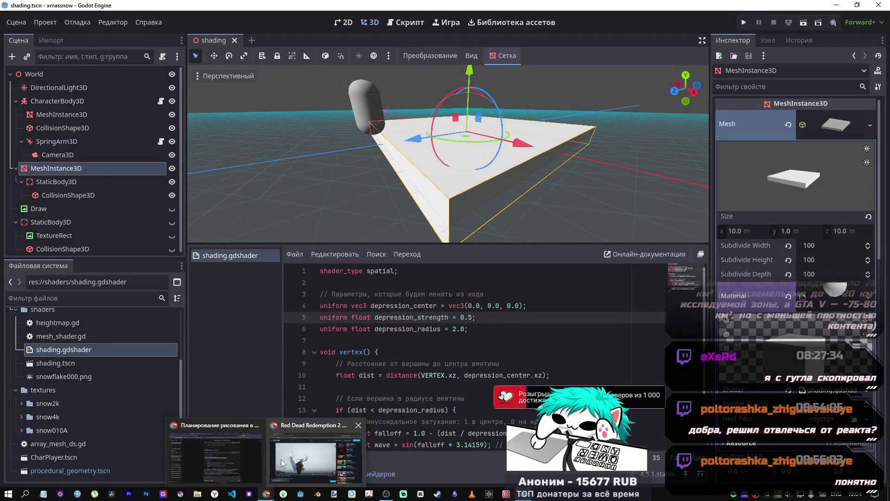
pyautogui.click(244, 456)
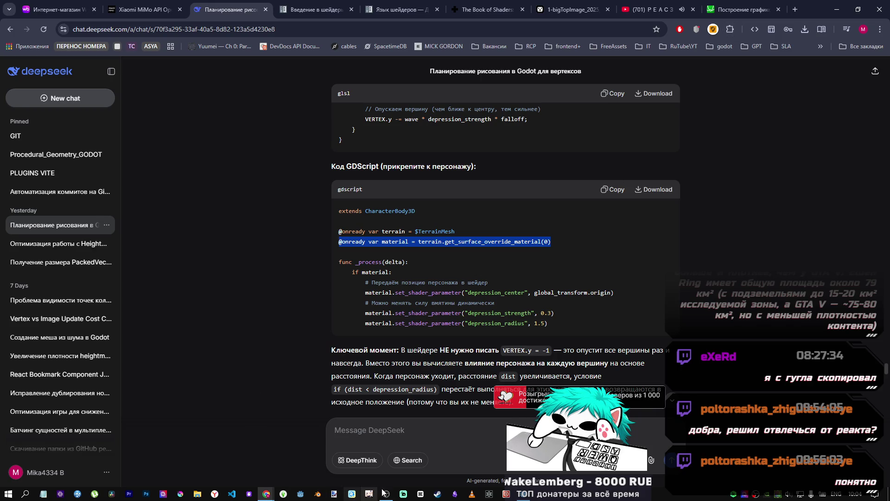
pyautogui.moveTo(283, 493)
pyautogui.click(303, 459)
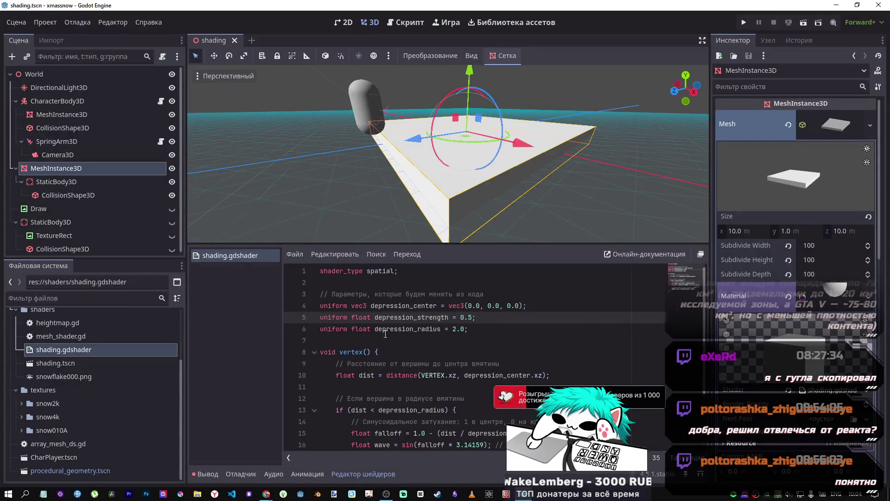
pyautogui.click(466, 337)
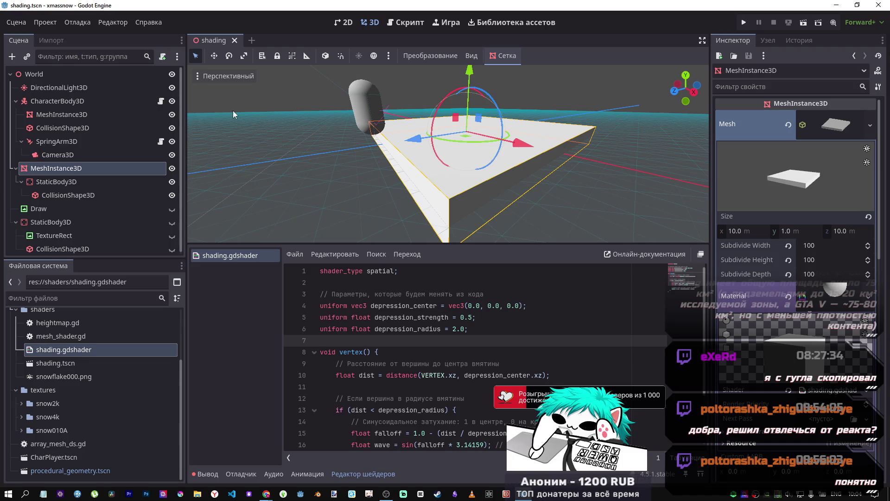
pyautogui.hotkey('alt', 'Tab')
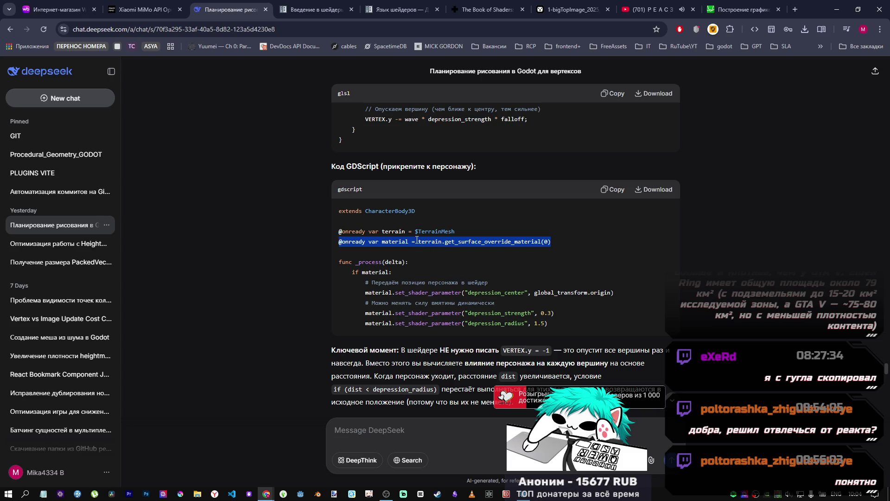
pyautogui.moveTo(561, 332); pyautogui.dragTo(305, 211)
pyautogui.click(441, 228)
pyautogui.moveTo(481, 239)
pyautogui.mouseDown()
pyautogui.moveTo(329, 219)
pyautogui.moveTo(330, 227)
pyautogui.mouseUp()
pyautogui.hotkey('alt', 'Tab')
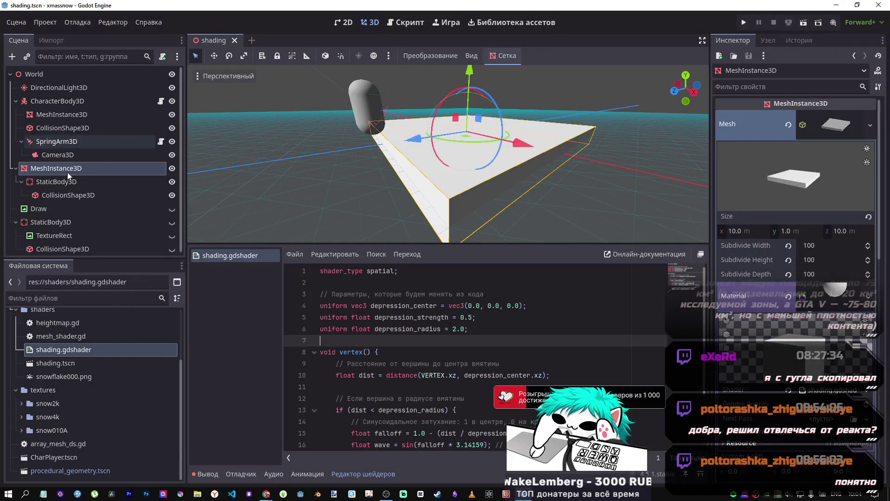
pyautogui.click(107, 103)
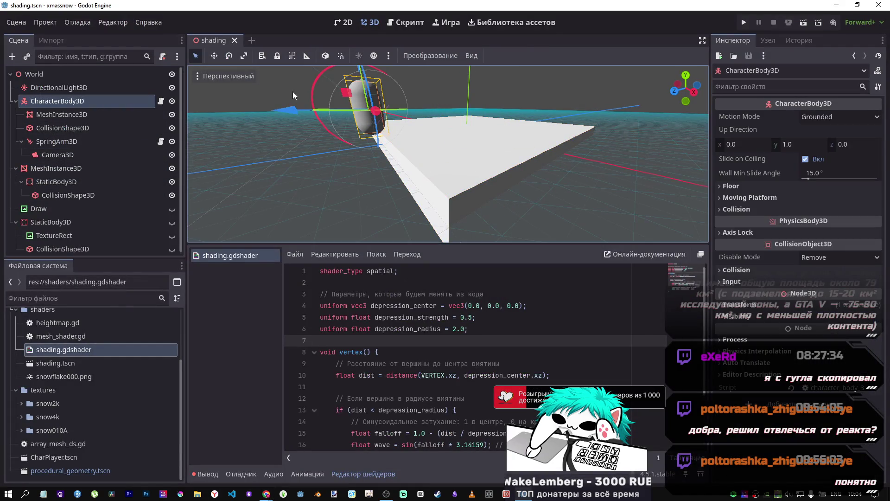
pyautogui.click(160, 101)
pyautogui.click(408, 146)
pyautogui.scroll(3, 408, 144)
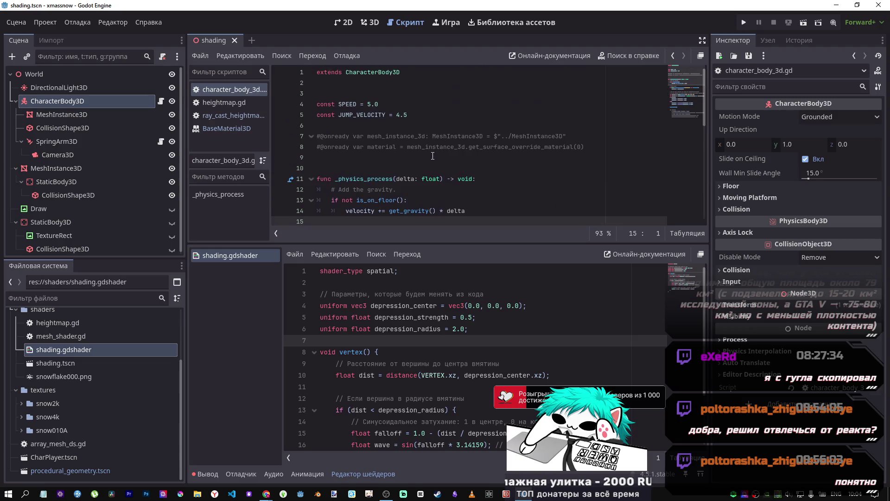
pyautogui.moveTo(615, 147); pyautogui.dragTo(232, 139)
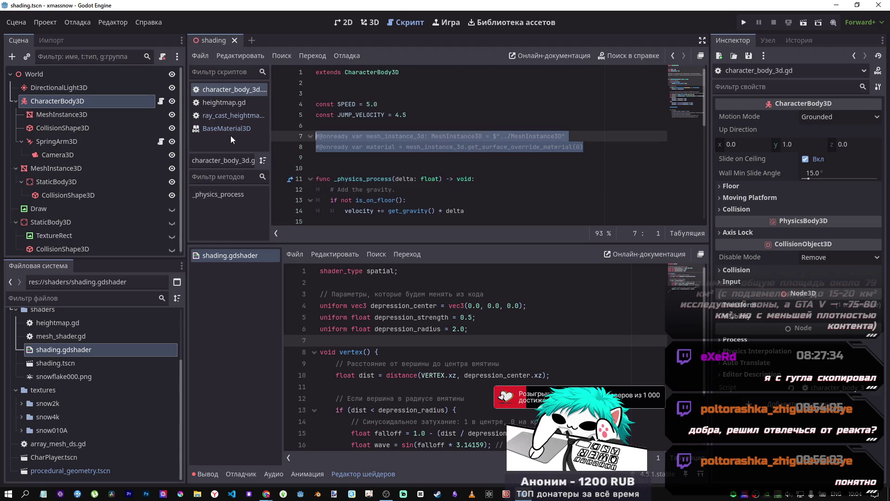
pyautogui.hotkey('ctrl', 'k')
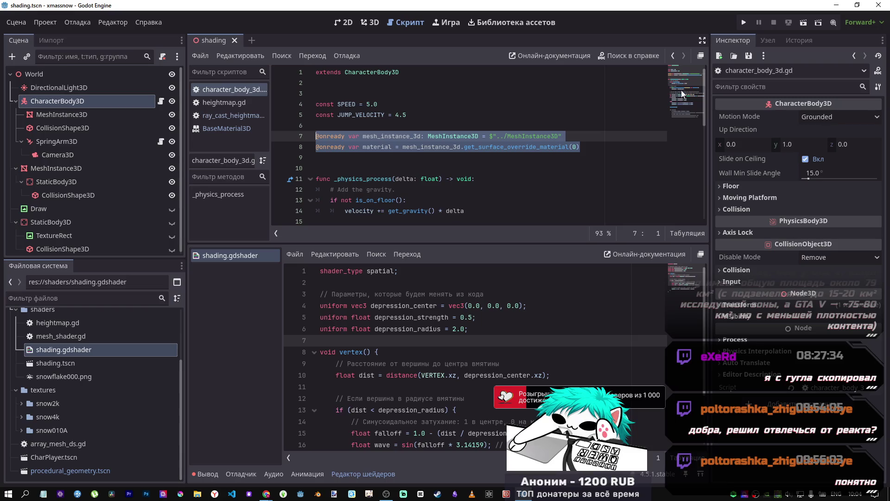
pyautogui.scroll(-8, 682, 94)
pyautogui.moveTo(549, 200)
pyautogui.mouseDown()
pyautogui.moveTo(325, 168)
pyautogui.moveTo(290, 151)
pyautogui.mouseUp()
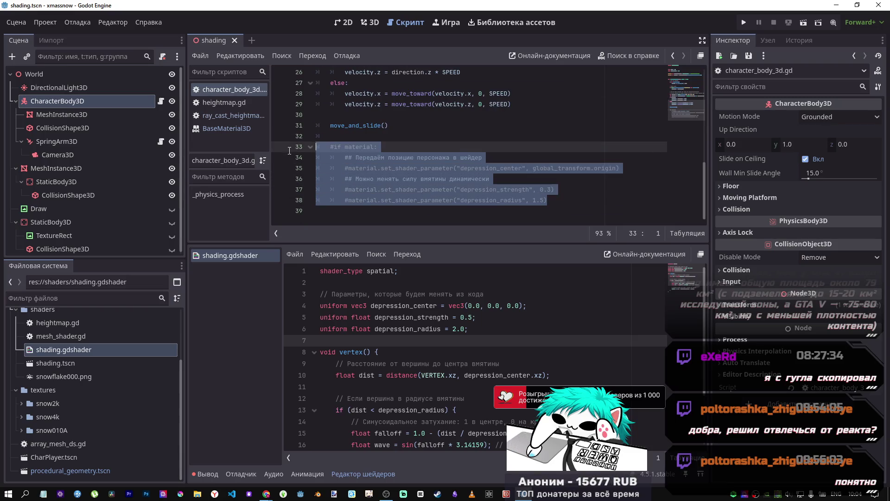
pyautogui.hotkey('ctrl', 'k')
pyautogui.hotkey('ctrl', 's')
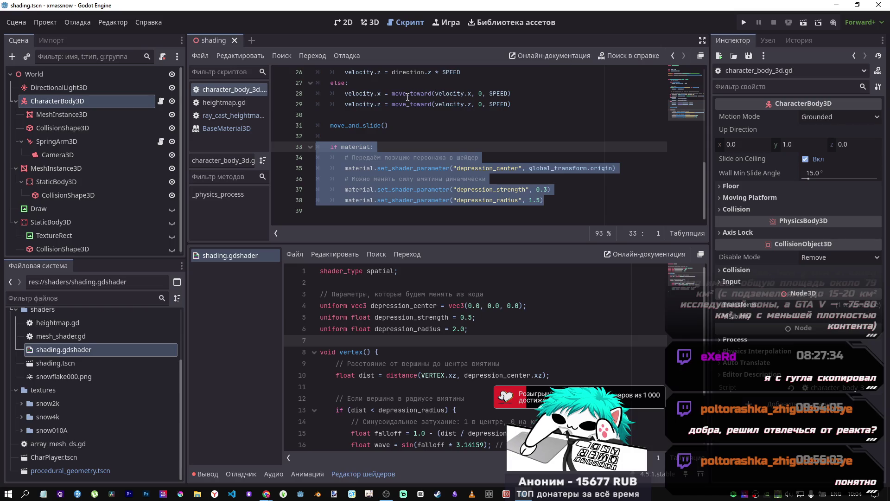
# - Rotate the capsule character upright and raise it along the Y axis in the 3D view
pyautogui.click(370, 23)
pyautogui.moveTo(291, 110)
pyautogui.mouseDown()
pyautogui.moveTo(301, 109)
pyautogui.moveTo(295, 118)
pyautogui.mouseUp()
pyautogui.scroll(-3, 344, 109)
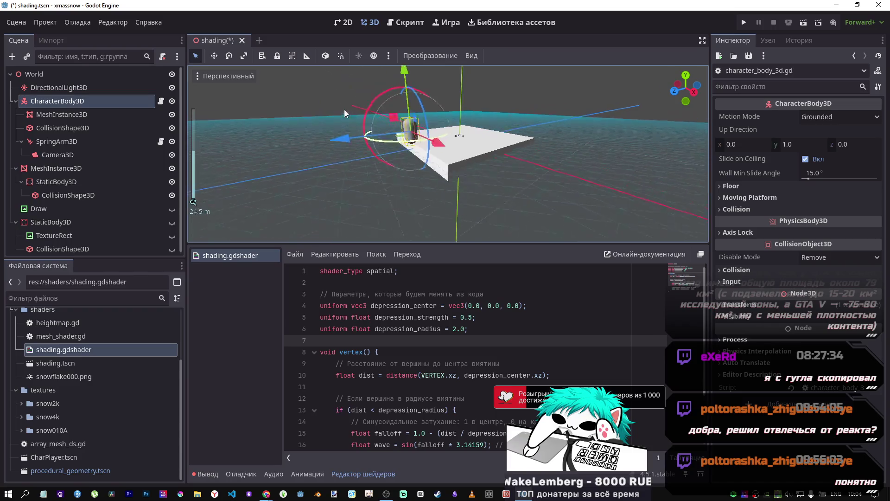
pyautogui.moveTo(422, 81); pyautogui.dragTo(419, 71)
pyautogui.click(164, 102)
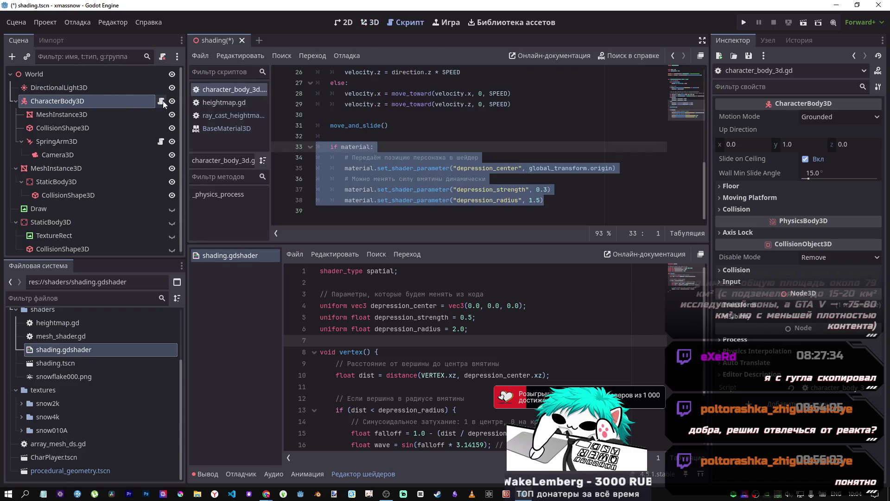
pyautogui.scroll(5, 346, 84)
pyautogui.click(346, 83)
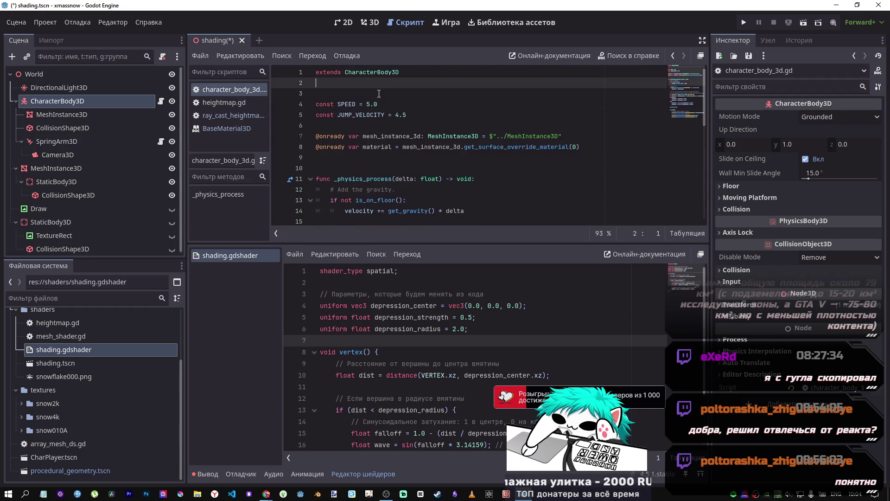
pyautogui.press('Up')
pyautogui.press('Return')
pyautogui.press('Up')
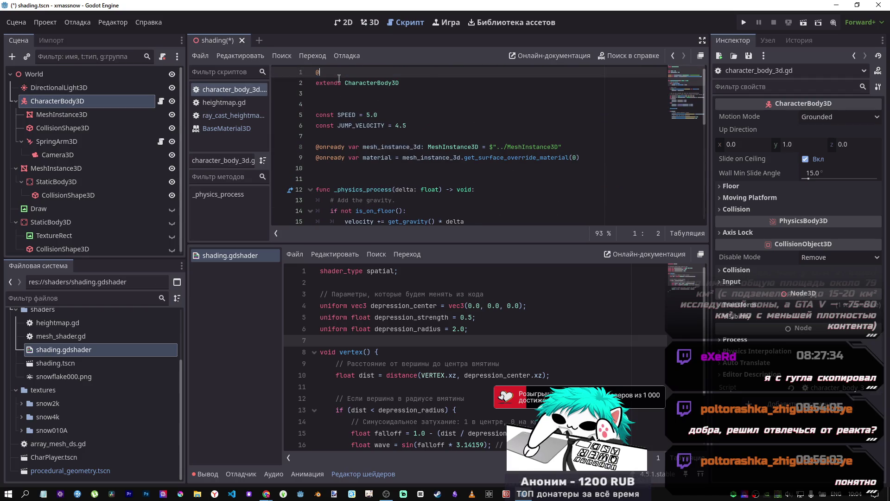
pyautogui.write('@tool')
pyautogui.hotkey('ctrl', 's')
pyautogui.click(373, 22)
# - Lower the character slightly along the Y axis and save the scene
pyautogui.moveTo(413, 84); pyautogui.dragTo(418, 91)
pyautogui.scroll(5, 448, 120)
pyautogui.scroll(-5, 424, 127)
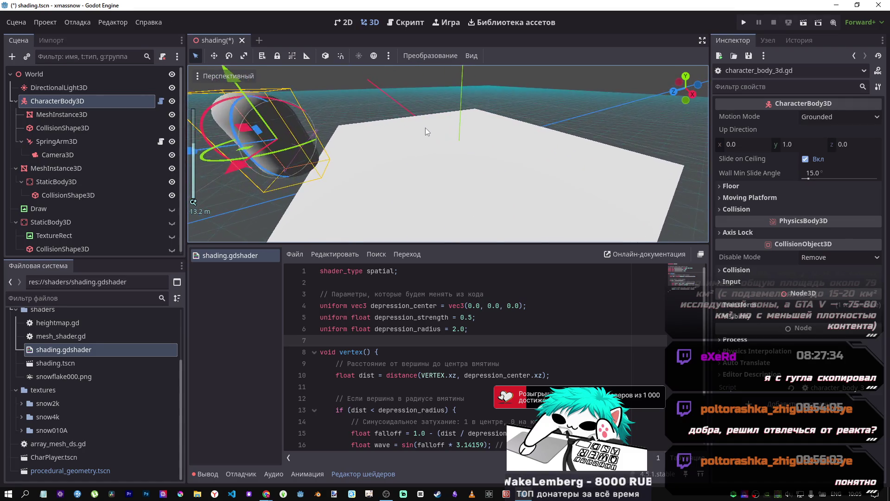
pyautogui.moveTo(325, 101); pyautogui.dragTo(248, 88)
pyautogui.hotkey('ctrl', 's')
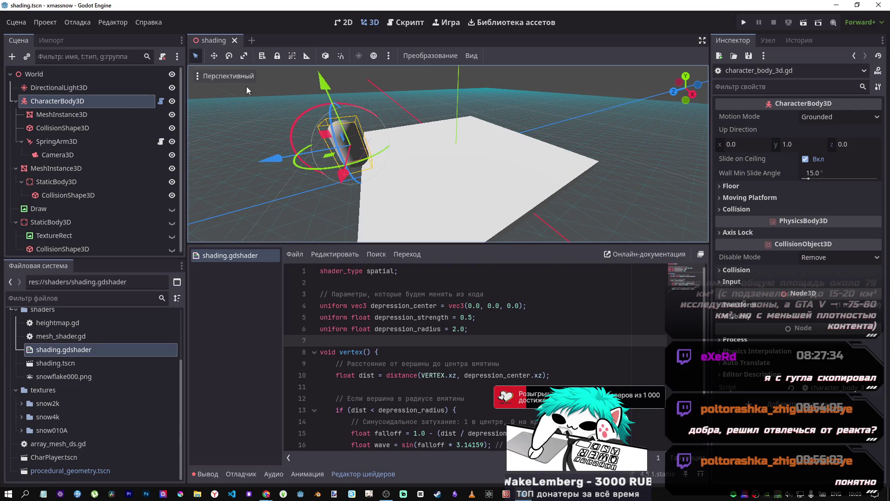
pyautogui.hotkey('ctrl', 'z')
# - Save the scene and reload the current project via Project > Reload Current Project
pyautogui.click(55, 21)
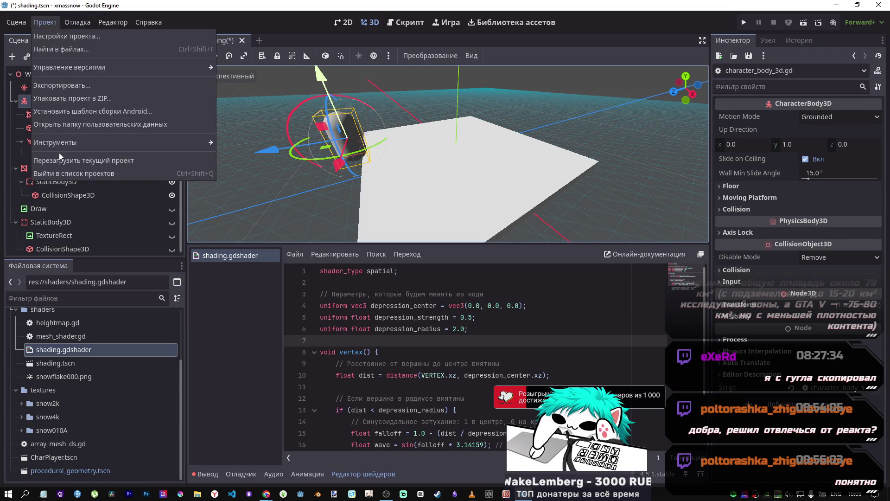
pyautogui.click(60, 160)
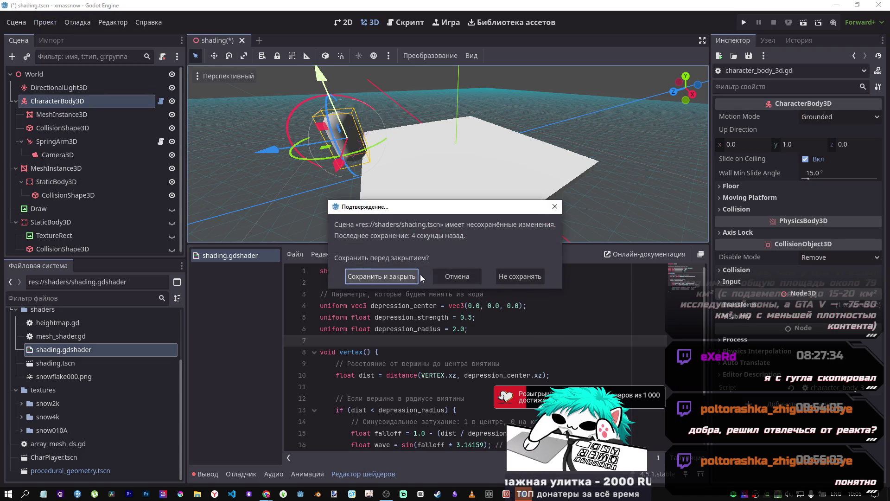
pyautogui.click(473, 278)
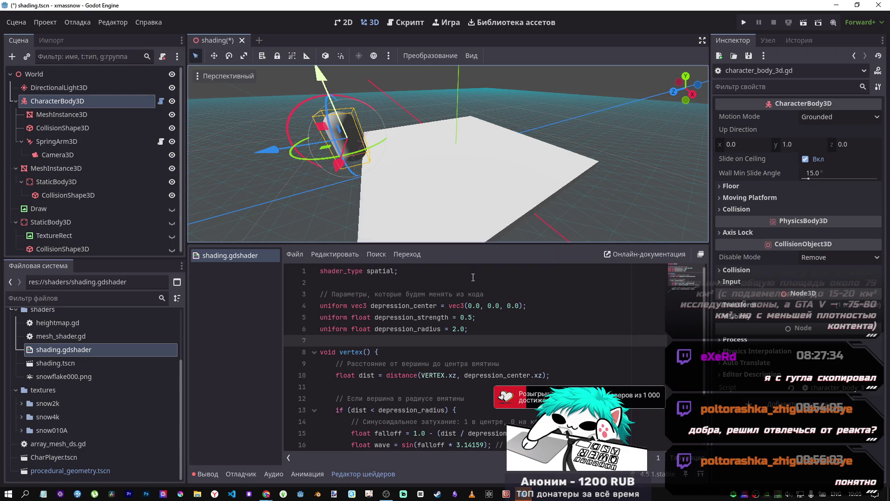
pyautogui.hotkey('ctrl', 's')
pyautogui.click(41, 25)
pyautogui.click(74, 157)
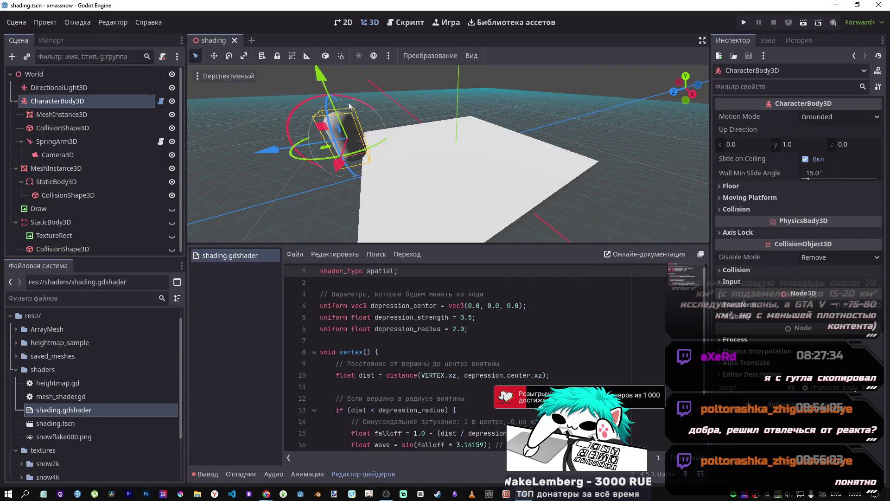
# - Lower the character along Y and shift it along Z toward the plane, glancing back at DeepSeek
pyautogui.moveTo(326, 88)
pyautogui.mouseDown()
pyautogui.moveTo(302, 143)
pyautogui.moveTo(325, 98)
pyautogui.mouseUp()
pyautogui.moveTo(333, 156); pyautogui.dragTo(254, 167)
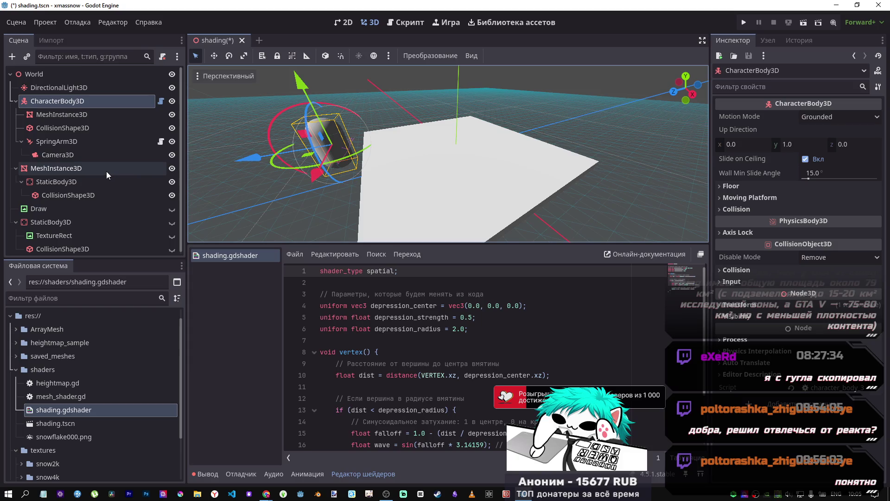
pyautogui.moveTo(265, 487)
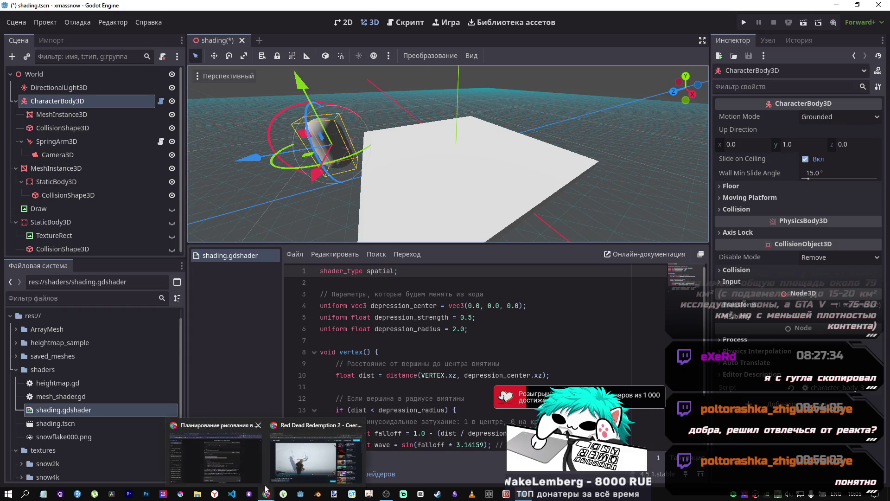
pyautogui.click(250, 447)
pyautogui.scroll(-5, 419, 302)
pyautogui.scroll(4, 420, 303)
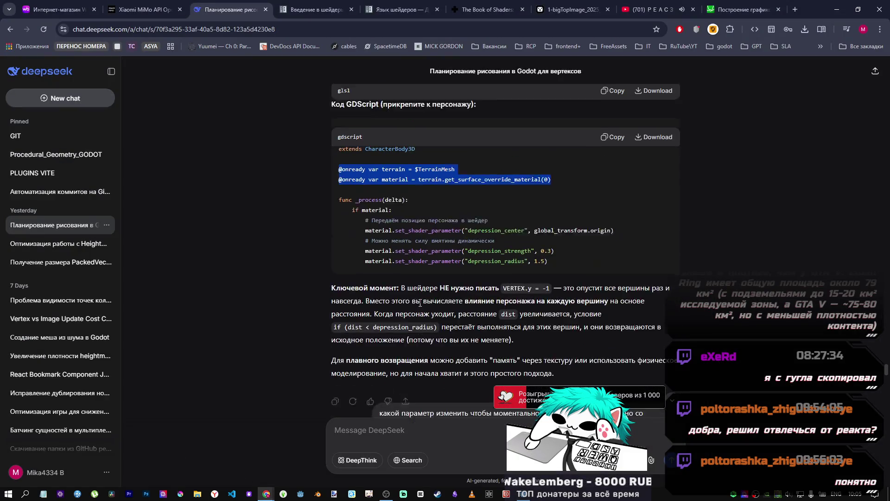
pyautogui.click(524, 493)
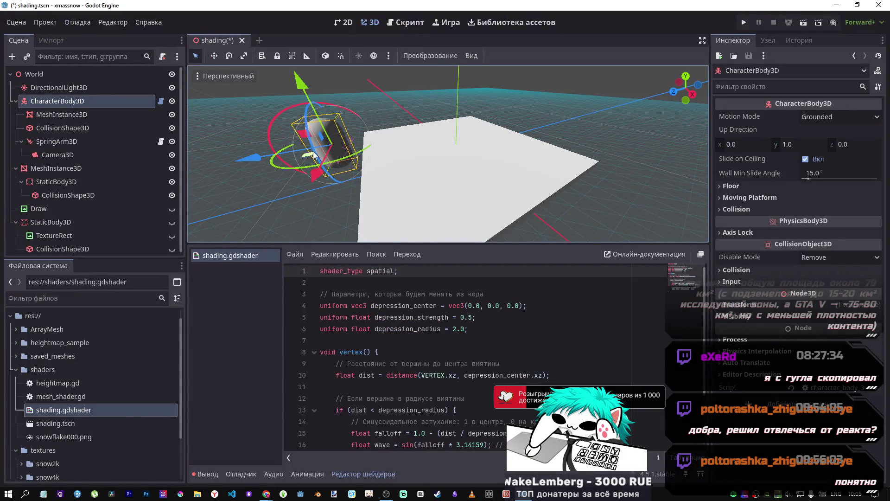
pyautogui.moveTo(306, 119)
pyautogui.mouseDown()
pyautogui.moveTo(310, 103)
pyautogui.moveTo(409, 111)
pyautogui.moveTo(398, 117)
pyautogui.moveTo(377, 100)
pyautogui.mouseUp()
pyautogui.scroll(-4, 386, 169)
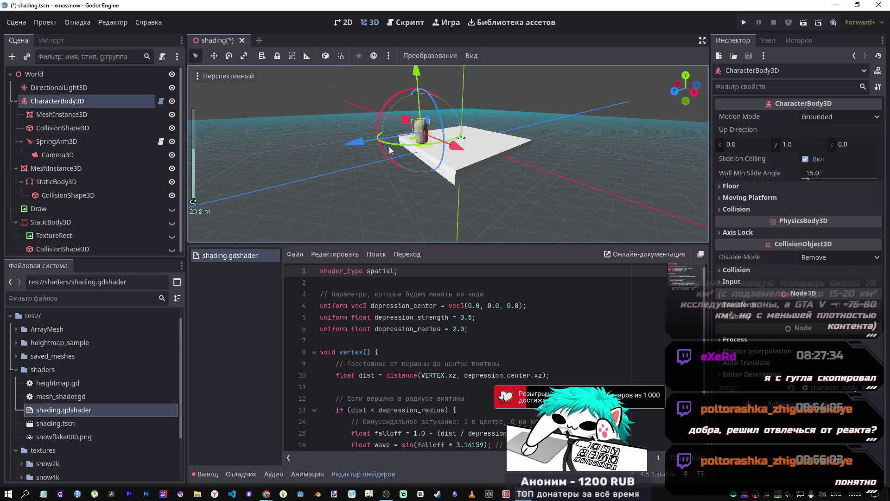
pyautogui.scroll(2, 403, 123)
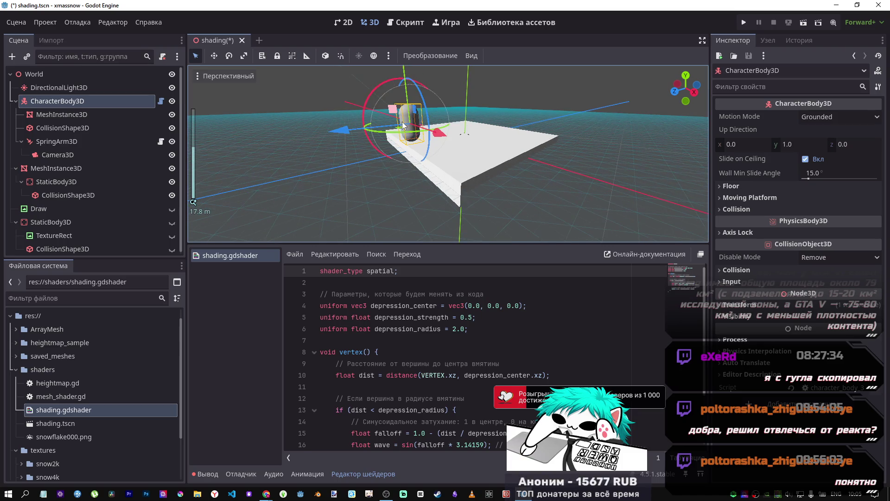
pyautogui.press('KP_6')
pyautogui.press('KP_6')
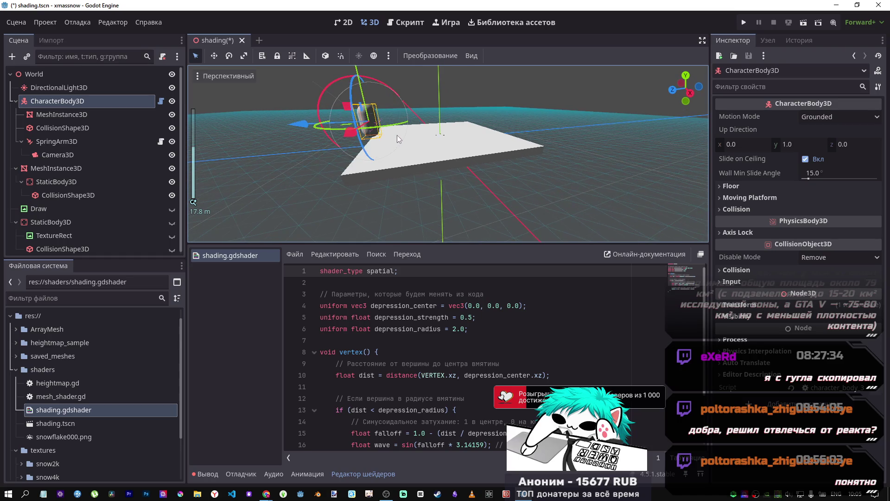
pyautogui.moveTo(299, 123); pyautogui.dragTo(276, 124)
pyautogui.press('KP_6')
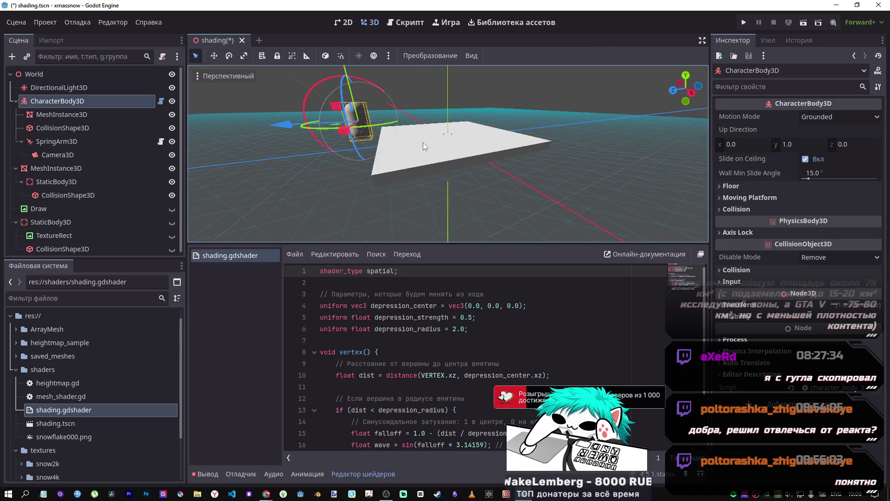
pyautogui.click(161, 101)
pyautogui.press('Home')
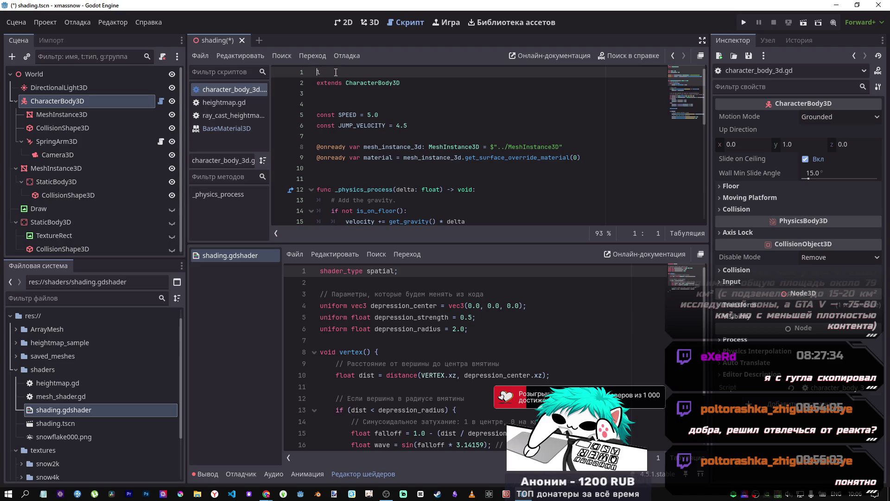
# - Delete the empty first line, save, and reload the current project
pyautogui.press('Delete')
pyautogui.hotkey('ctrl', 's')
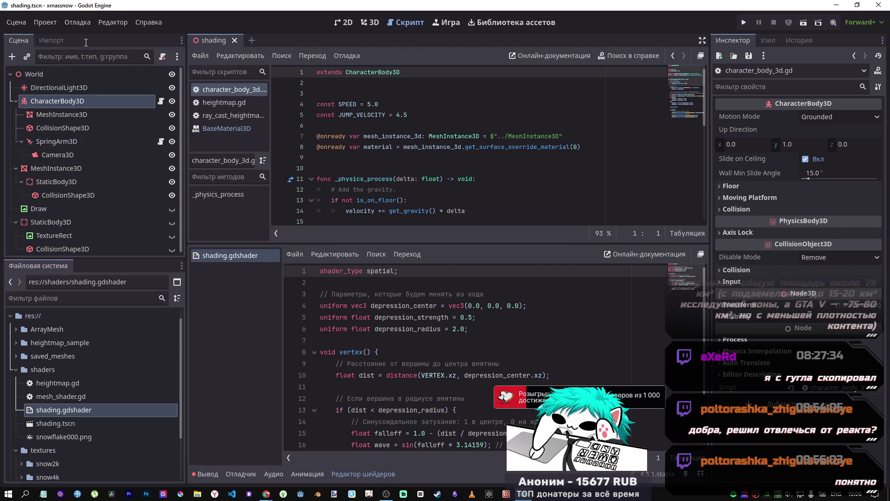
pyautogui.click(52, 27)
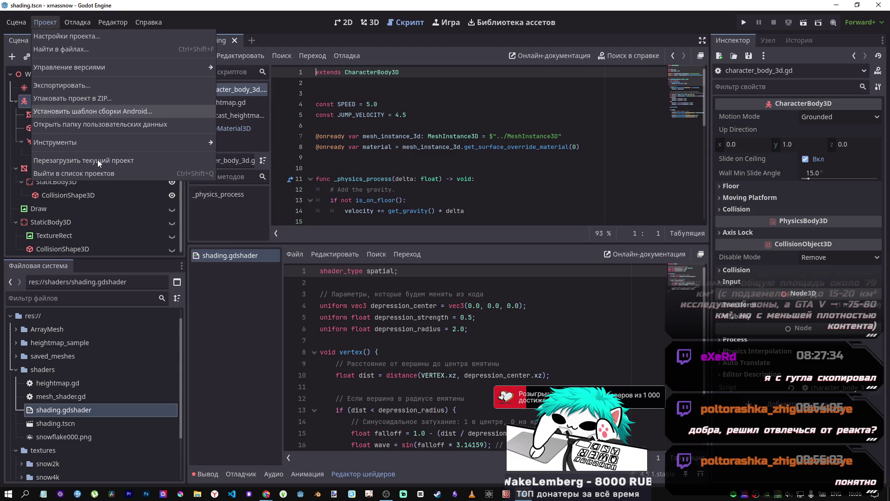
pyautogui.click(97, 159)
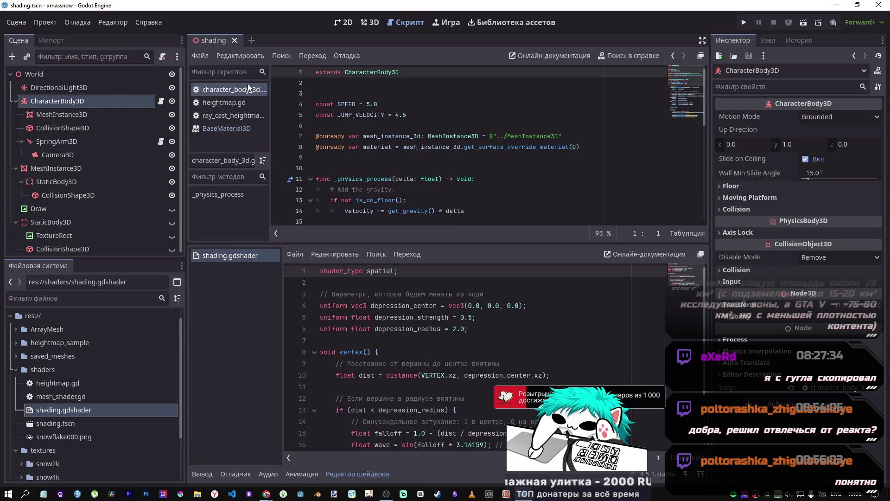
# - Review the MeshInstance3D path and surface override material calls on lines 7–8, then the set_shader_parameter block
pyautogui.click(373, 22)
pyautogui.moveTo(404, 99)
pyautogui.mouseDown()
pyautogui.moveTo(353, 99)
pyautogui.moveTo(410, 239)
pyautogui.moveTo(413, 96)
pyautogui.mouseUp()
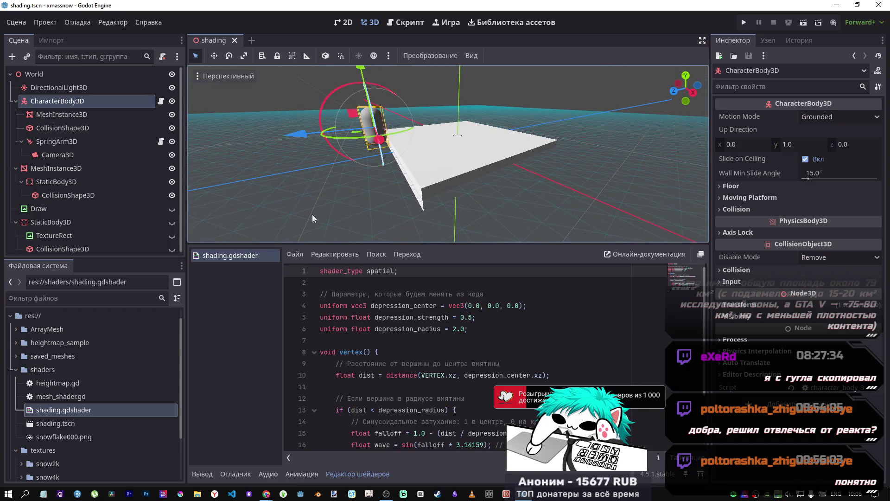
pyautogui.click(161, 101)
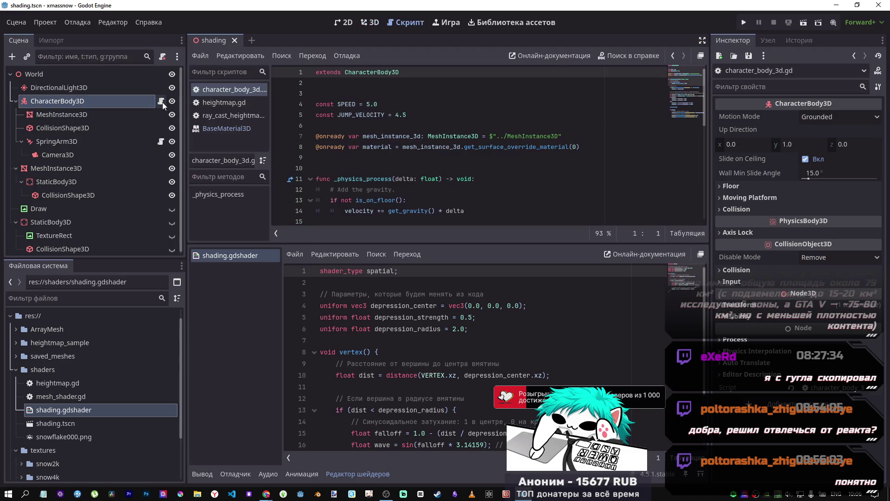
pyautogui.click(479, 136)
pyautogui.moveTo(478, 134)
pyautogui.mouseDown()
pyautogui.moveTo(463, 148)
pyautogui.moveTo(444, 137)
pyautogui.mouseUp()
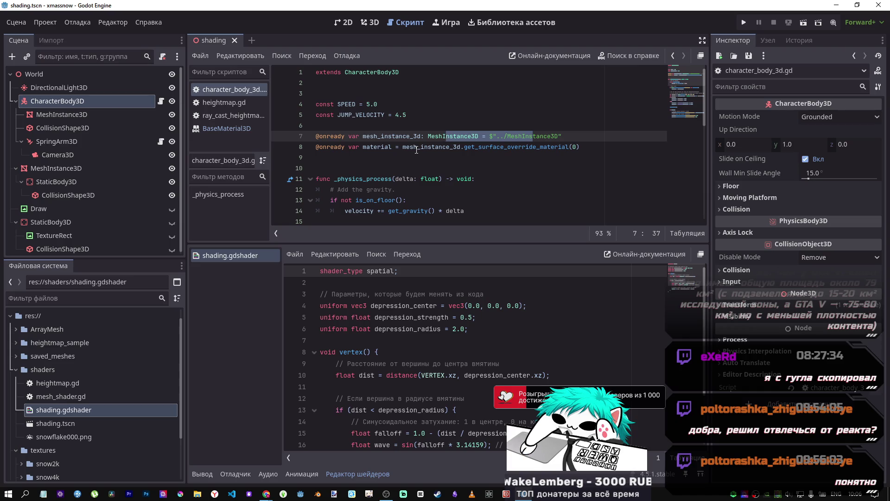
pyautogui.click(419, 147)
pyautogui.moveTo(466, 150); pyautogui.dragTo(582, 146)
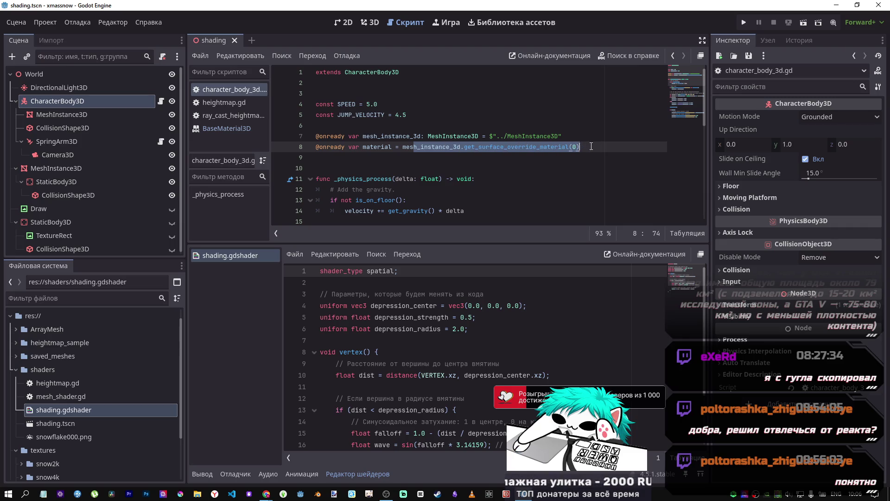
pyautogui.click(591, 146)
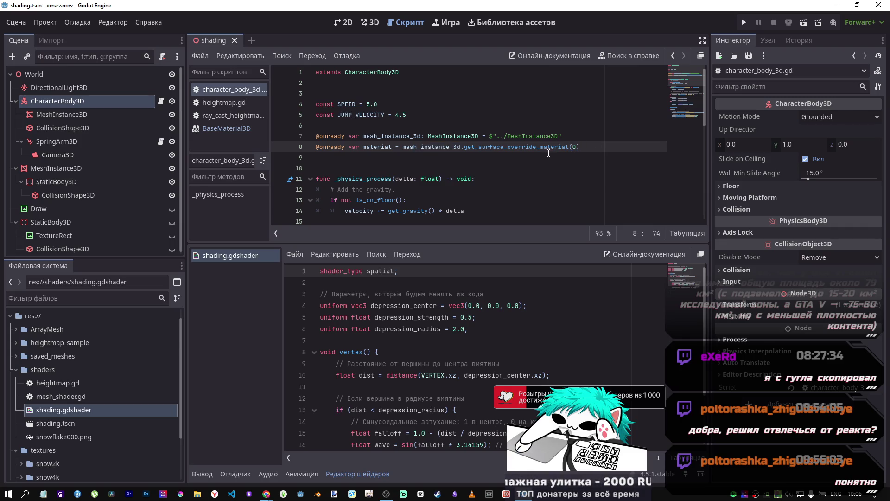
pyautogui.scroll(-6, 516, 155)
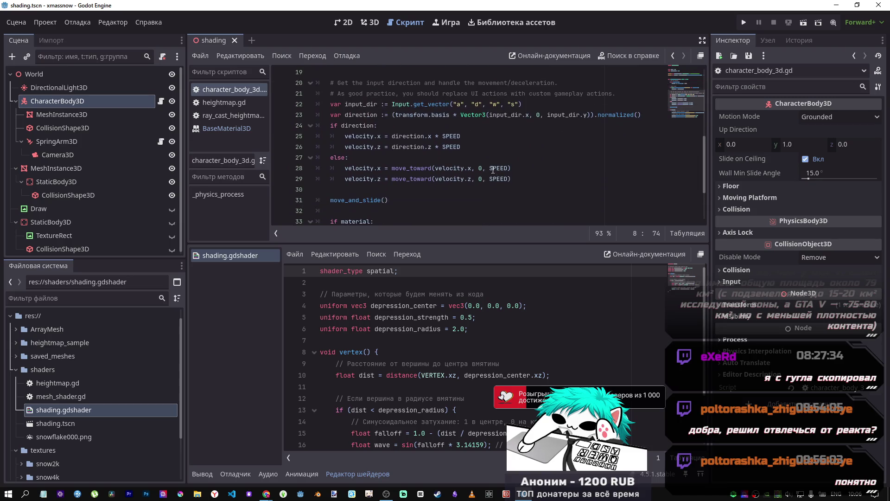
pyautogui.scroll(-3, 485, 172)
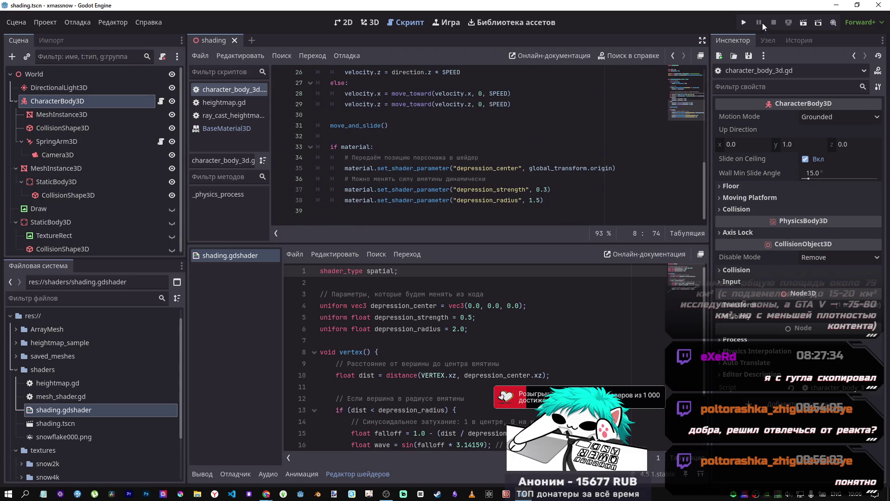
# - Test-run the scene, stop it to review the character script, then run it again
pyautogui.click(803, 22)
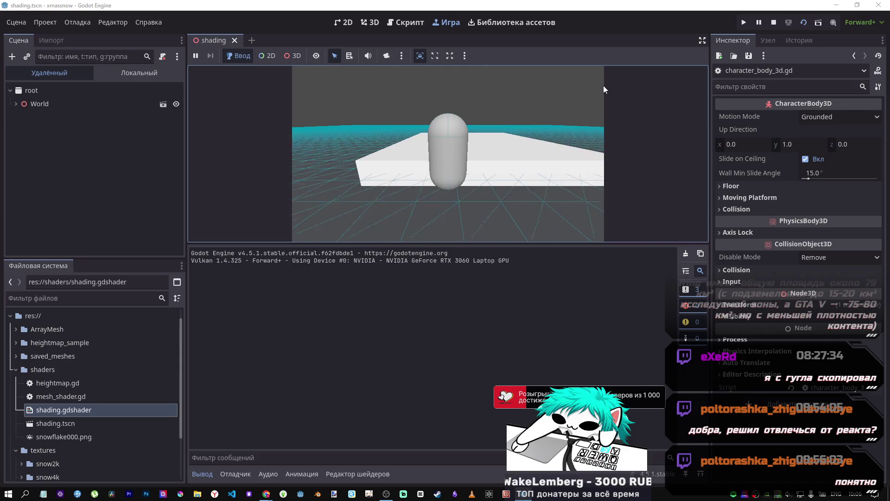
pyautogui.click(773, 22)
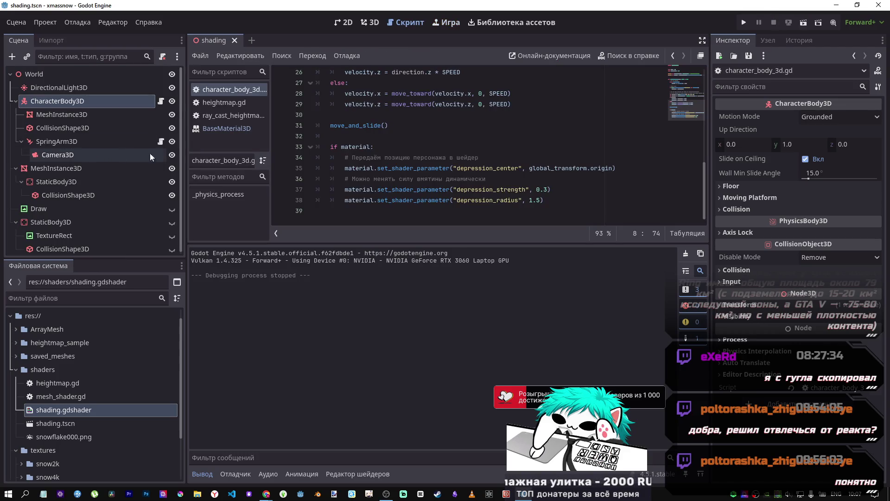
pyautogui.scroll(5, 498, 201)
pyautogui.scroll(-4, 498, 201)
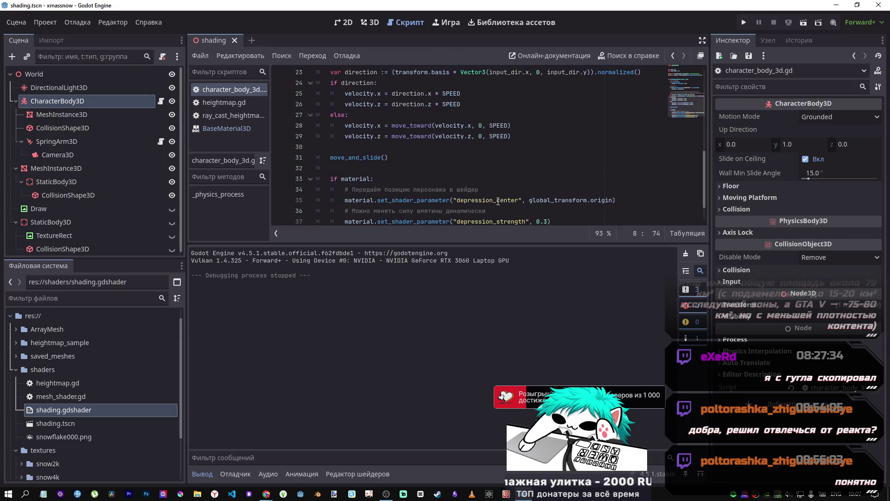
pyautogui.scroll(-2, 497, 201)
pyautogui.scroll(2, 360, 190)
pyautogui.scroll(7, 360, 189)
pyautogui.scroll(-8, 361, 188)
pyautogui.scroll(8, 365, 184)
pyautogui.scroll(-8, 365, 184)
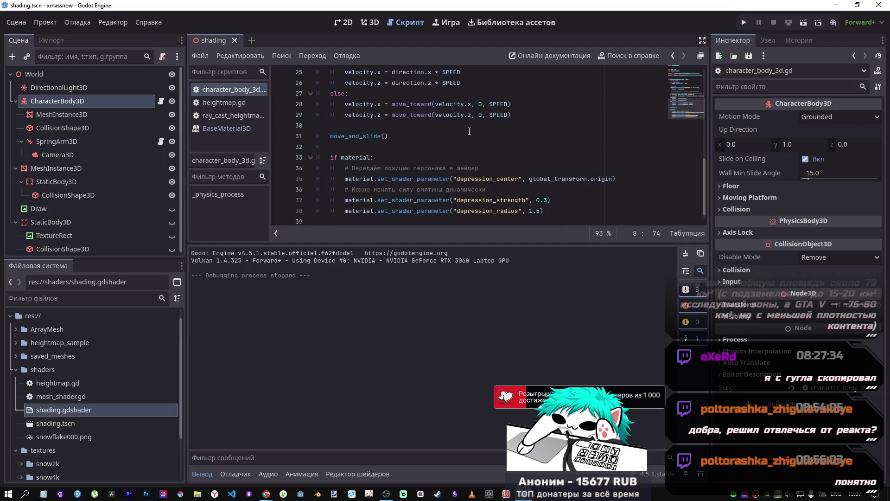
pyautogui.scroll(4, 470, 131)
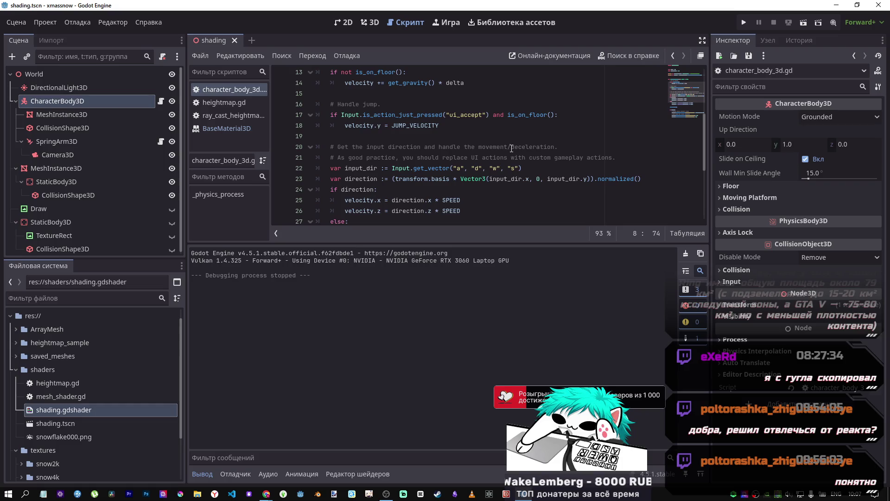
pyautogui.click(802, 23)
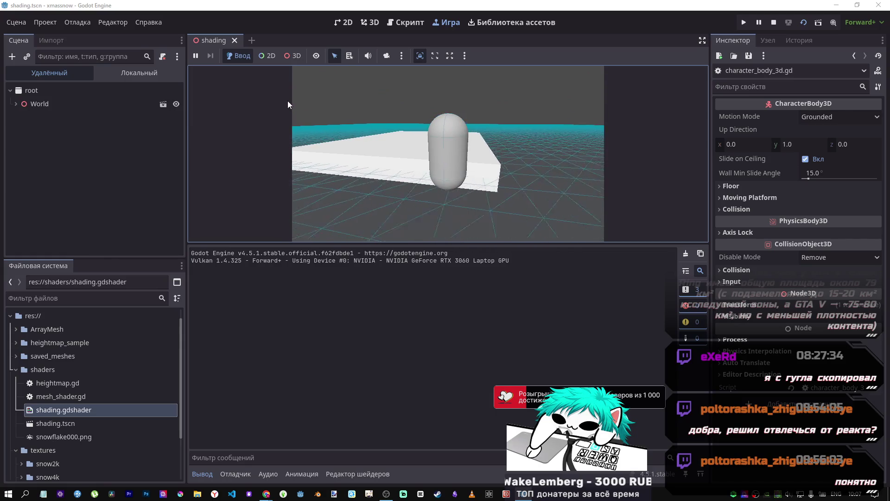
# - In the Remote tree, inspect the live MeshInstance3D's material and open its shading.gdshader code
pyautogui.click(18, 102)
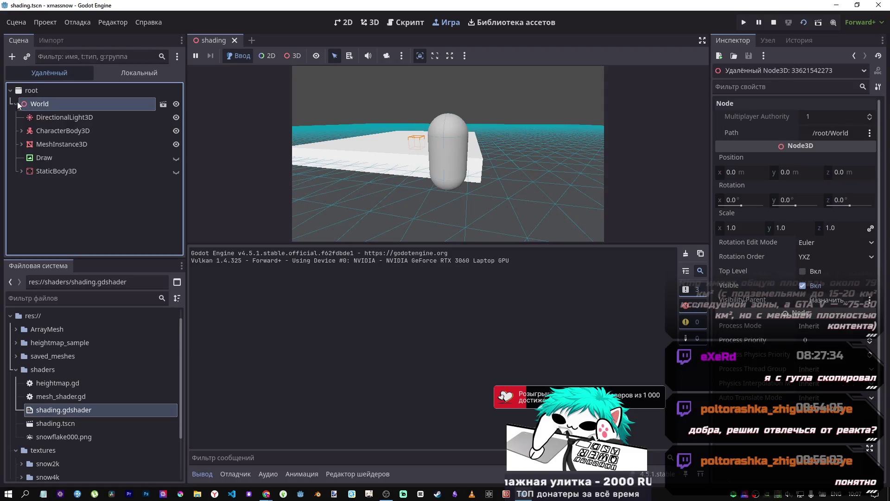
pyautogui.click(21, 144)
pyautogui.click(27, 158)
pyautogui.click(52, 144)
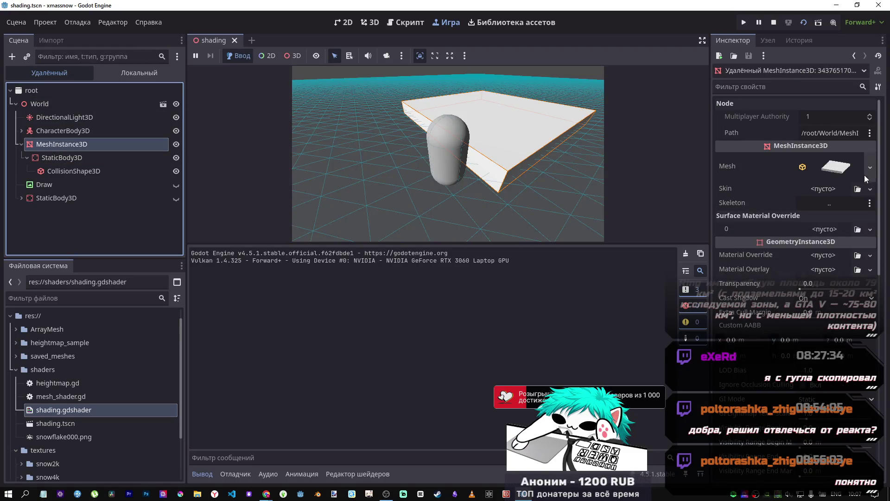
pyautogui.click(844, 170)
pyautogui.scroll(-3, 843, 247)
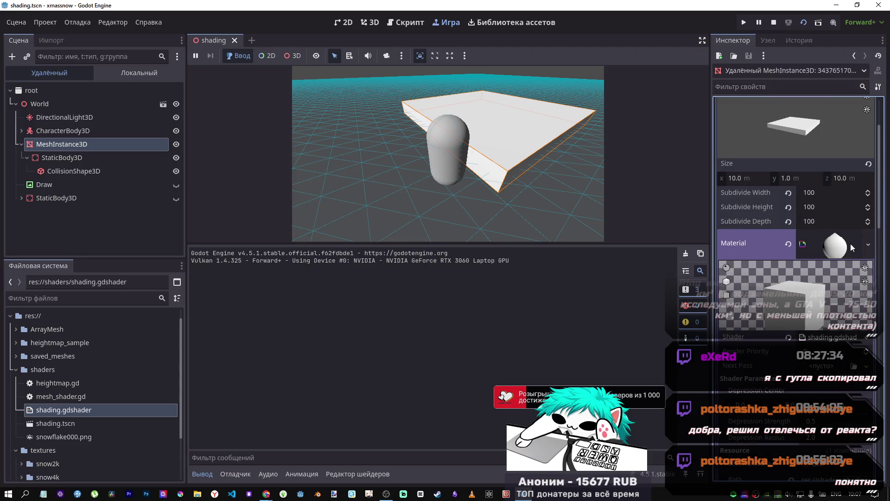
pyautogui.click(844, 247)
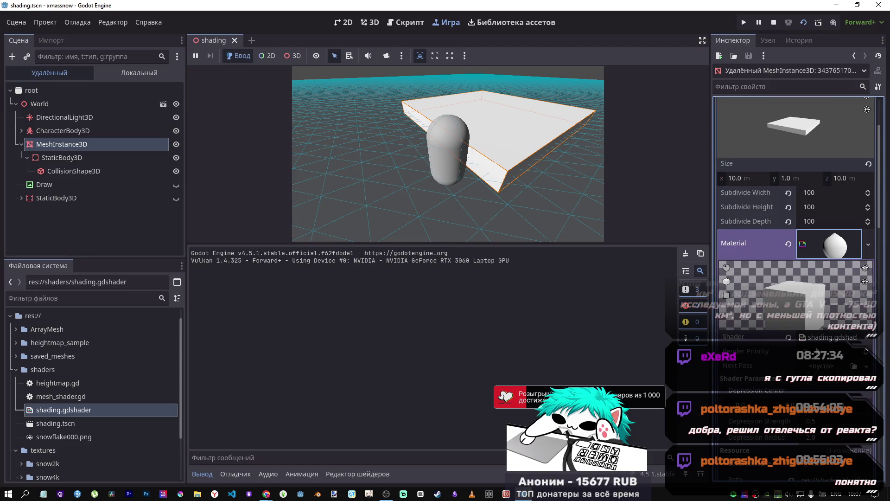
pyautogui.click(827, 337)
# - Walk the capsule forward across the plane in the running game with W
pyautogui.scroll(-2, 742, 400)
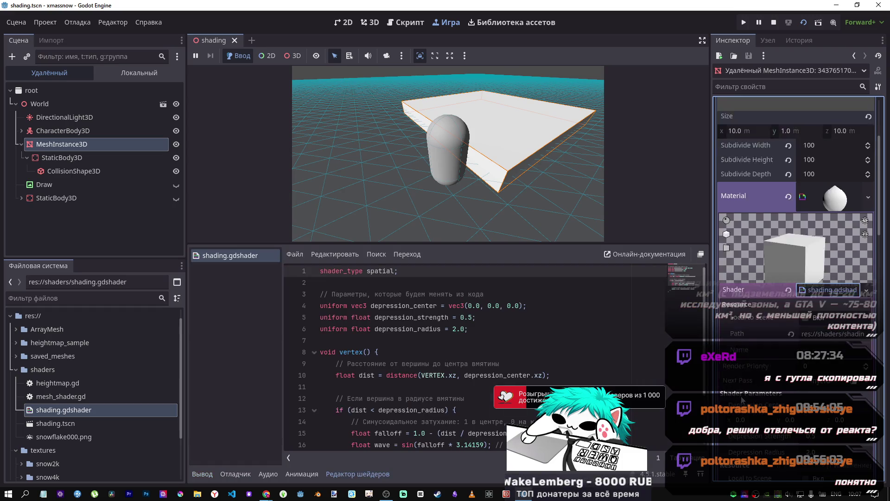
pyautogui.scroll(-2, 742, 399)
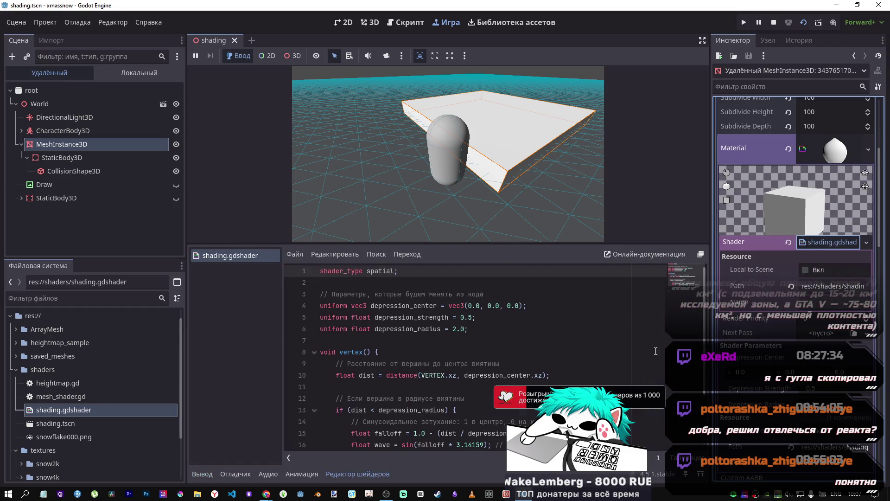
pyautogui.click(530, 199)
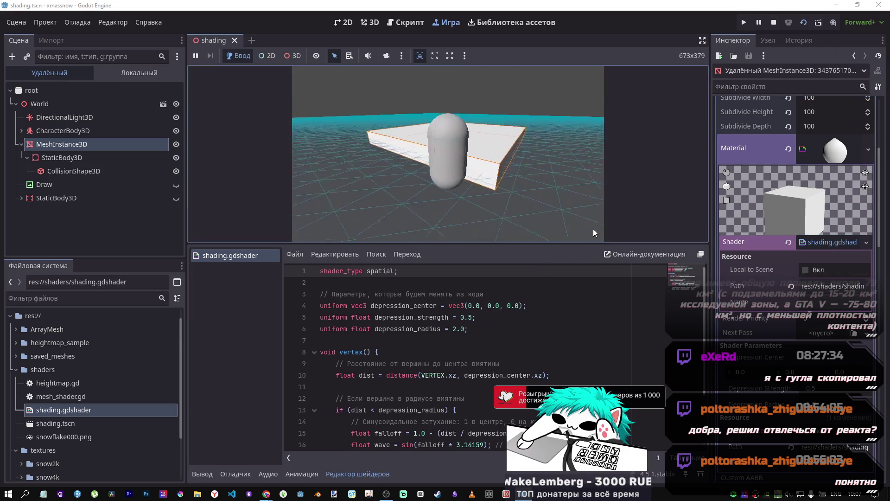
pyautogui.press('w')
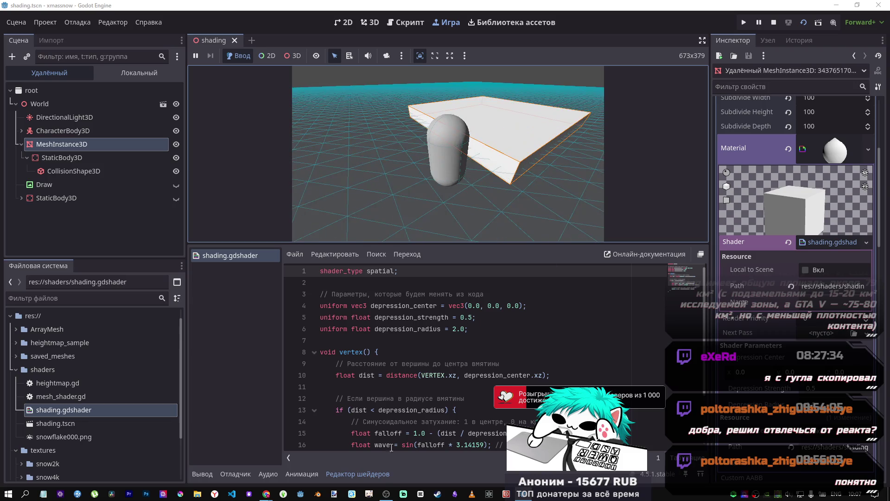
pyautogui.moveTo(387, 493)
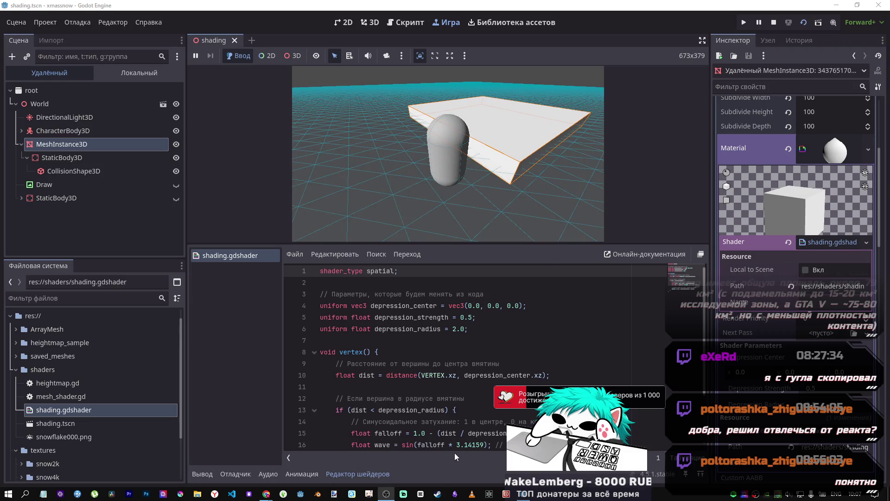